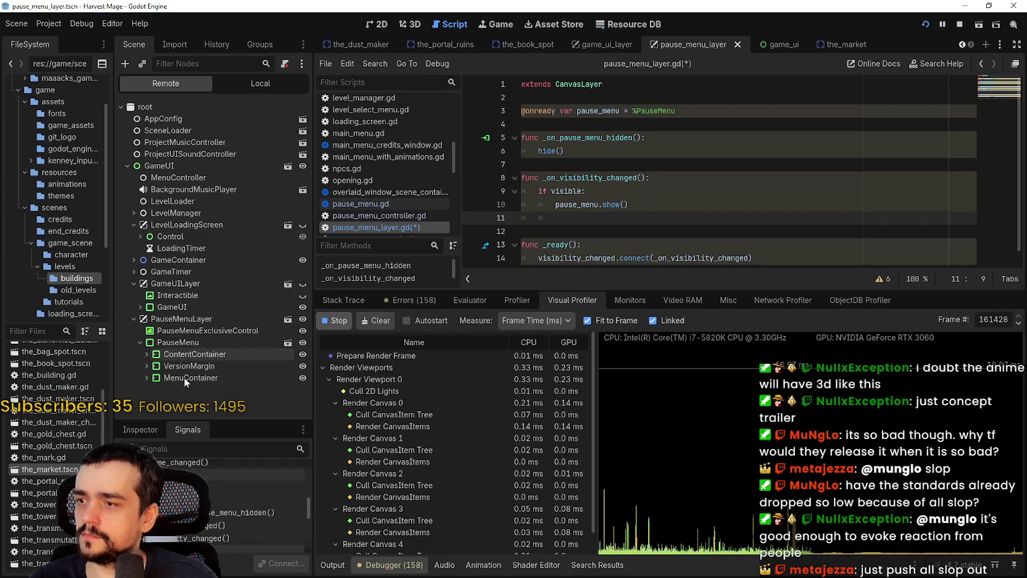
Toggle the pause menu in the running game with Escape a few times to test it.
key("alt+Tab")
key("Escape")
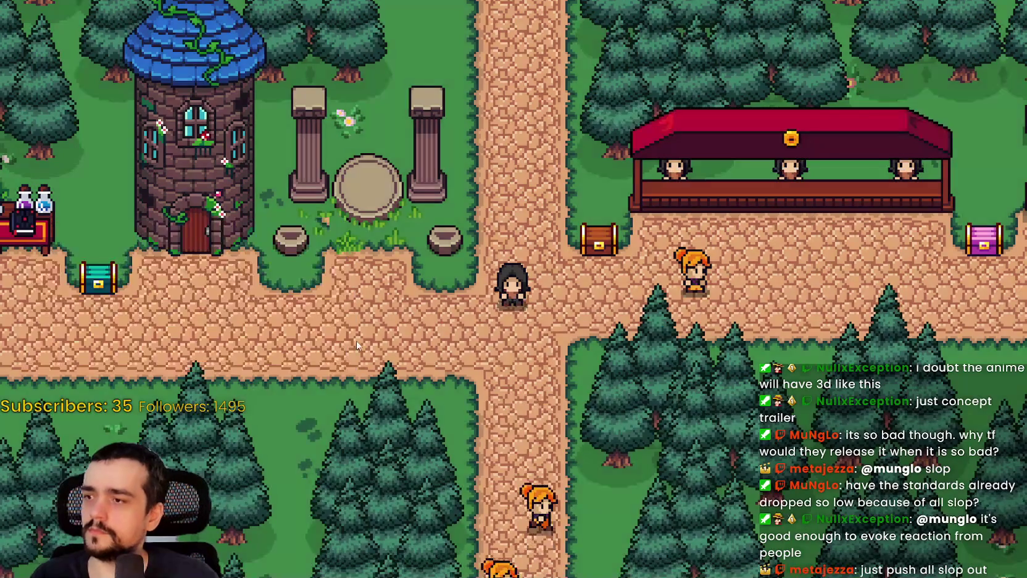
key("alt+Tab")
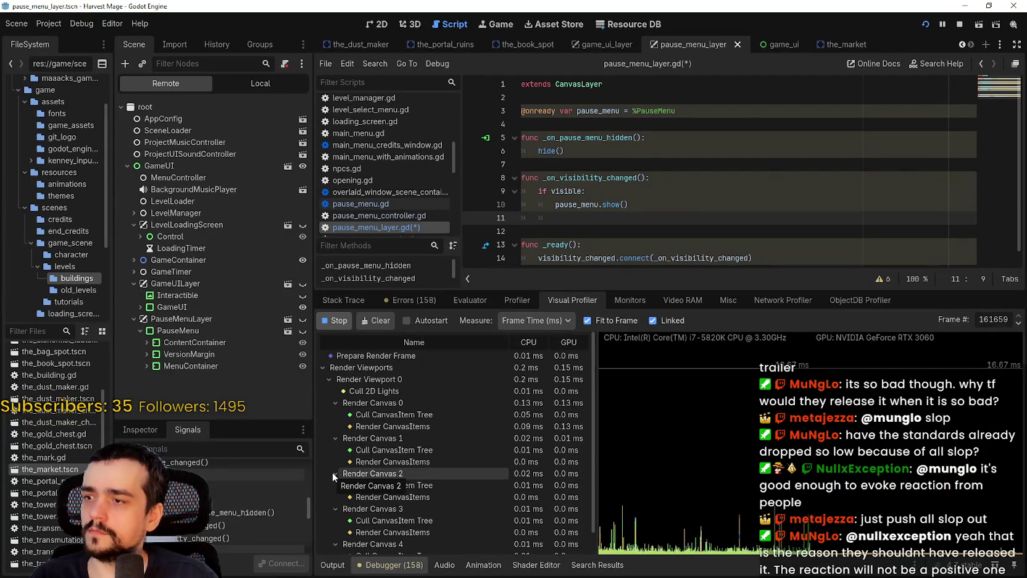
key("alt+Tab")
key("Escape")
key("alt+Tab")
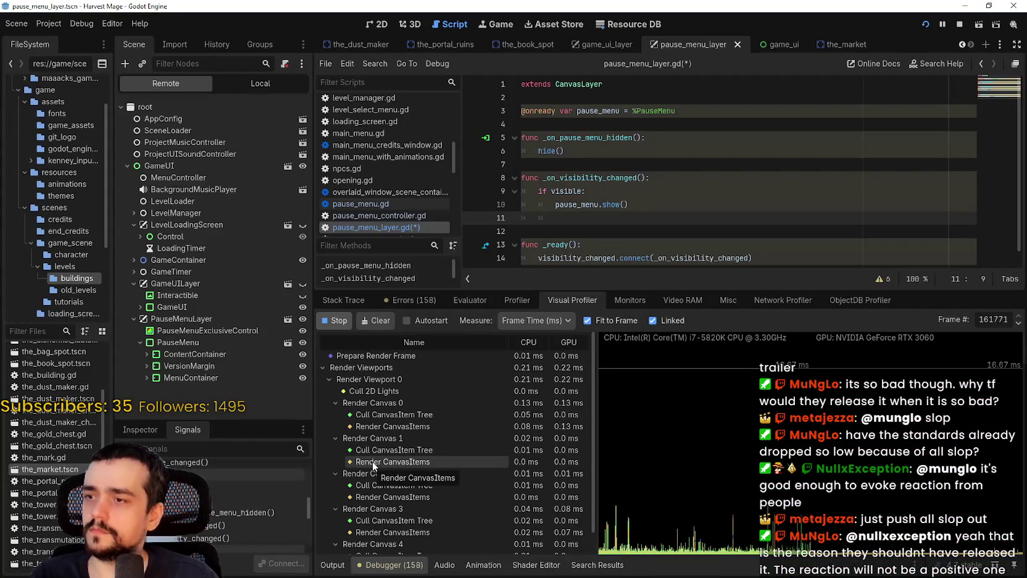
key("alt+Tab")
key("Escape")
key("alt+Tab")
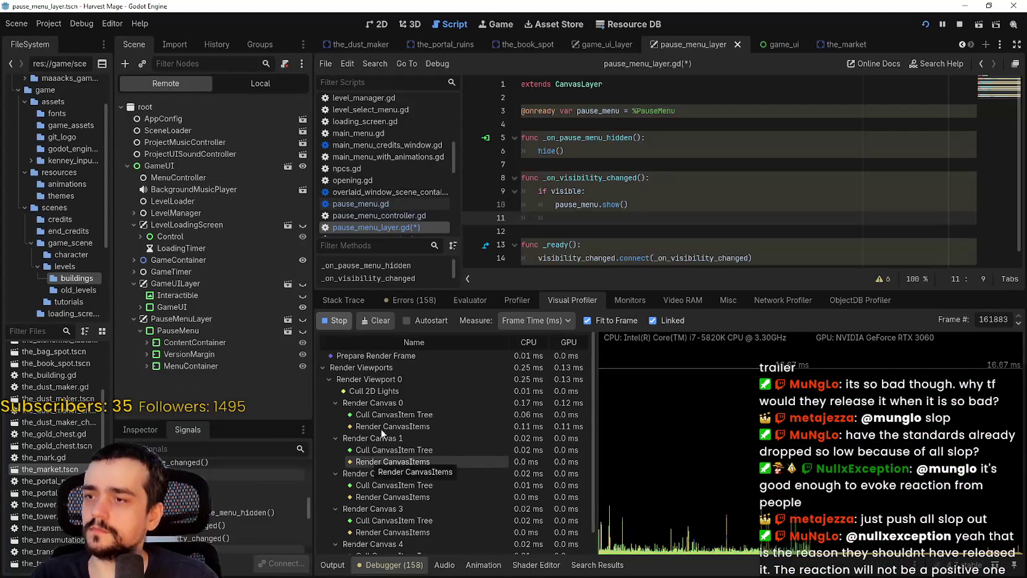
Add a new line reading ui_menu after pause_menu.show() in pause_menu_layer.gd.
left_click(663, 206)
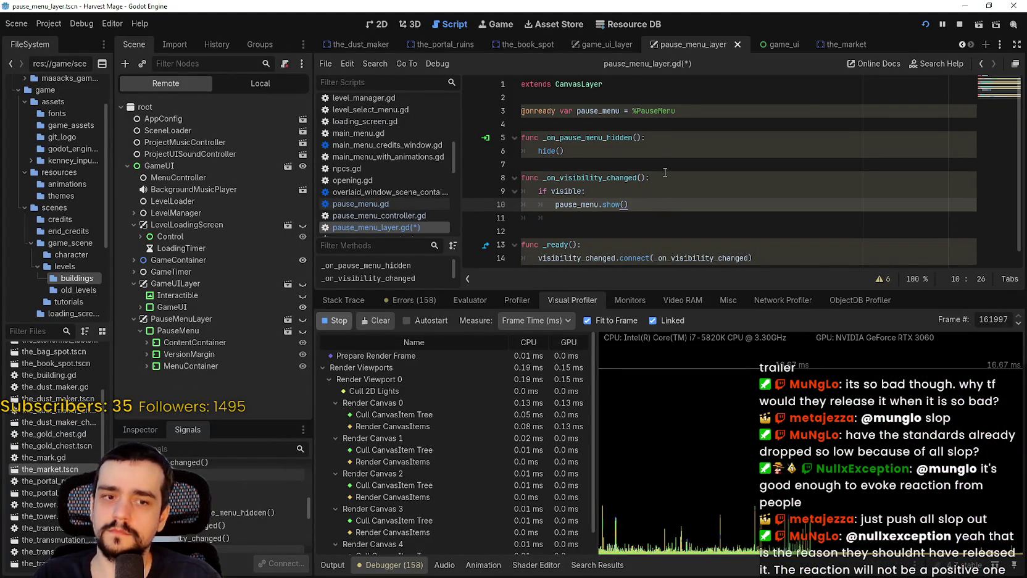
key("Up")
key("Up")
key("Up")
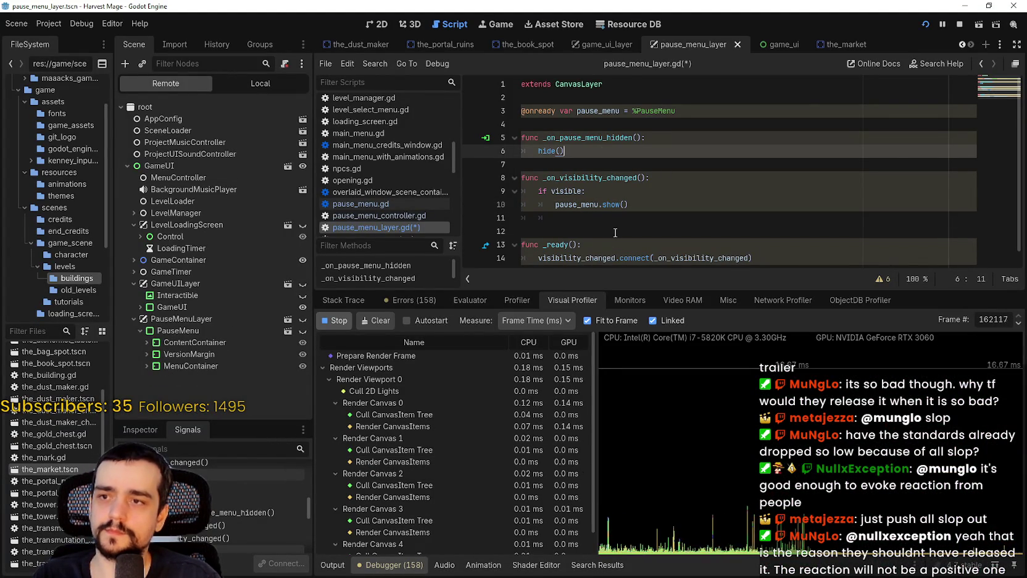
scroll(623, 222, "down", 1)
left_click(632, 203)
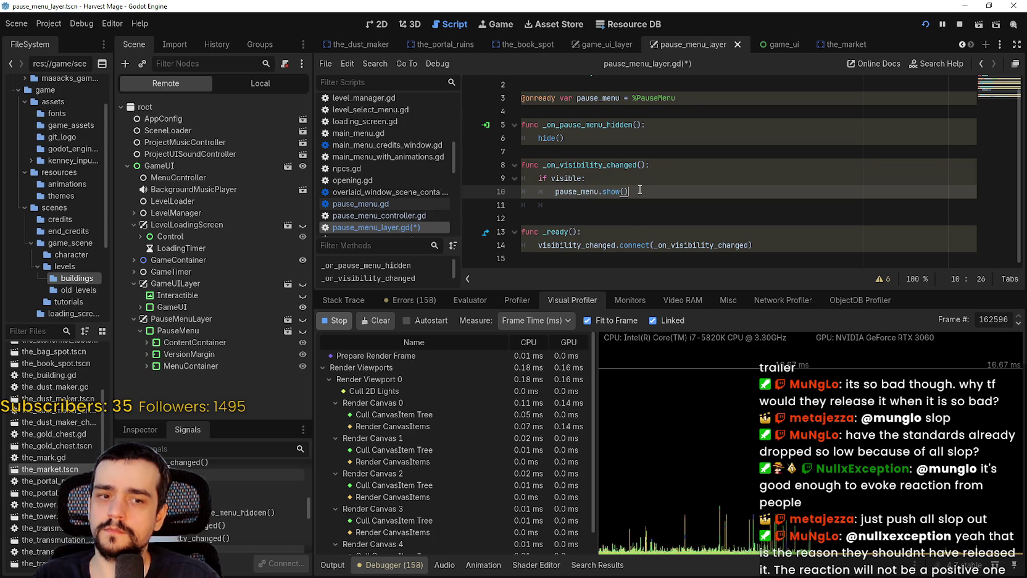
key("Return")
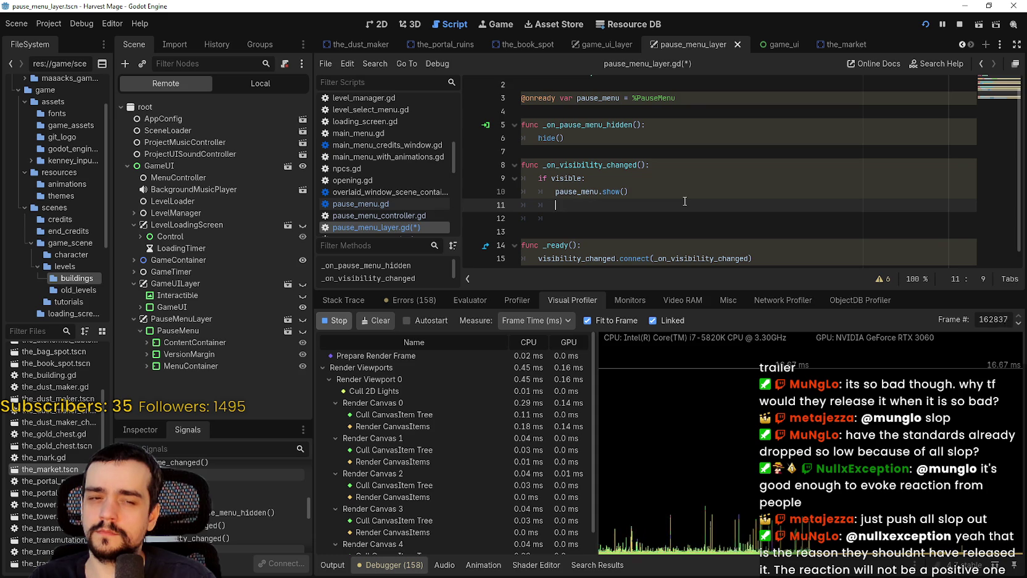
type("p")
key("BackSpace")
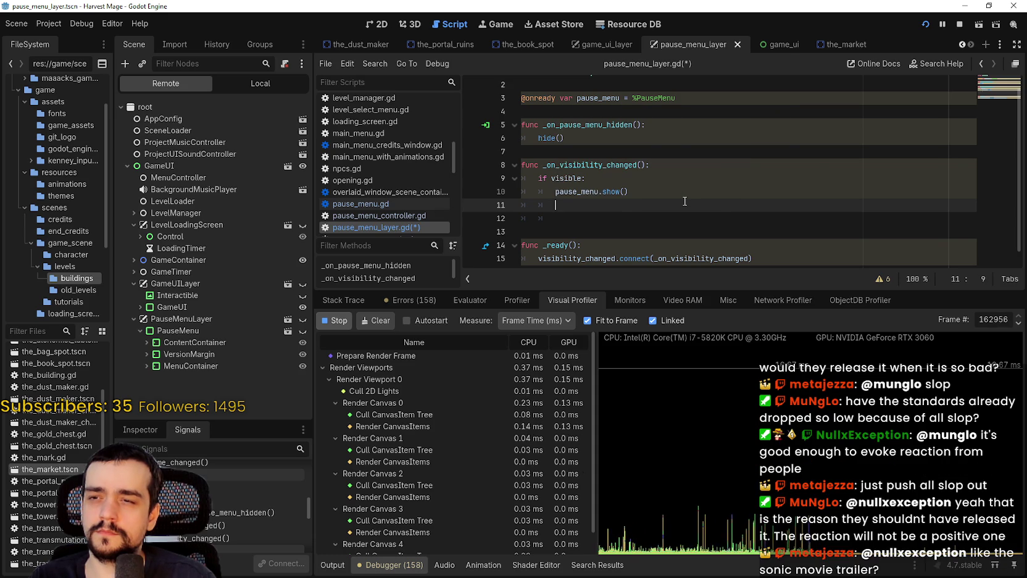
type("ui_menu")
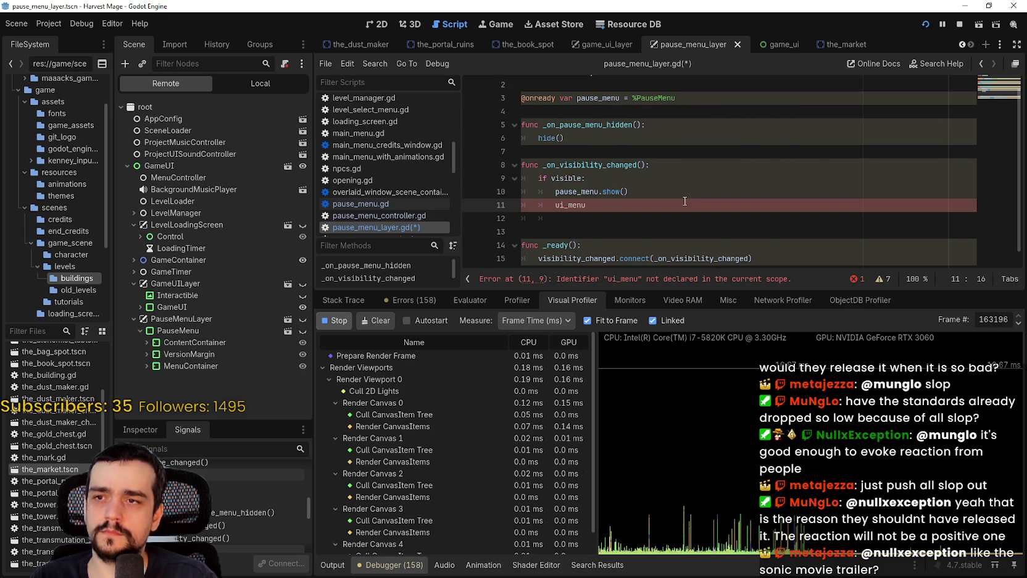
Delete the added ui_menu line again.
scroll(650, 196, "up", 1)
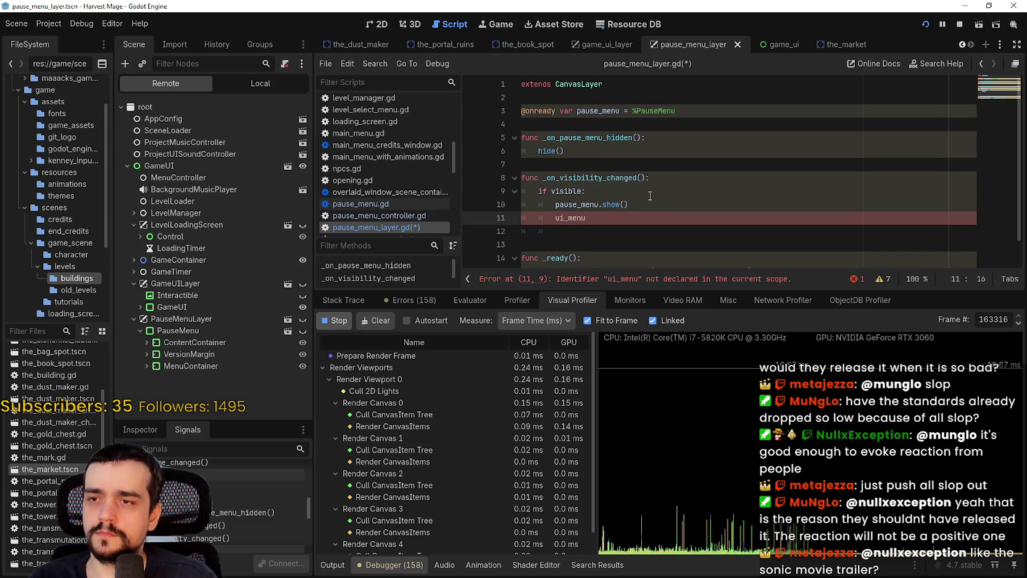
left_click_drag(616, 218, 497, 218)
key("BackSpace")
key("BackSpace")
Review _ready and _on_visibility_changed, then switch the Scene dock to the Local tree.
scroll(642, 222, "down", 1)
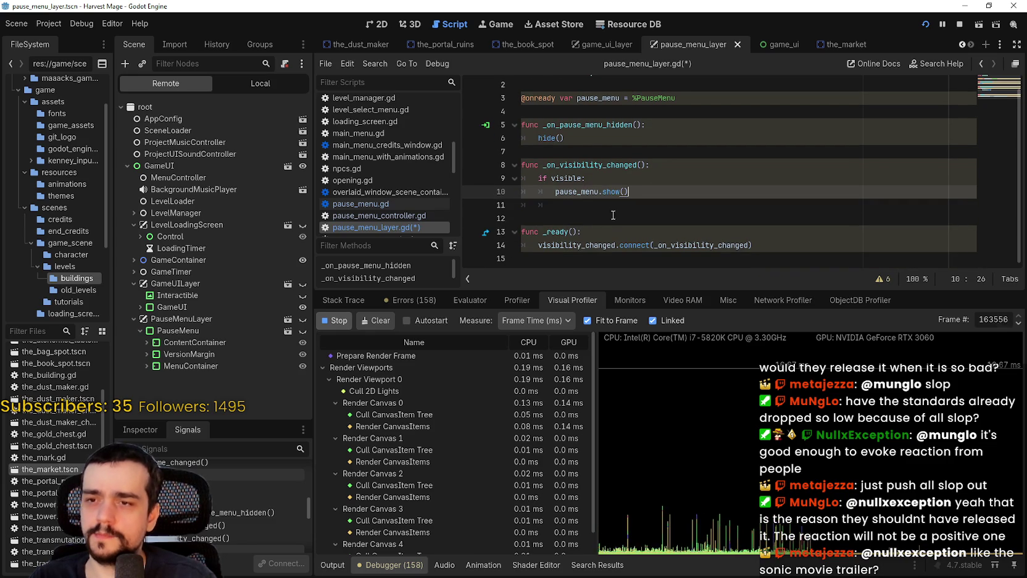
left_click(643, 227)
double_click(689, 244)
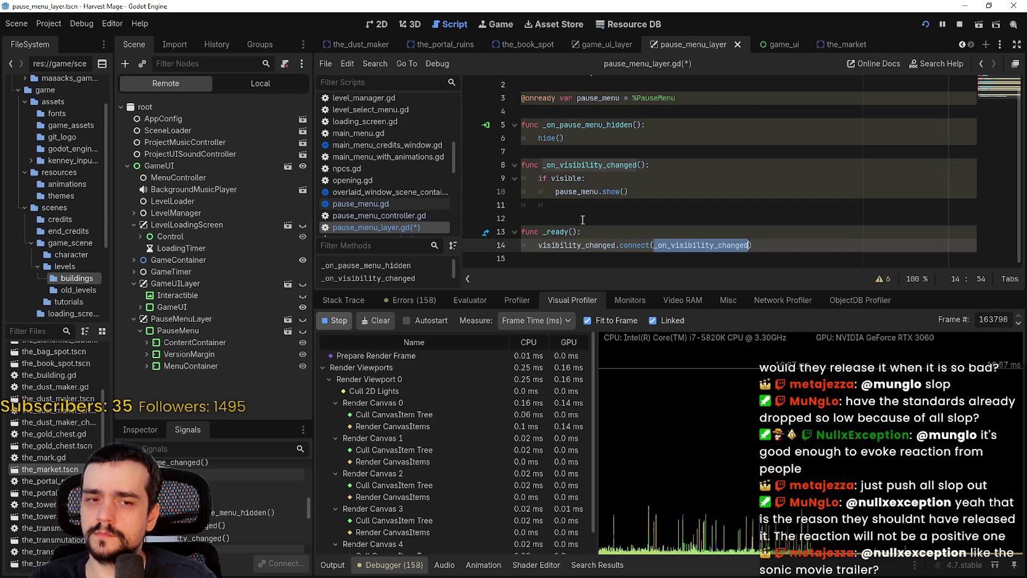
left_click(653, 188)
double_click(578, 192)
scroll(577, 192, "up", 1)
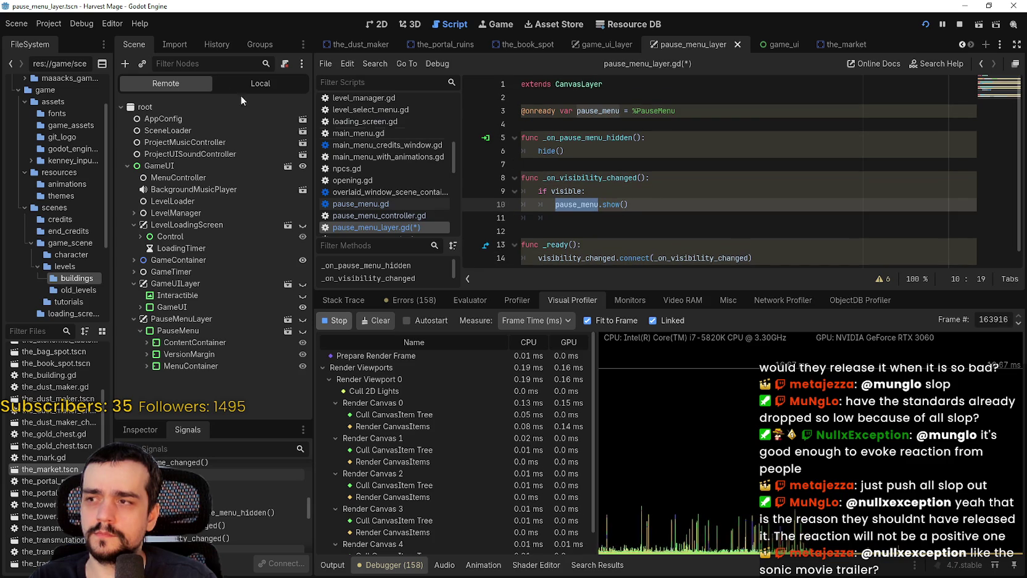
left_click(272, 83)
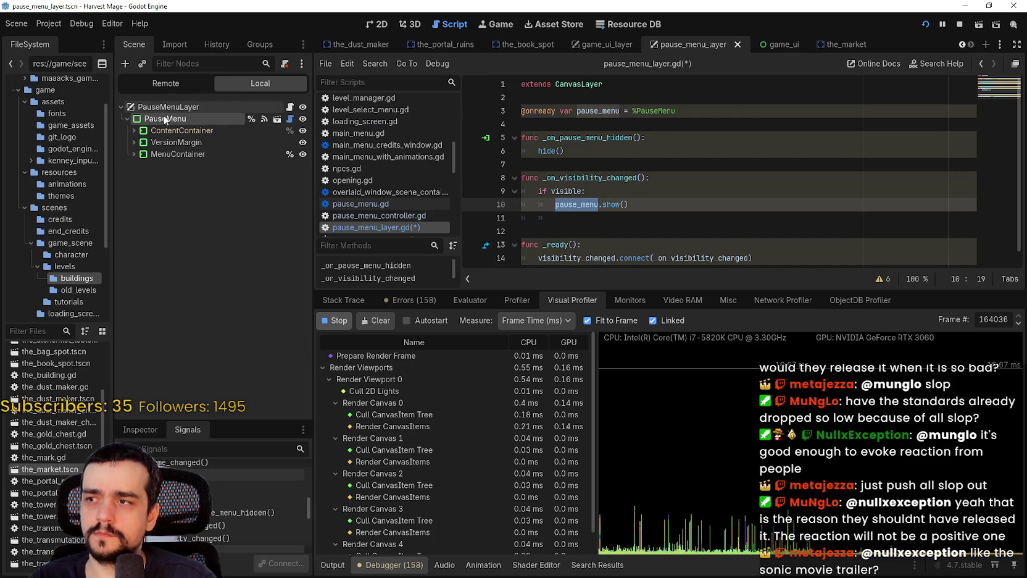
Collapse PauseMenu, save pause_menu_layer.gd, and select MenuController in the game_ui scene.
left_click(127, 119)
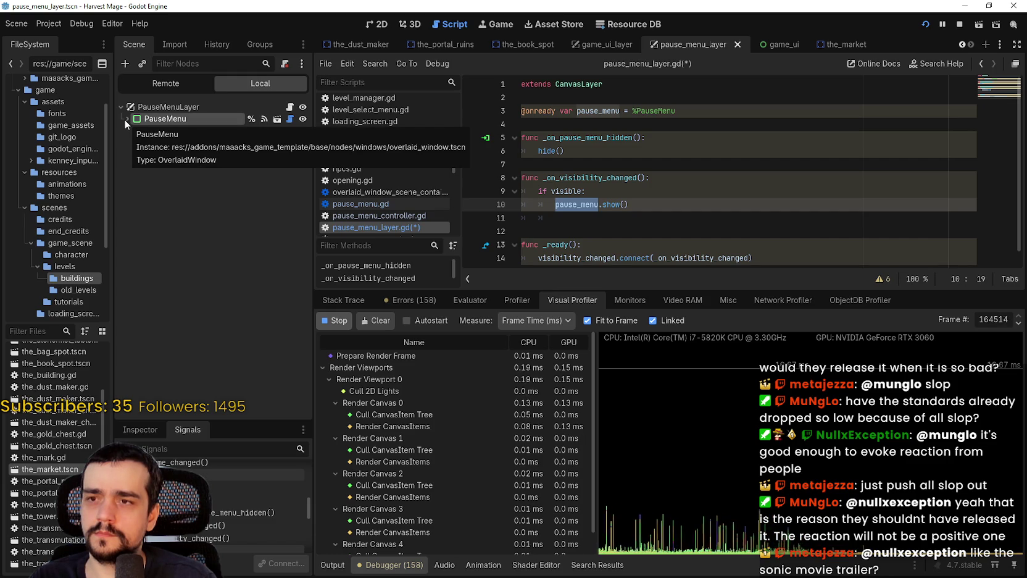
left_click(574, 137)
key("Up")
left_click(573, 178)
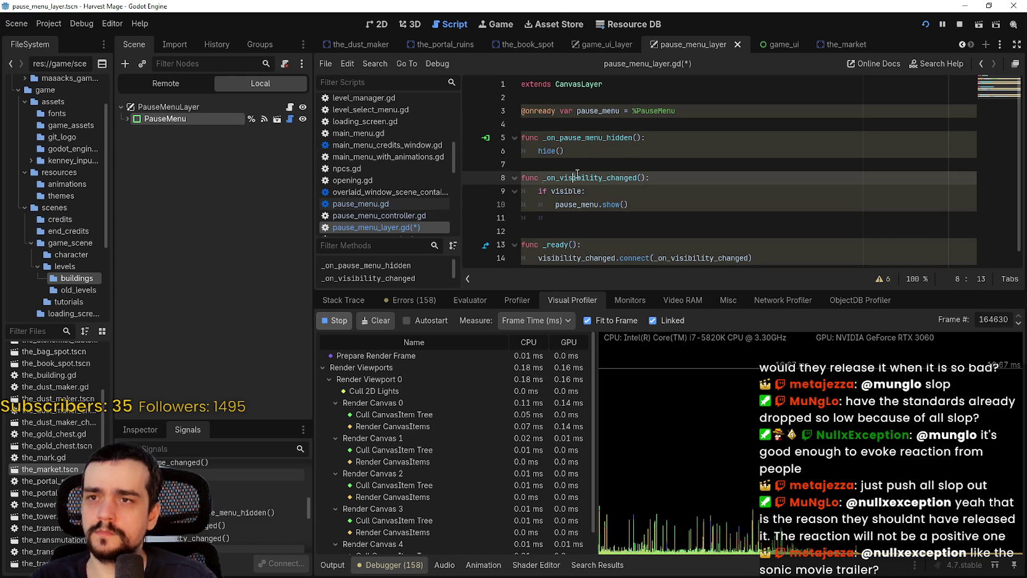
key("ctrl+s")
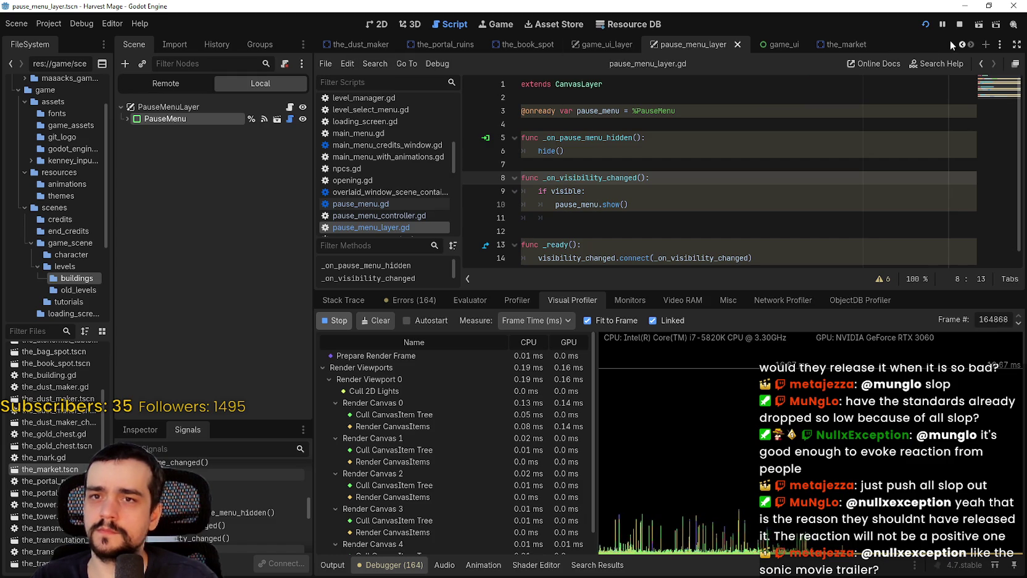
left_click(789, 43)
left_click(178, 118)
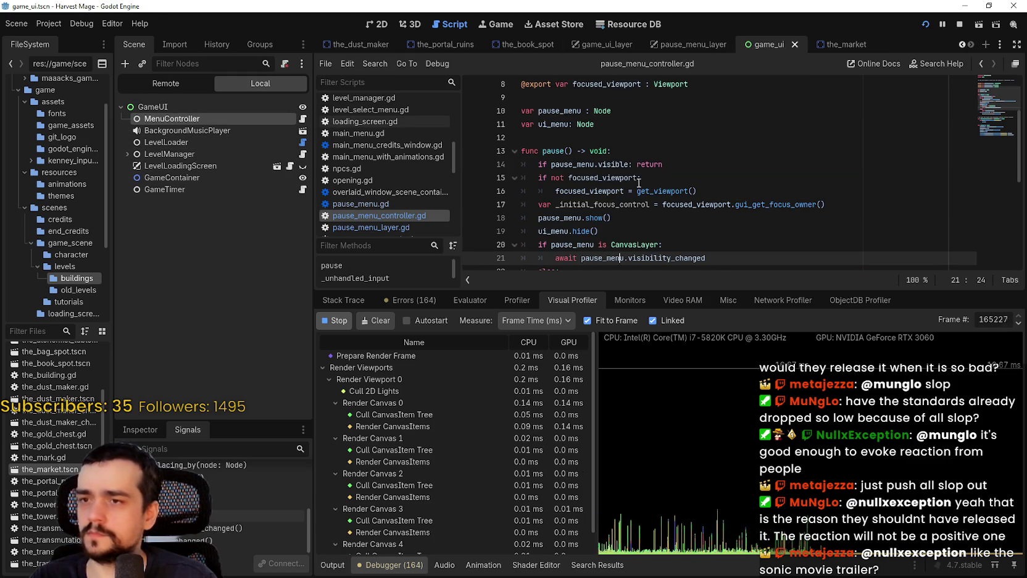
Look over the pause_menu.show() and ui_menu.hide() lines in pause_menu_controller.gd.
scroll(633, 187, "down", 1)
double_click(558, 179)
left_click(635, 176, "shift")
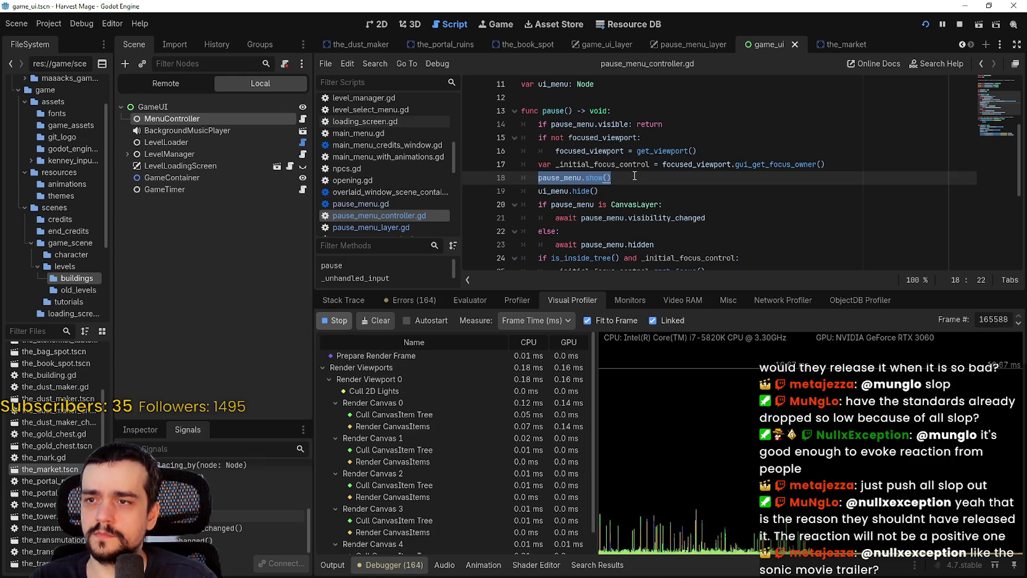
left_click(631, 191)
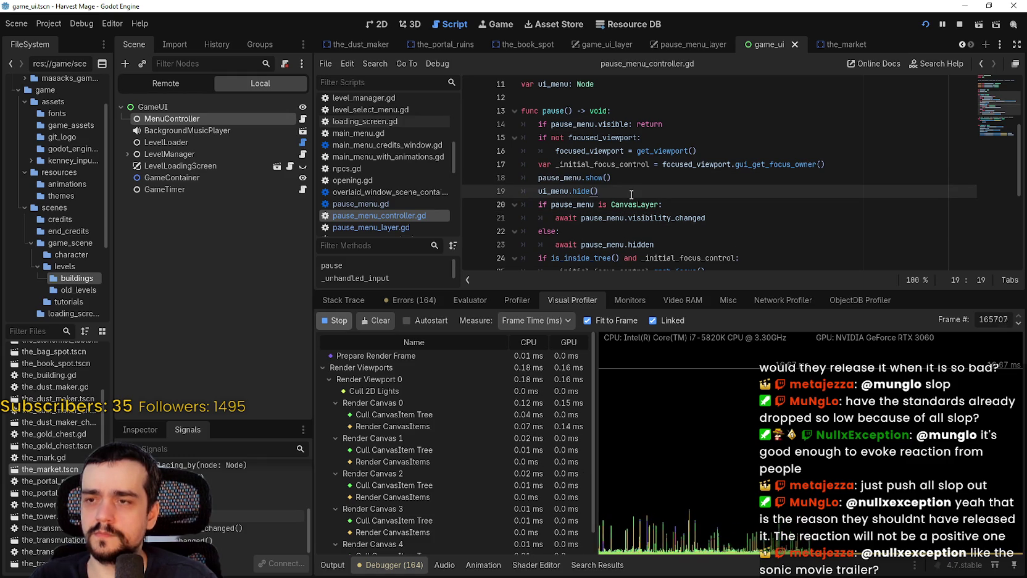
Open and close the pause menu with Escape in the running game.
key("alt+Tab")
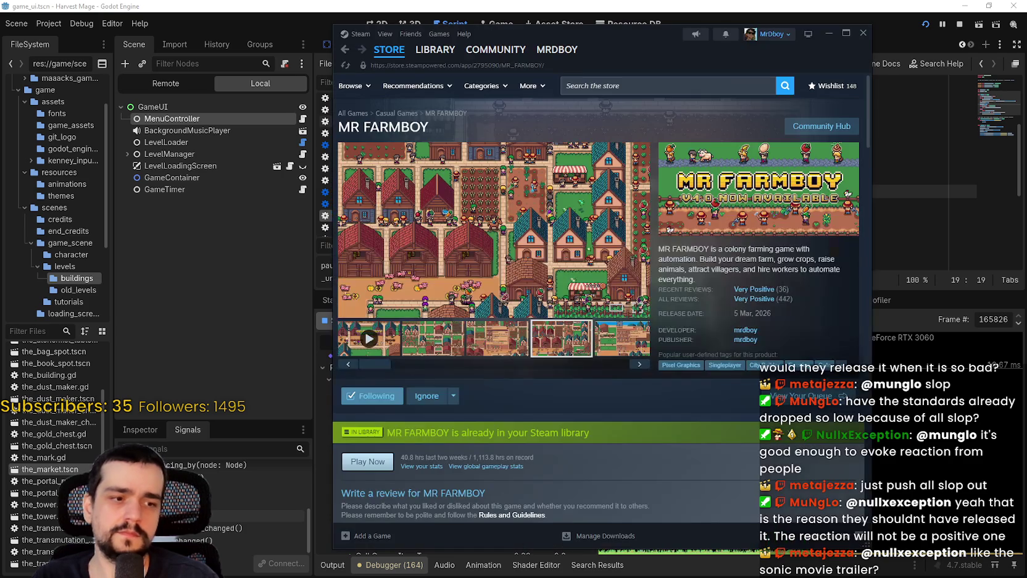
key("Escape")
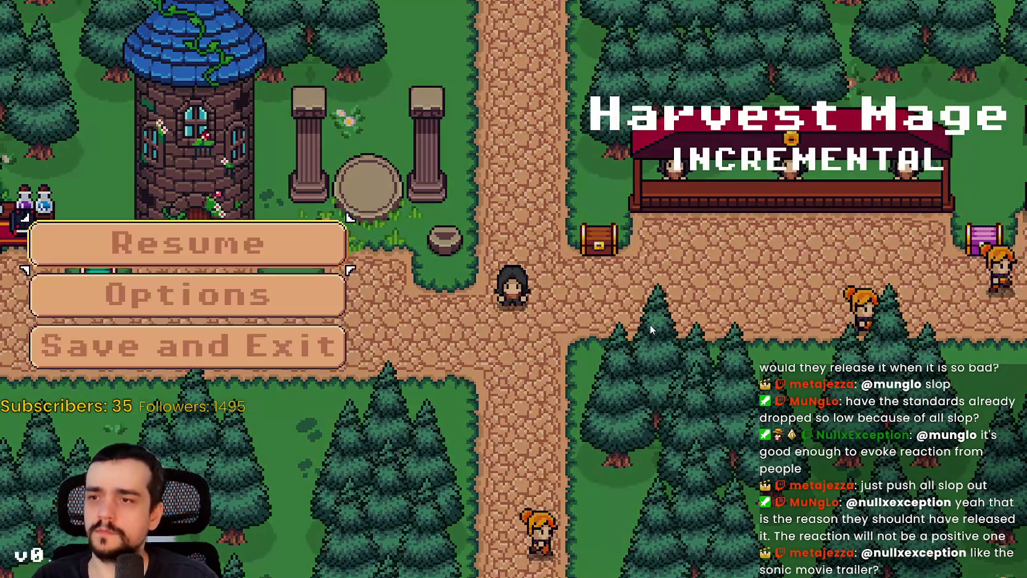
key("Escape")
key("alt+Tab")
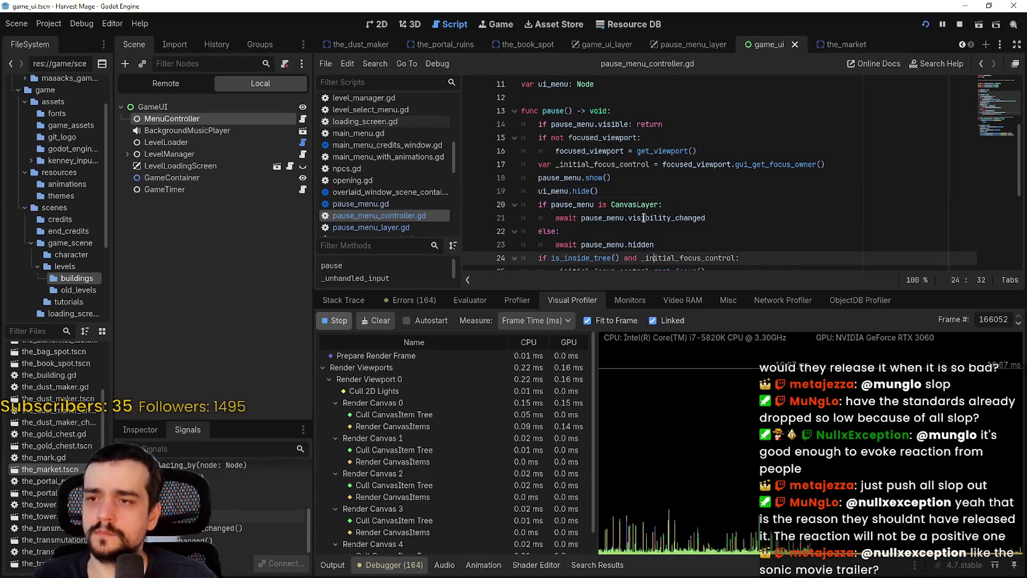
Review the is_inside_tree check and the awaited pause_menu.visibility_changed signal in pause().
scroll(661, 200, "down", 2)
left_click(656, 192)
scroll(658, 198, "up", 2)
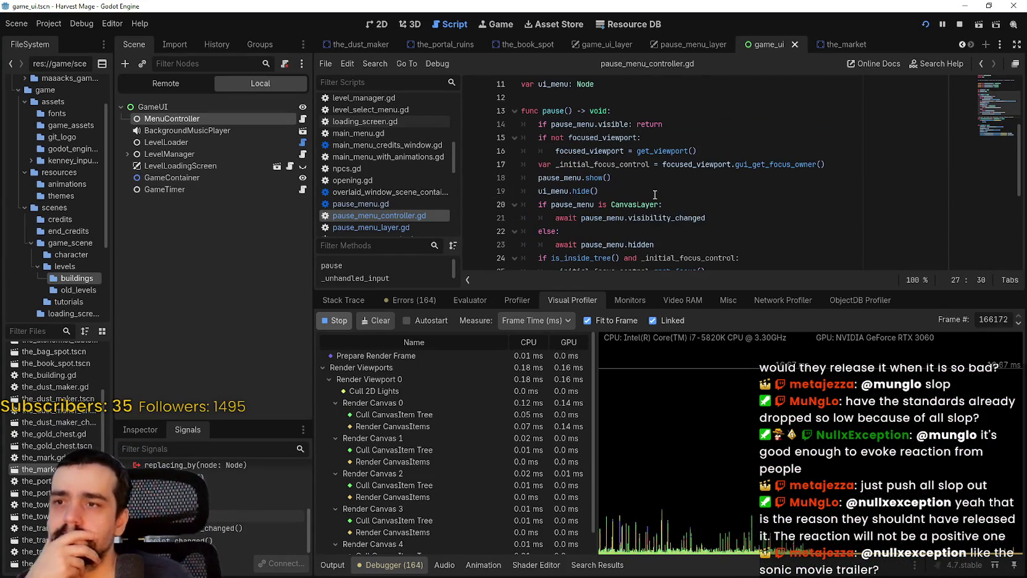
left_click(656, 192)
scroll(655, 194, "up", 2)
scroll(652, 190, "down", 2)
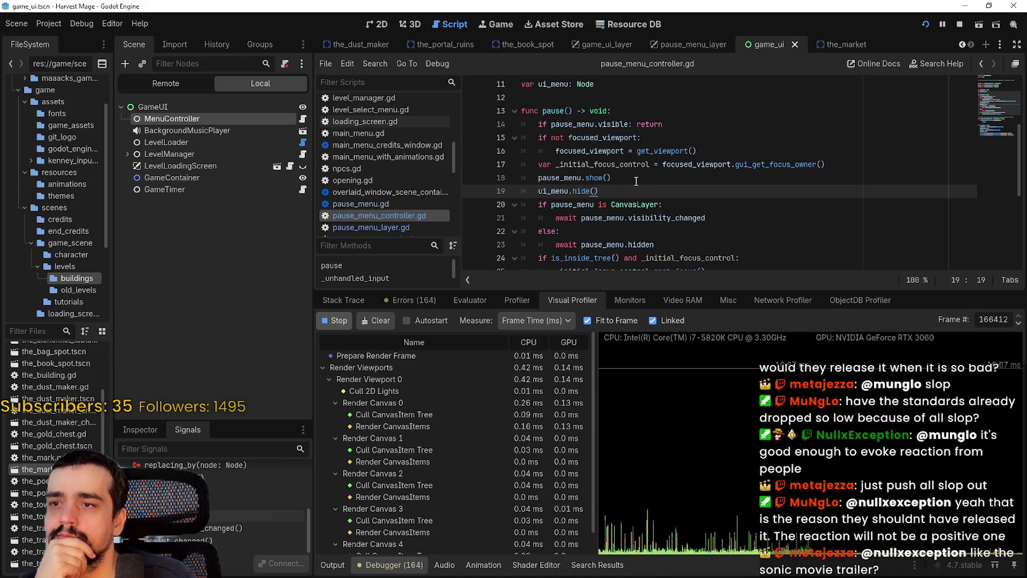
scroll(636, 181, "down", 2)
scroll(636, 181, "up", 1)
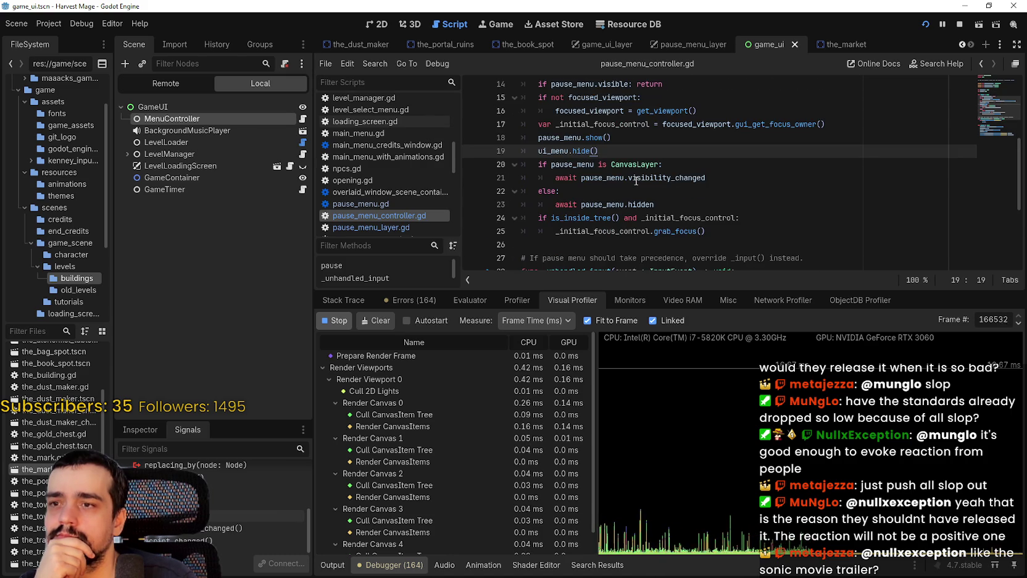
scroll(636, 181, "down", 1)
mouse_move(551, 124)
left_mouse_down()
mouse_move(660, 124)
mouse_move(702, 137)
mouse_move(583, 139)
left_mouse_up()
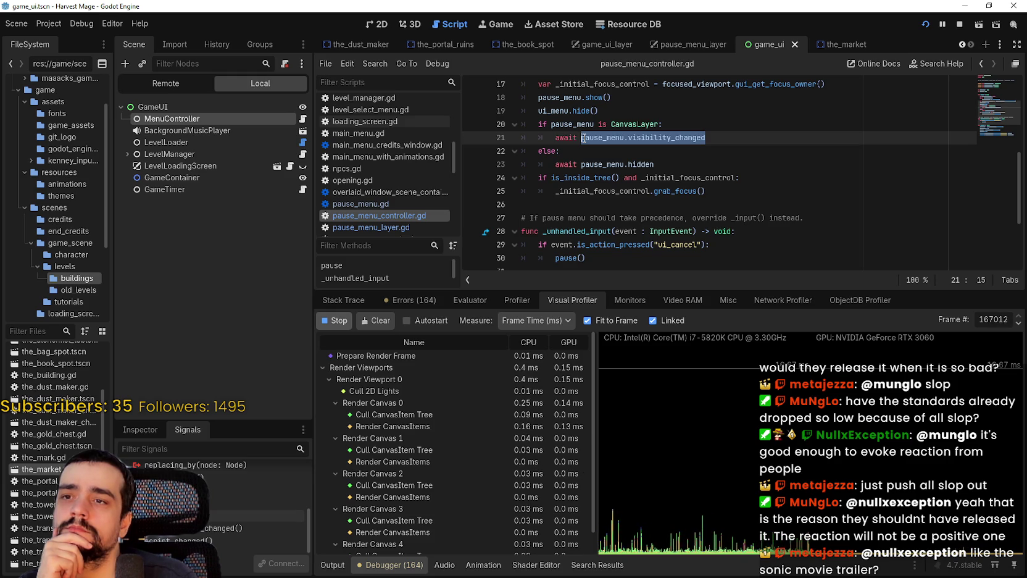
scroll(812, 268, "down", 3)
scroll(617, 123, "up", 5)
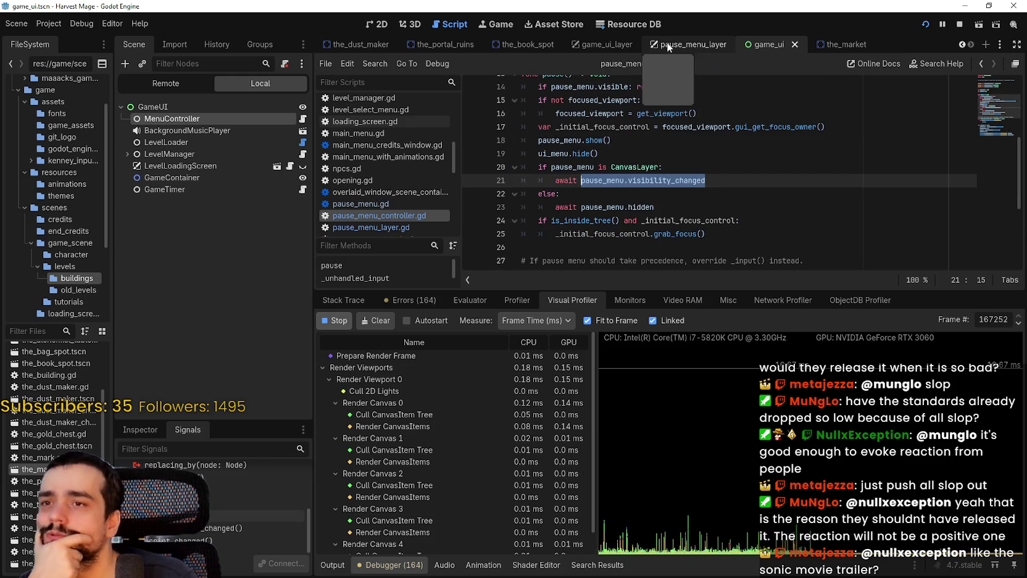
left_click(689, 44)
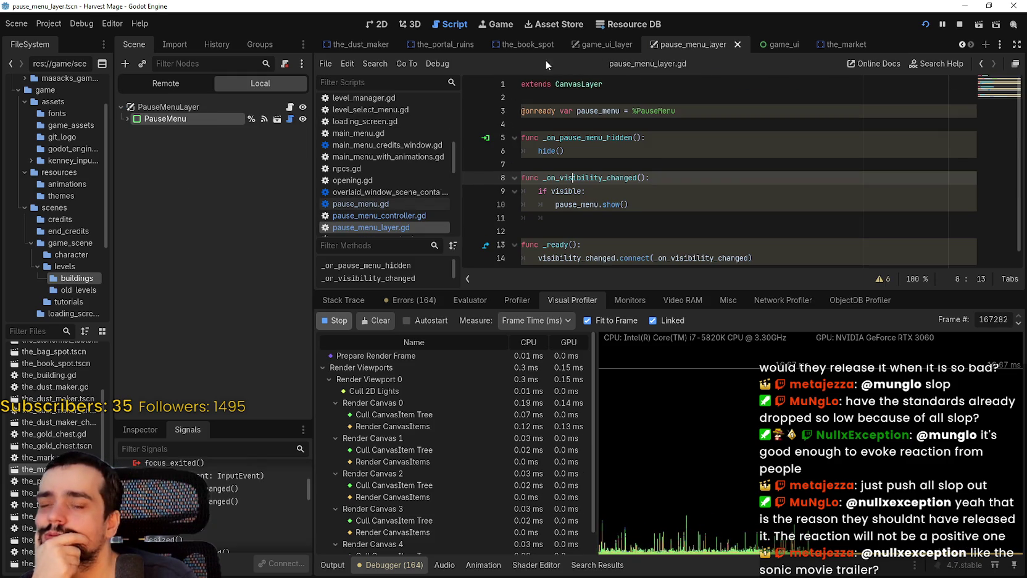
left_click(291, 119)
scroll(996, 109, "up", 10)
scroll(995, 109, "down", 6)
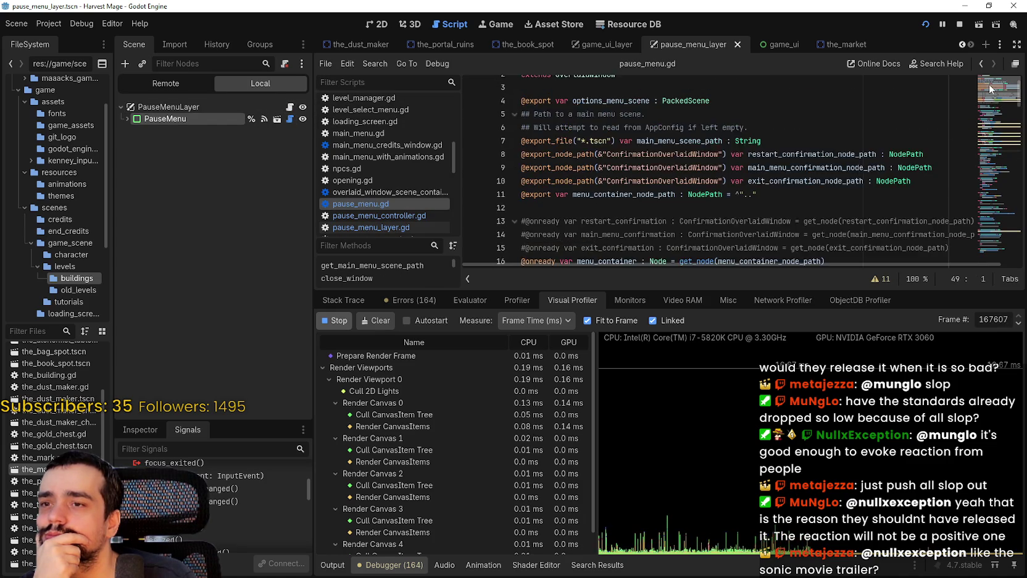
left_click_drag(986, 122, 976, 190)
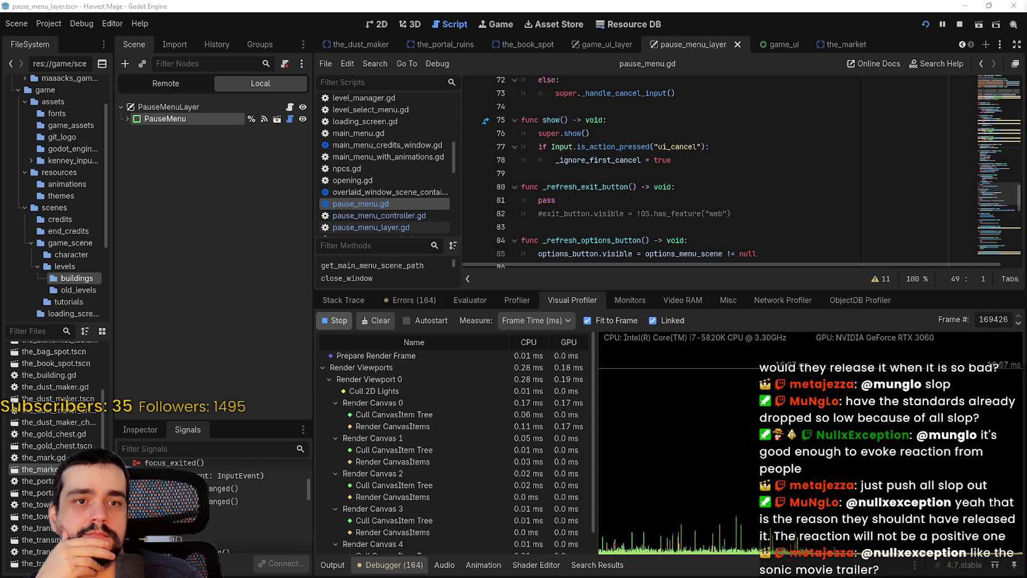
left_click(661, 174)
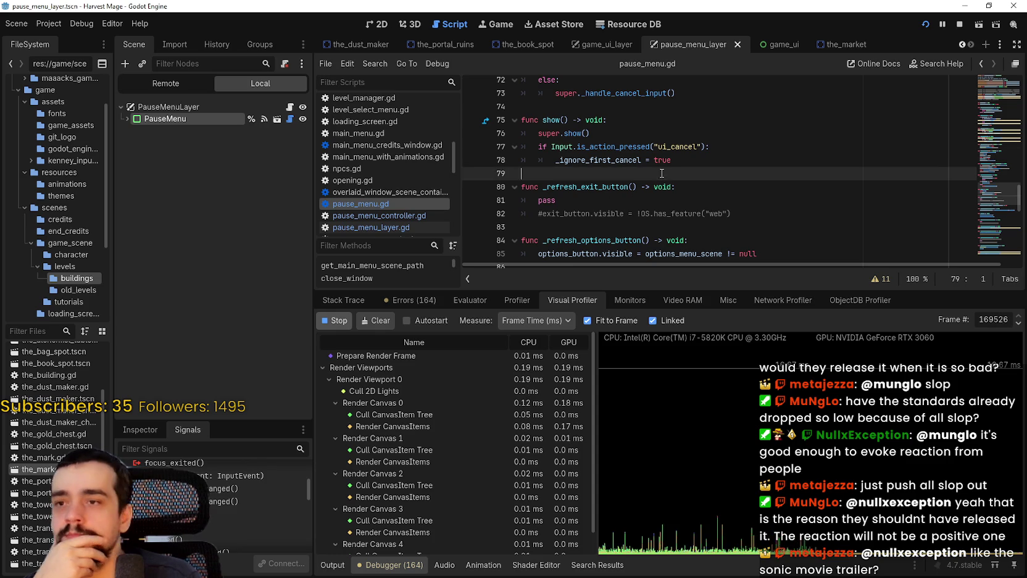
scroll(662, 173, "down", 2)
left_click(619, 147)
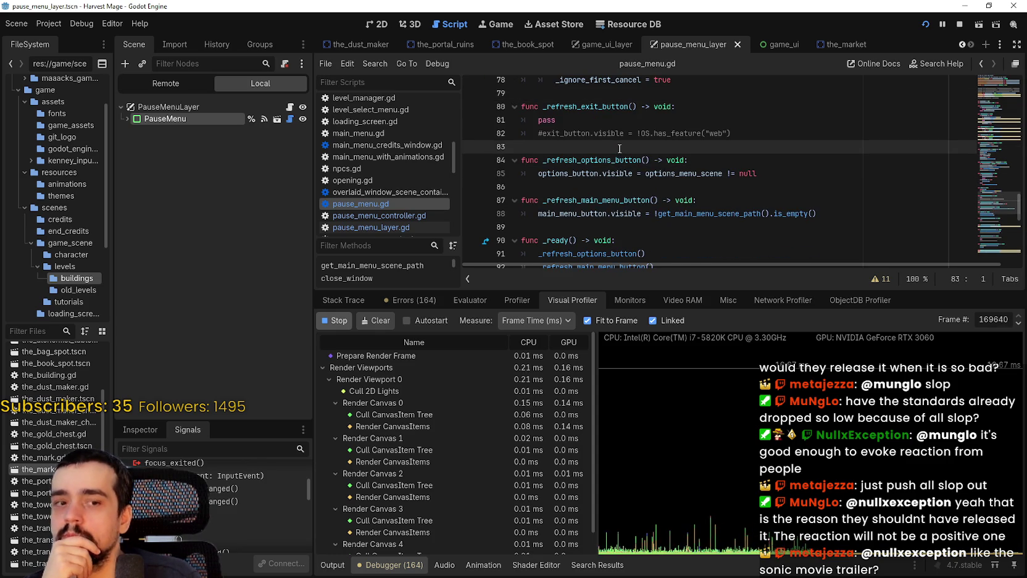
scroll(617, 152, "down", 3)
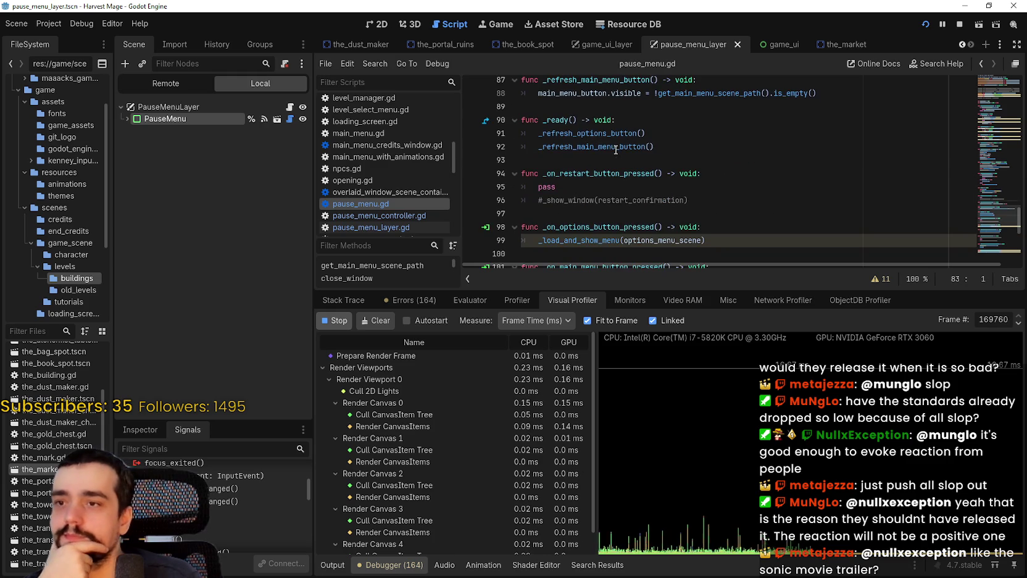
left_click(622, 158)
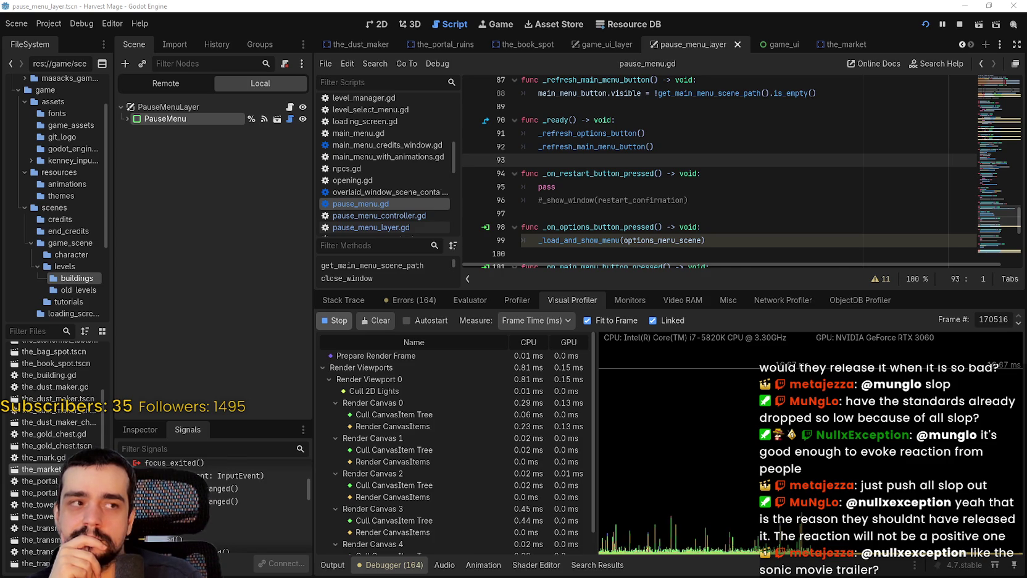
key("alt+Tab")
Scroll through the Crunchyroll channel's Videos tab in Chrome.
scroll(587, 266, "down", 2)
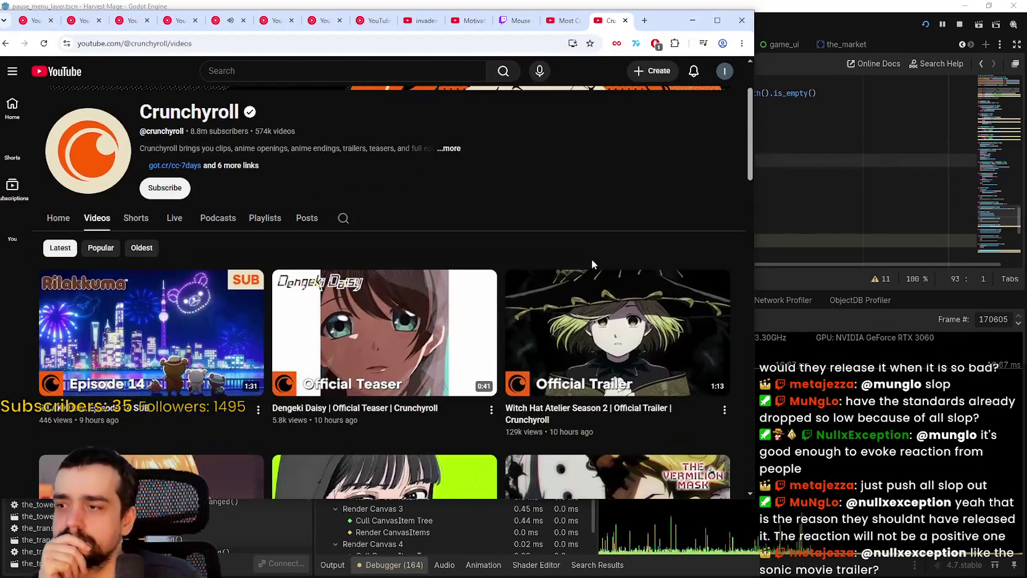
left_click_drag(670, 26, 766, 30)
scroll(532, 287, "down", 5)
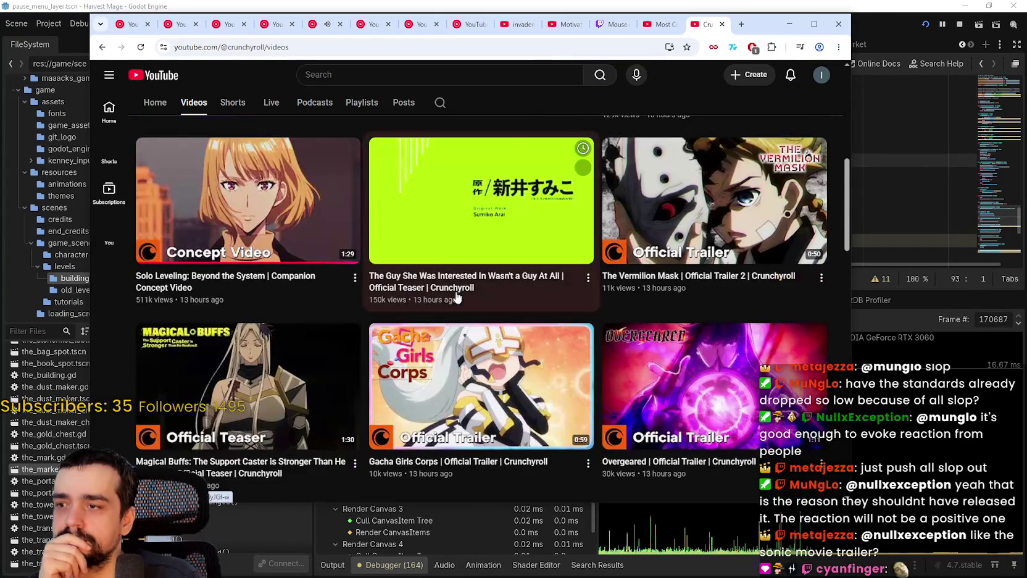
scroll(229, 229, "down", 6)
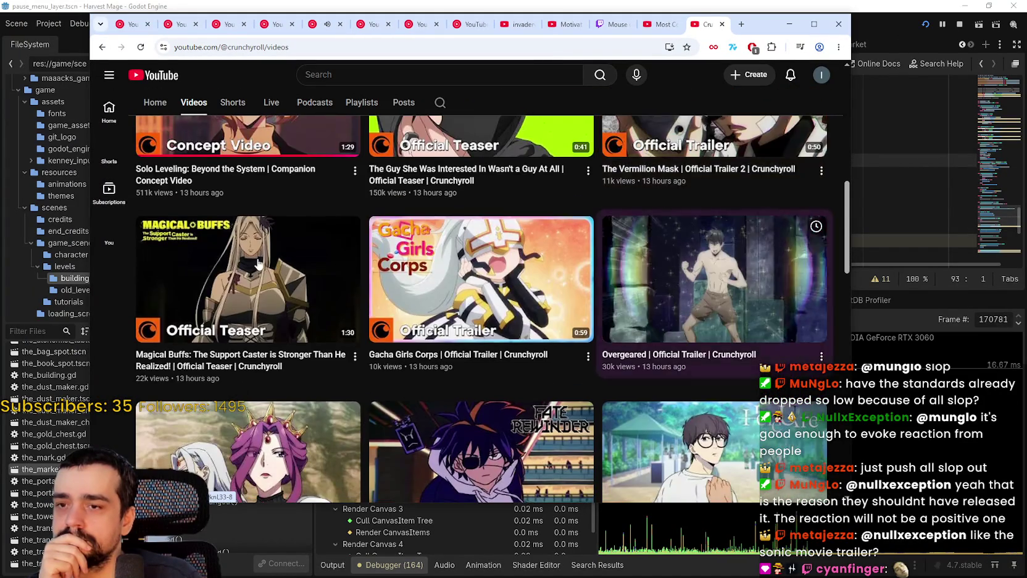
scroll(375, 221, "down", 5)
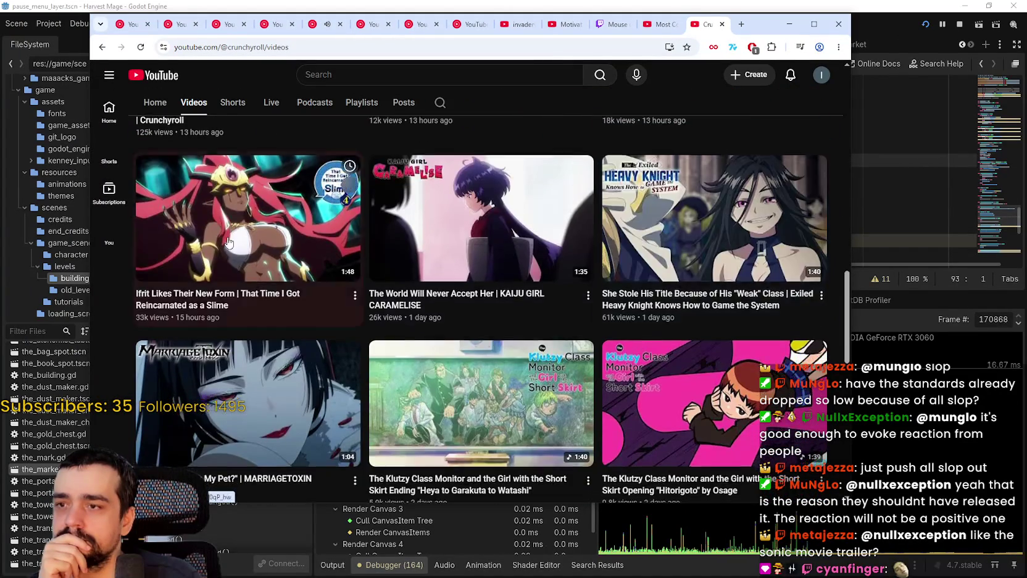
scroll(374, 221, "down", 6)
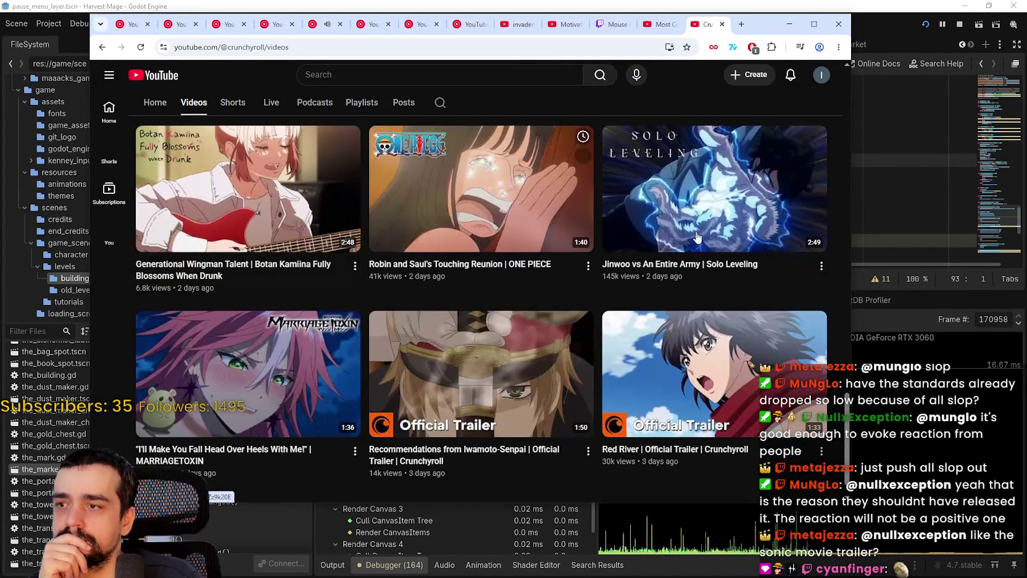
scroll(328, 327, "down", 5)
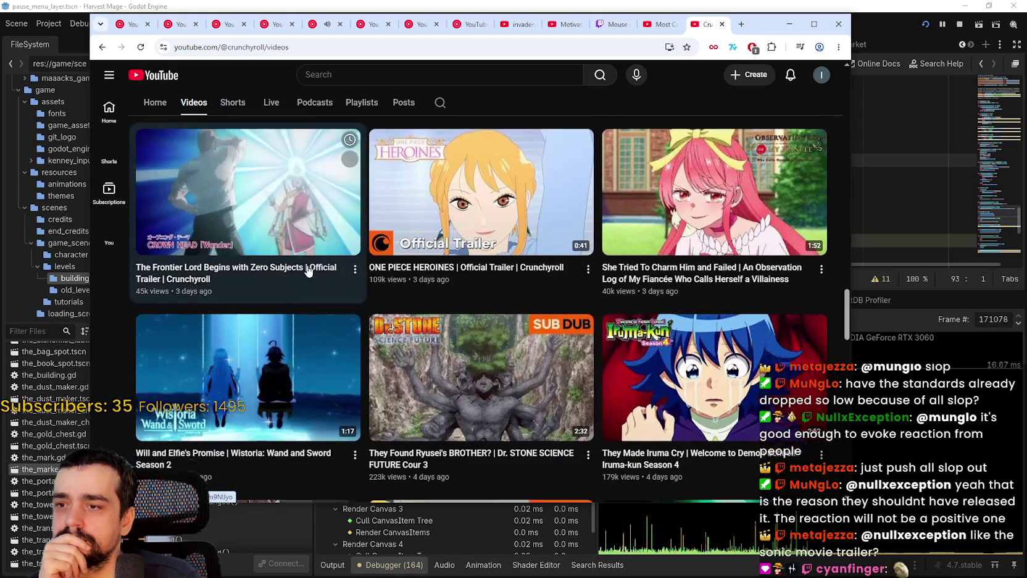
scroll(308, 272, "down", 5)
left_click_drag(847, 324, 867, 464)
scroll(798, 434, "down", 3)
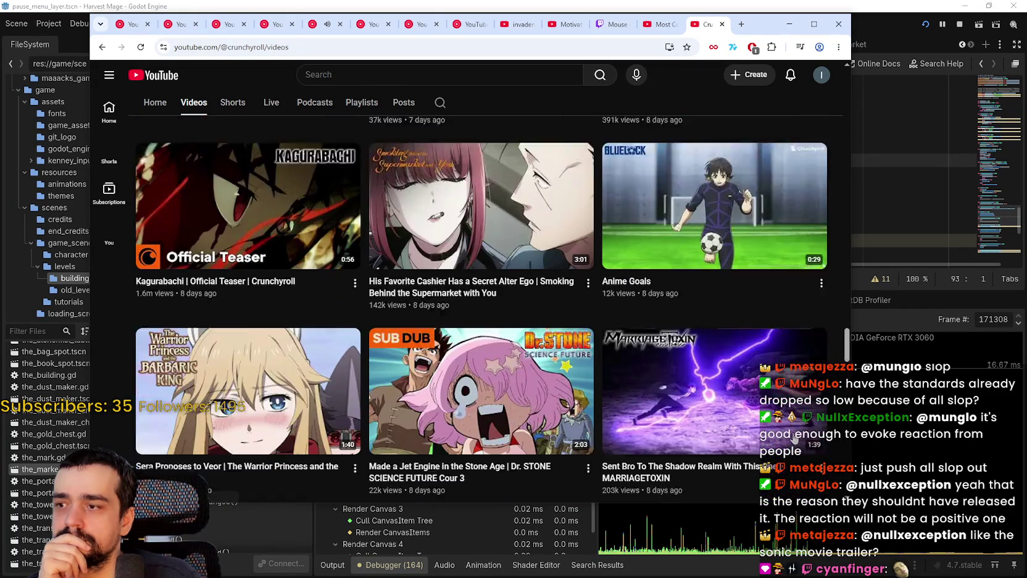
scroll(802, 429, "down", 2)
mouse_move(845, 351)
left_mouse_down()
mouse_move(844, 436)
mouse_move(864, 81)
left_mouse_up()
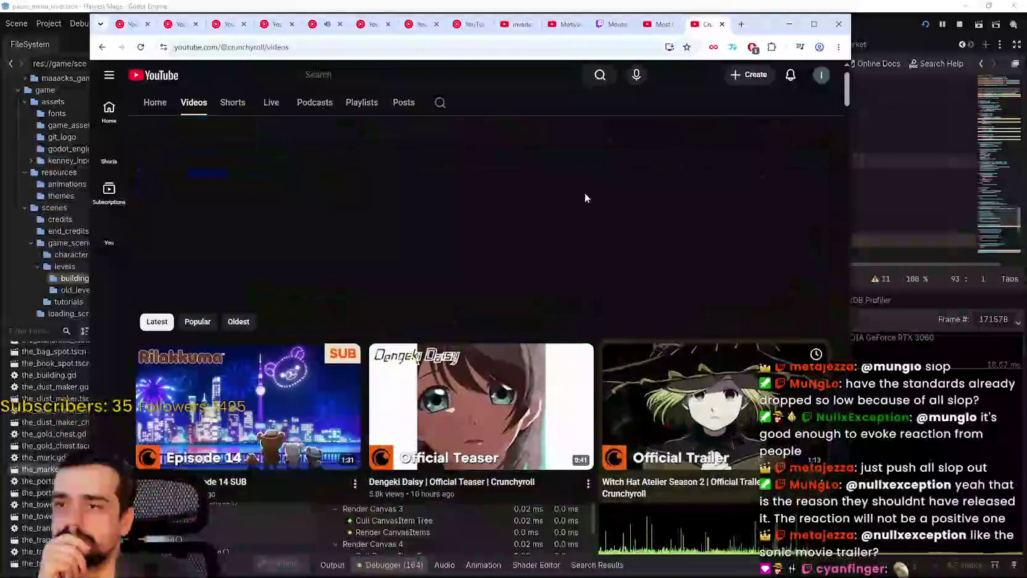
Search the Crunchyroll channel for 'jujutsu'.
left_click(440, 329)
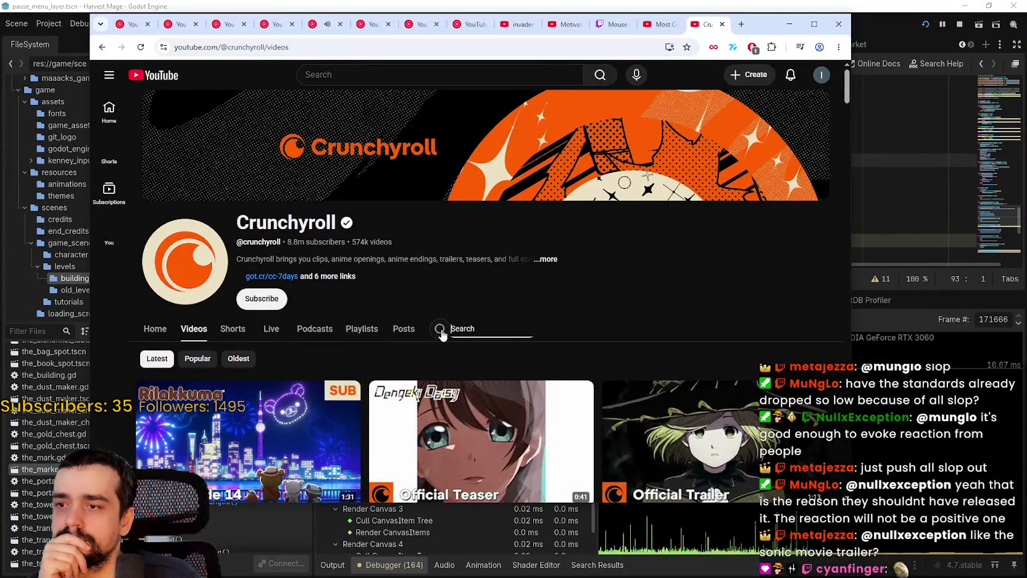
type("ju")
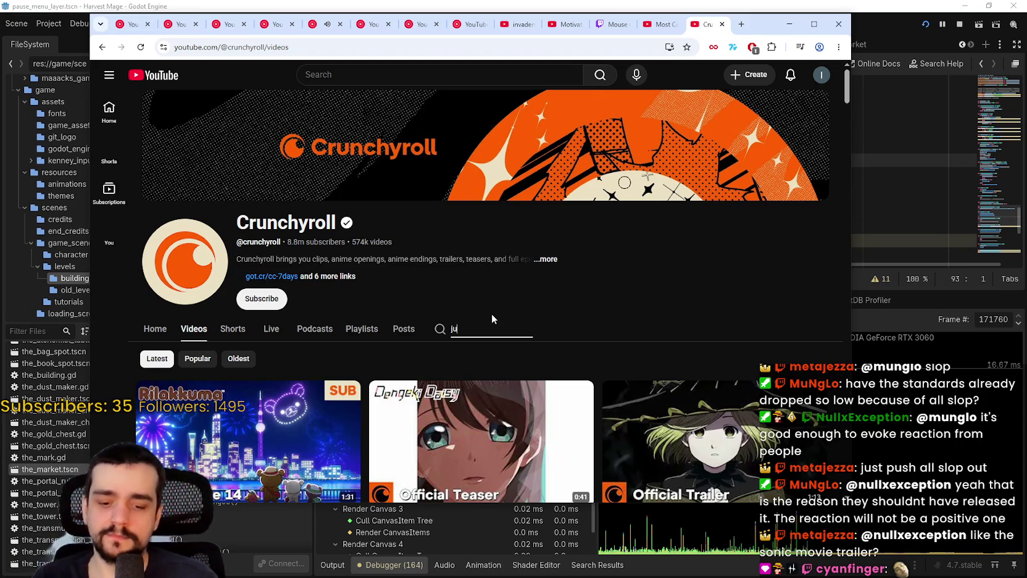
type("jutsu")
key("Return")
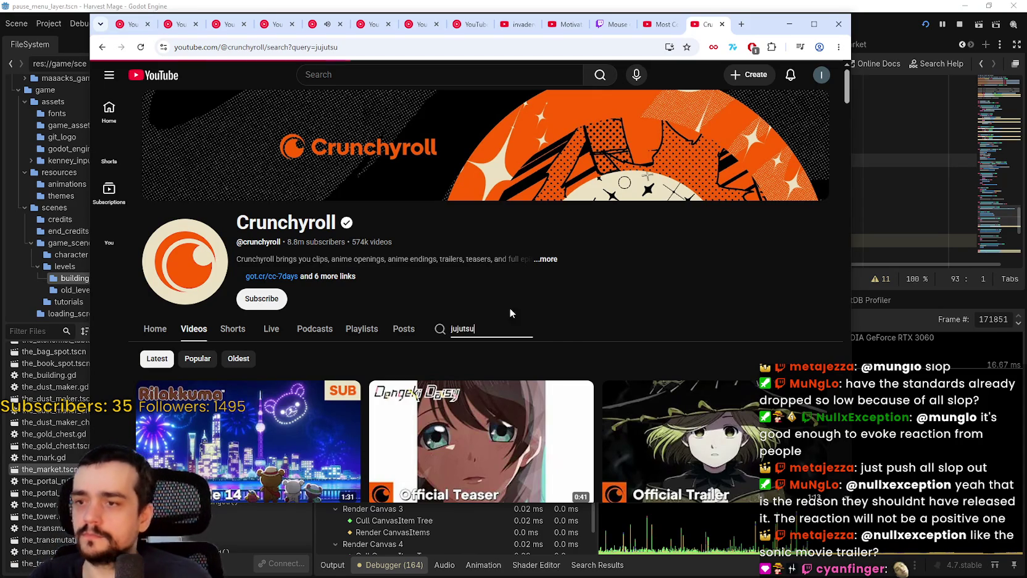
Scroll through the JUJUTSU KAISEN clips and trailers in the results, then return to Godot.
scroll(594, 318, "down", 1)
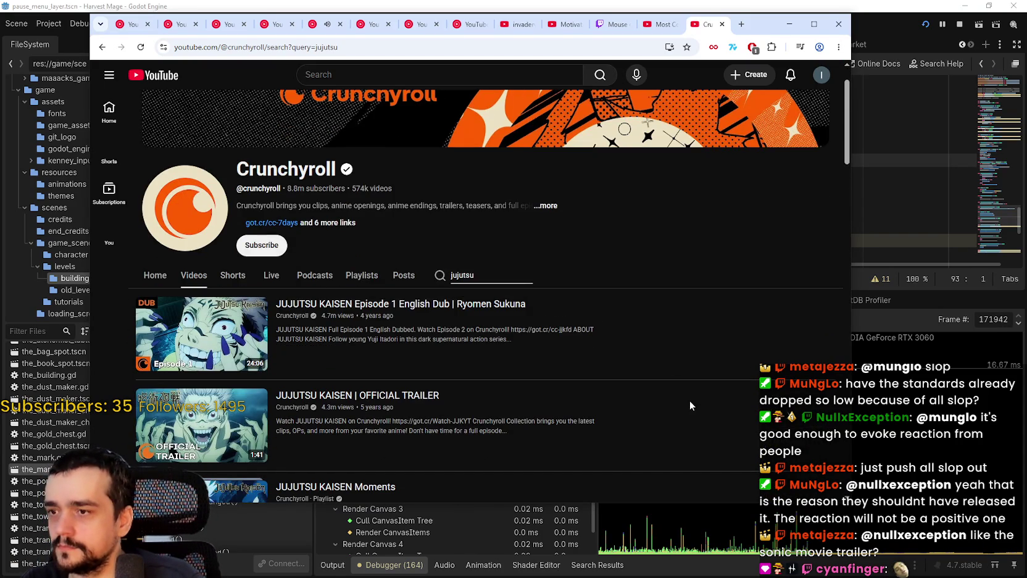
scroll(717, 373, "down", 5)
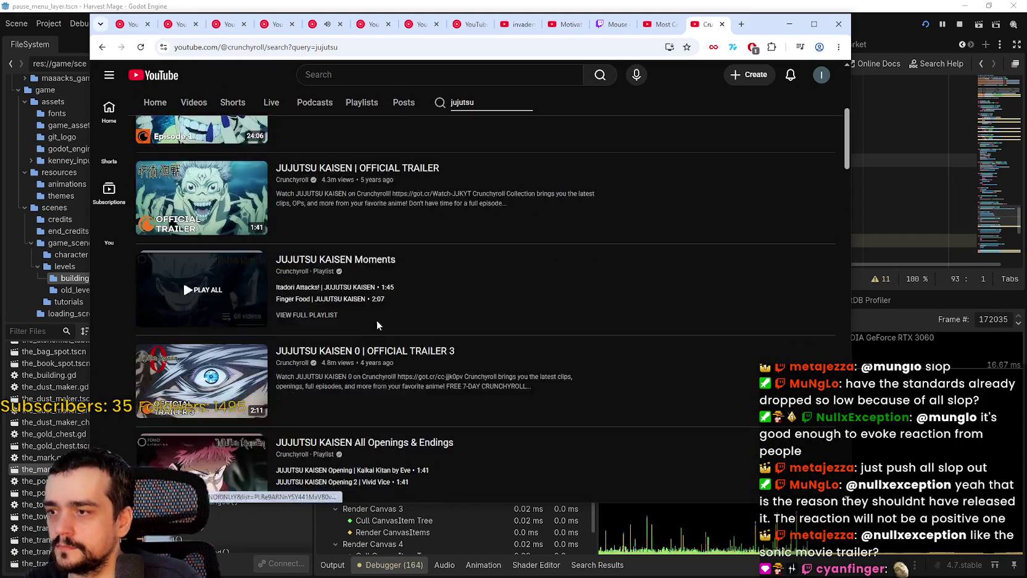
scroll(220, 241, "down", 5)
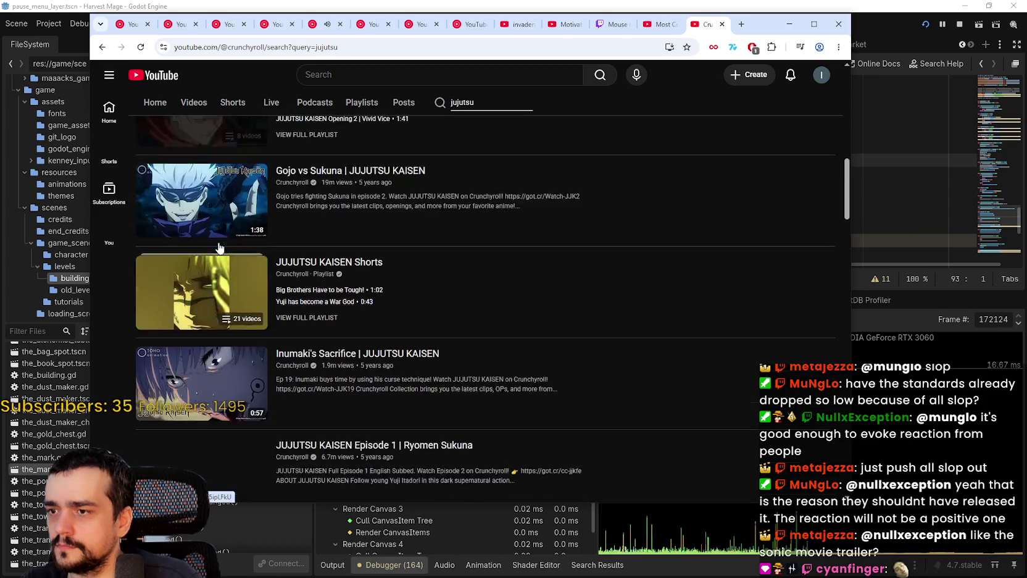
scroll(219, 246, "down", 3)
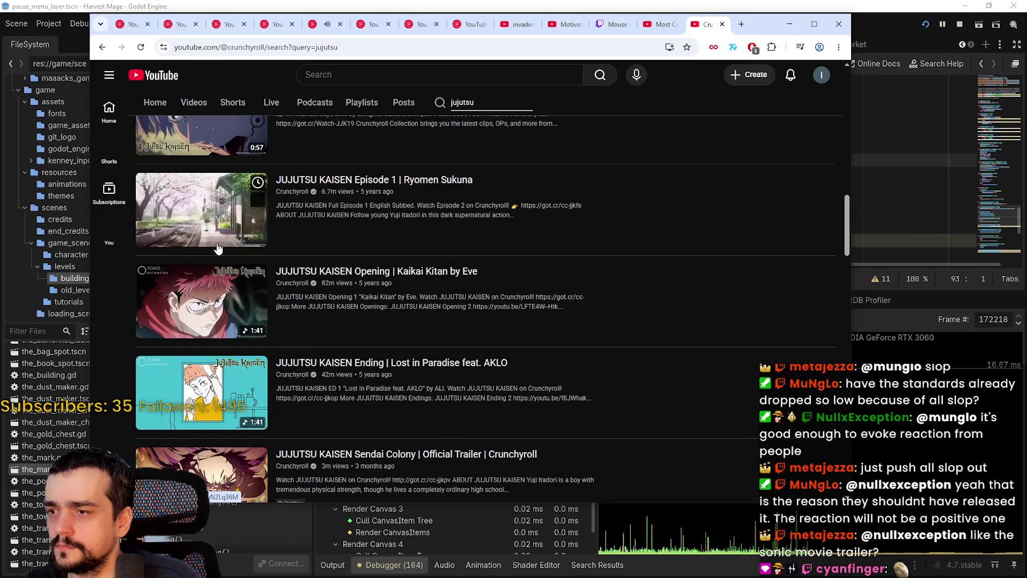
scroll(217, 245, "down", 2)
scroll(218, 246, "down", 3)
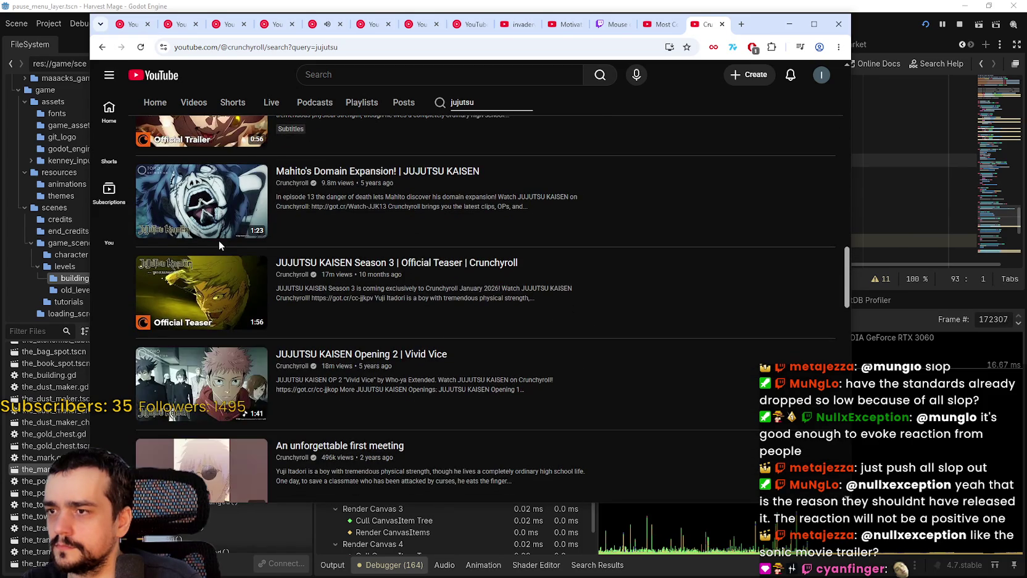
scroll(216, 239, "down", 1)
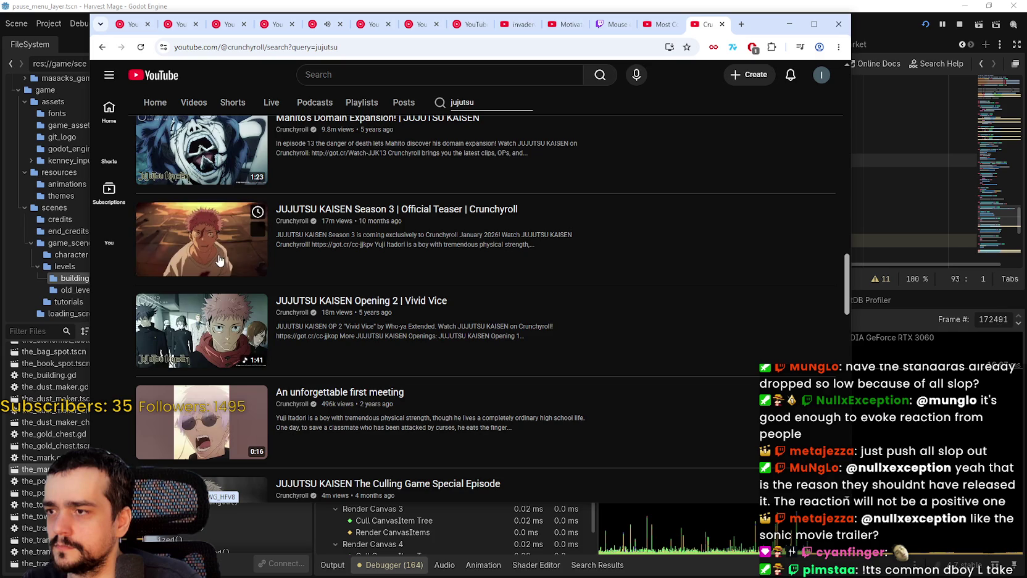
scroll(287, 323, "down", 3)
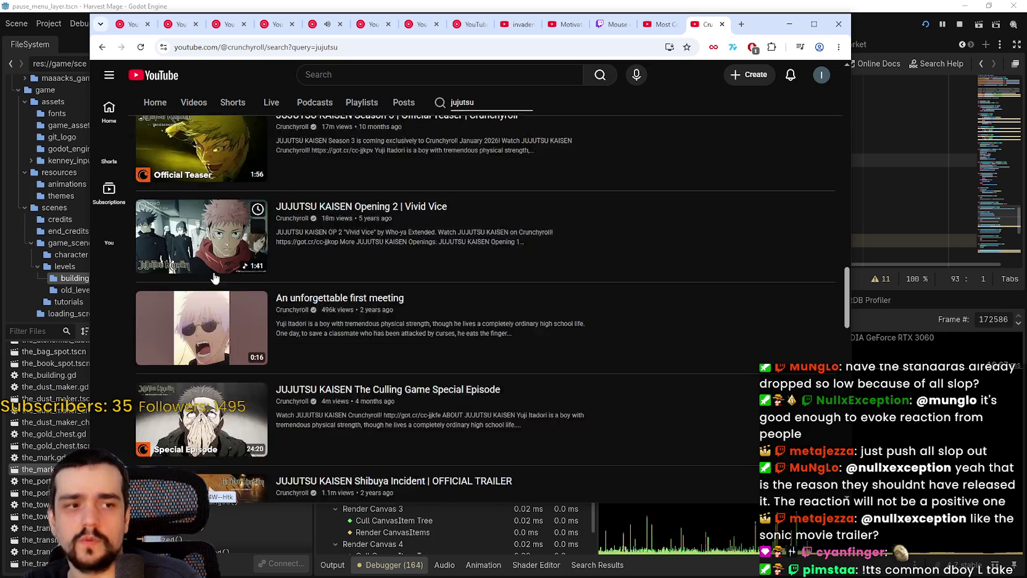
scroll(506, 338, "down", 3)
scroll(460, 317, "down", 3)
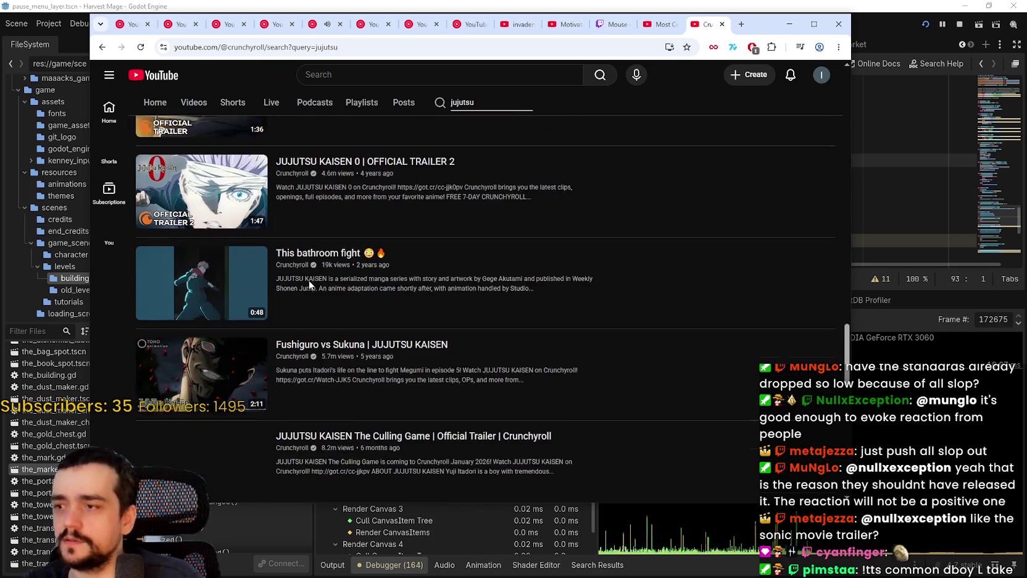
scroll(259, 313, "down", 3)
scroll(258, 313, "down", 3)
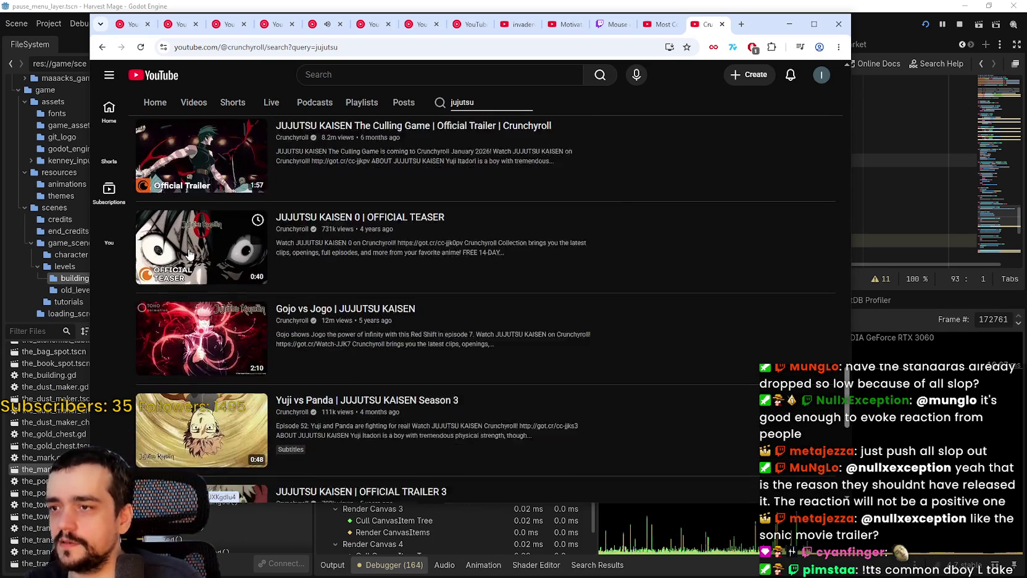
scroll(837, 416, "down", 3)
mouse_move(847, 414)
left_mouse_down()
mouse_move(845, 105)
mouse_move(860, 262)
mouse_move(837, 444)
left_mouse_up()
scroll(747, 365, "down", 3)
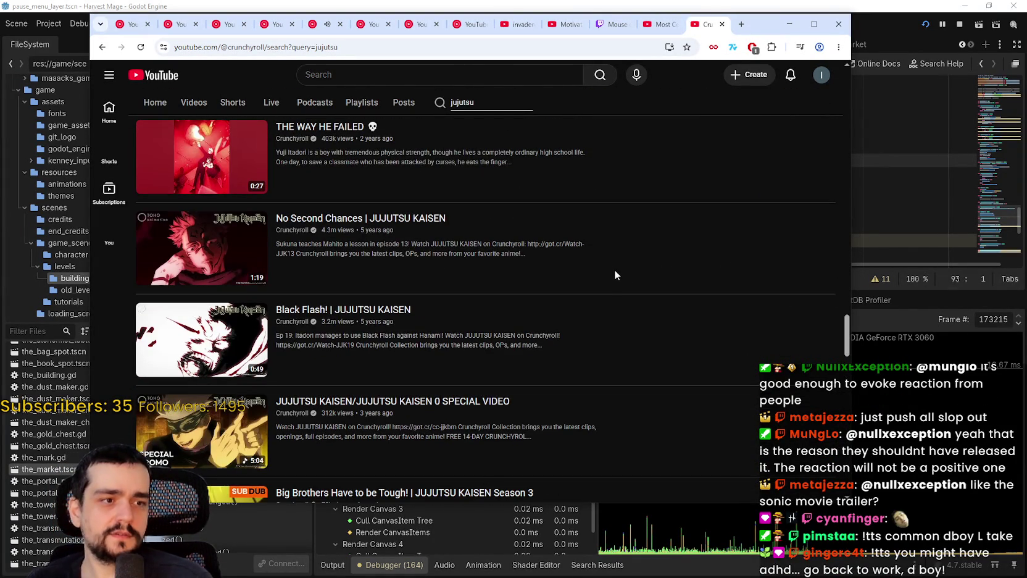
scroll(614, 269, "down", 4)
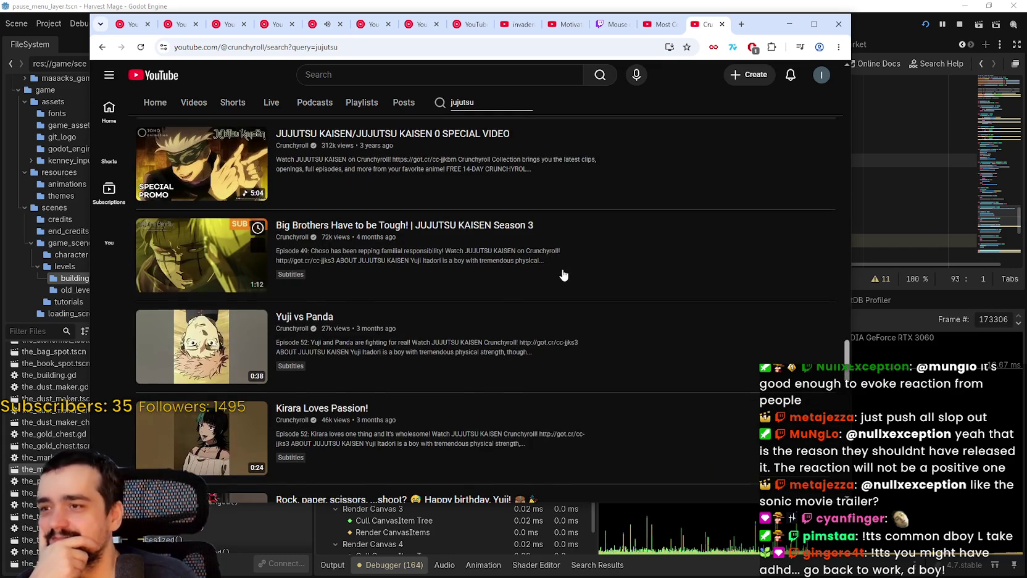
scroll(562, 276, "down", 4)
left_click_drag(775, 28, 1026, 43)
key("alt+Tab")
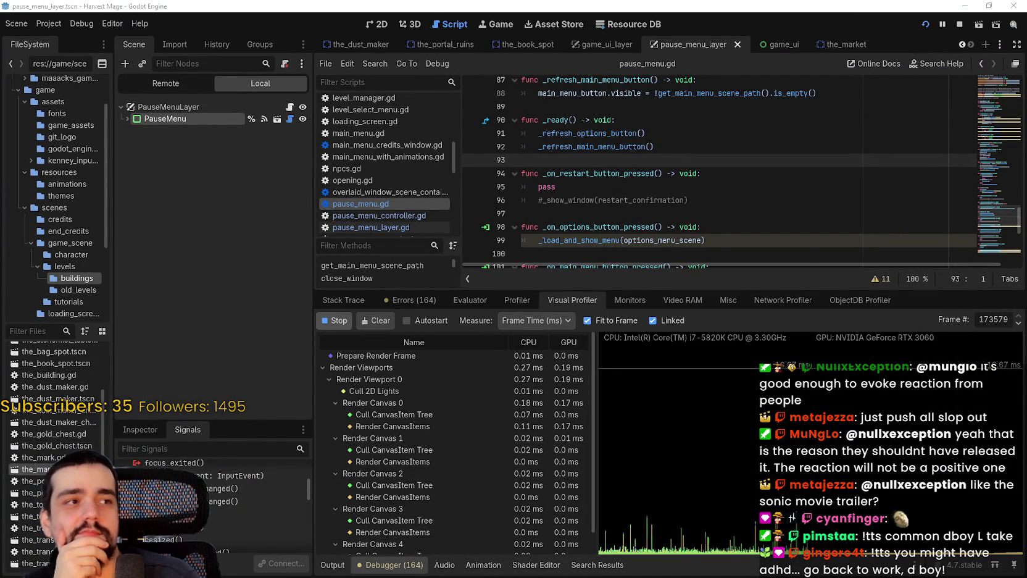
Stop the visual profiler recording and enlarge the pause_menu.gd script view.
left_click(665, 163)
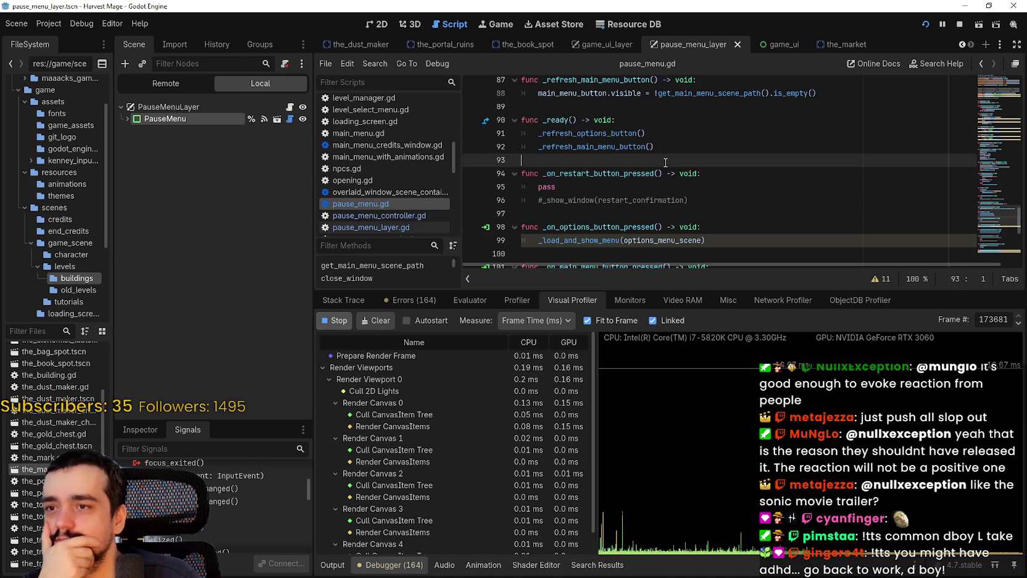
scroll(665, 162, "down", 2)
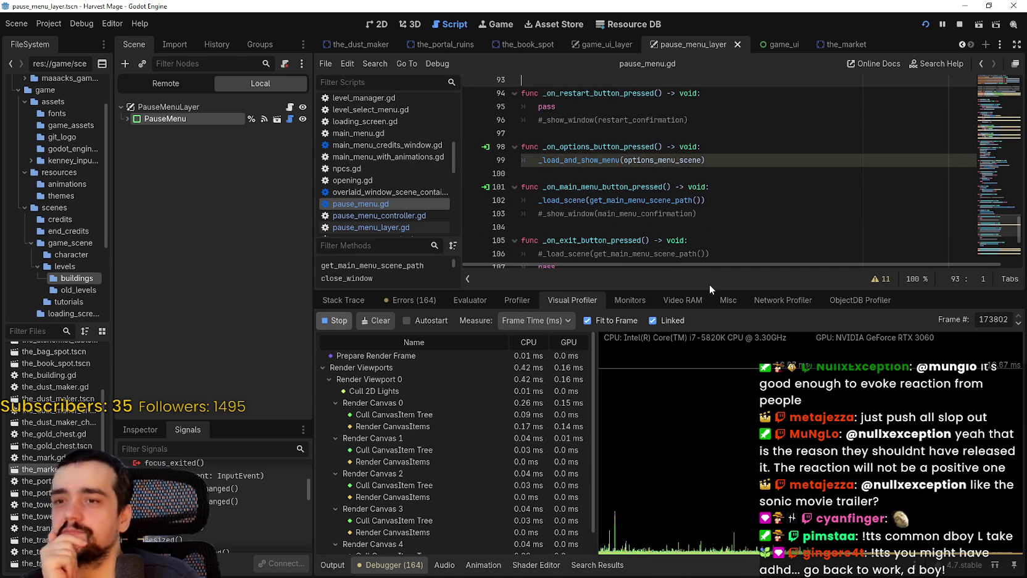
left_click(336, 320)
mouse_move(630, 289)
left_mouse_down()
mouse_move(636, 488)
mouse_move(636, 425)
left_mouse_up()
Read through the main-menu and restart confirmation handlers in pause_menu.gd.
left_click(694, 205)
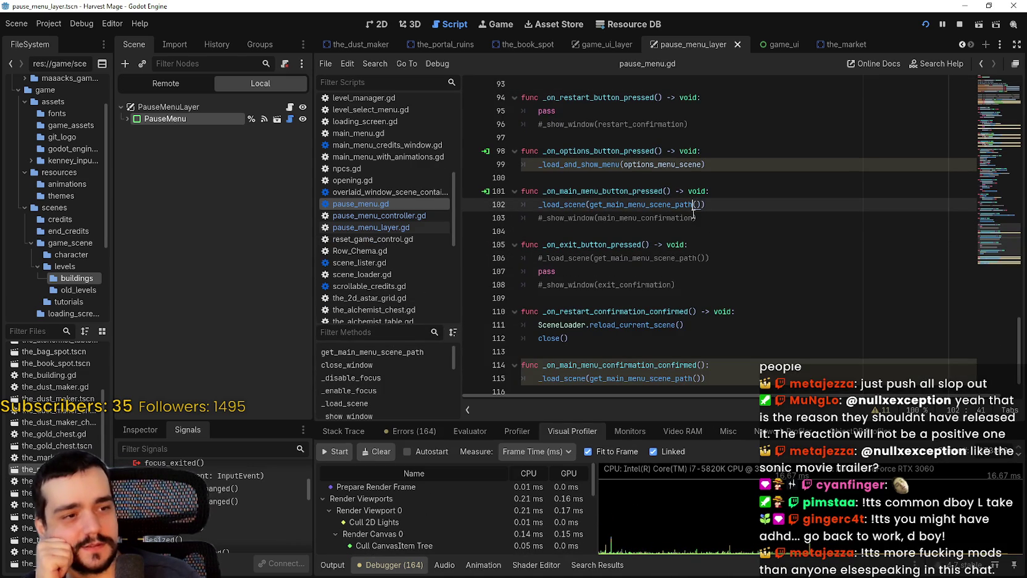
left_click(706, 227)
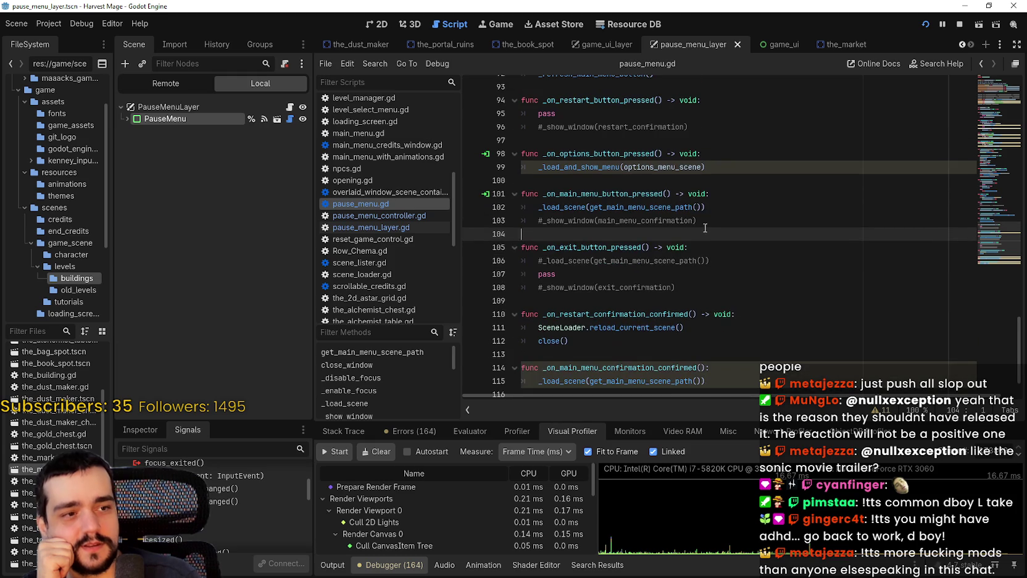
scroll(704, 228, "up", 2)
left_click(690, 223)
left_click(656, 208)
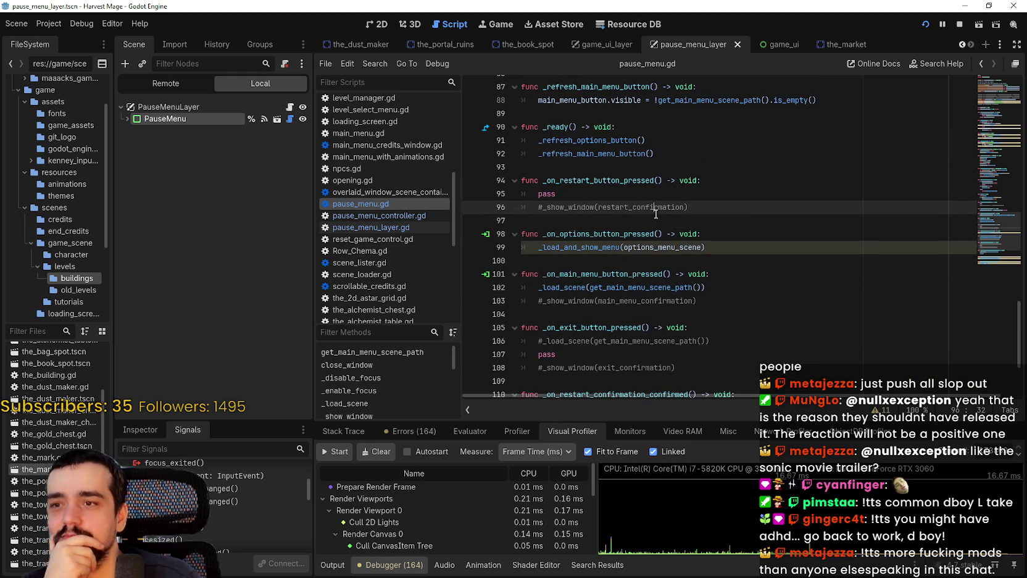
left_click(742, 222)
scroll(741, 216, "up", 2)
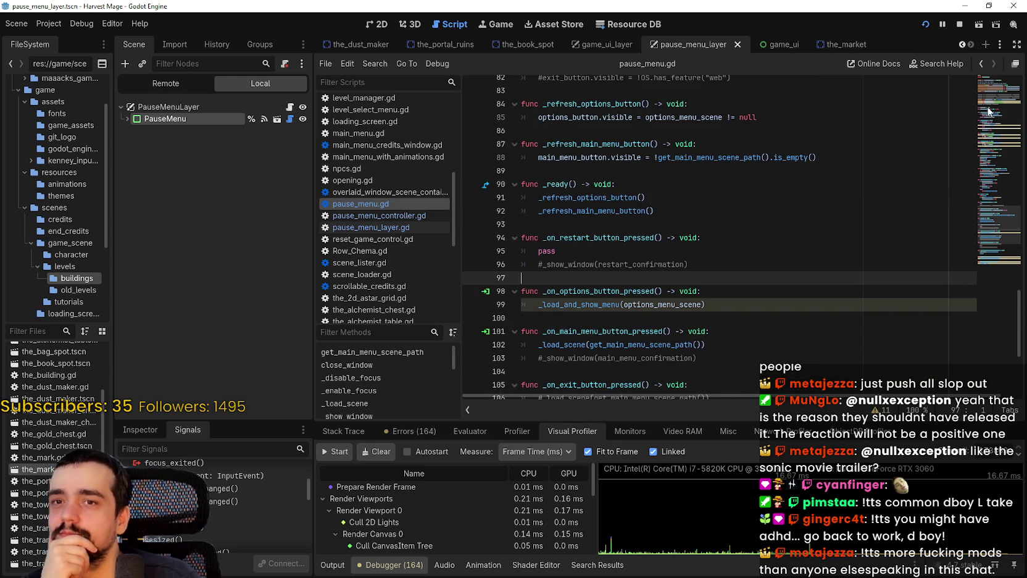
left_click(988, 111)
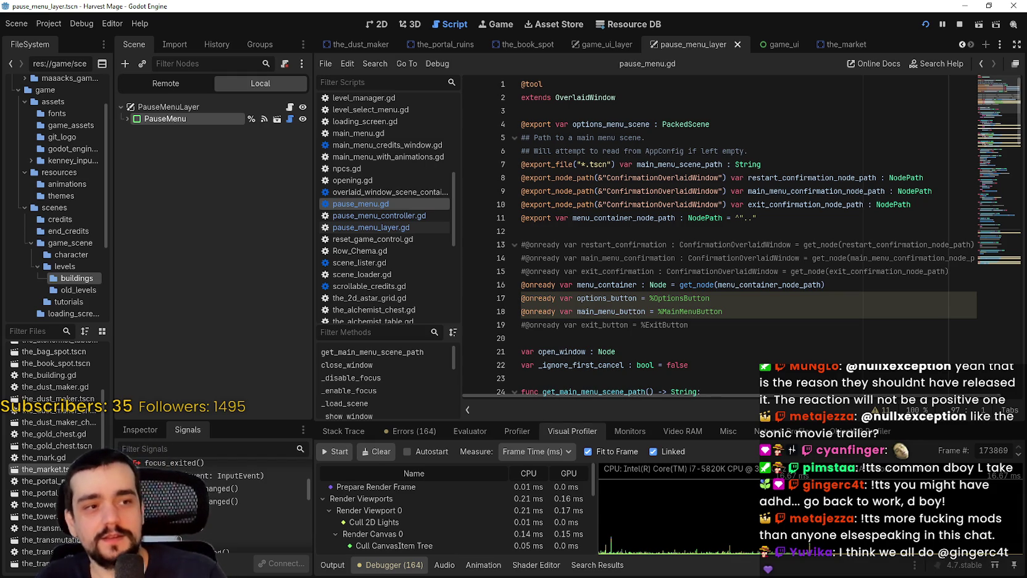
Review the _load_and_show_menu function, then bring up the game_ui_layer scene.
left_click(643, 235)
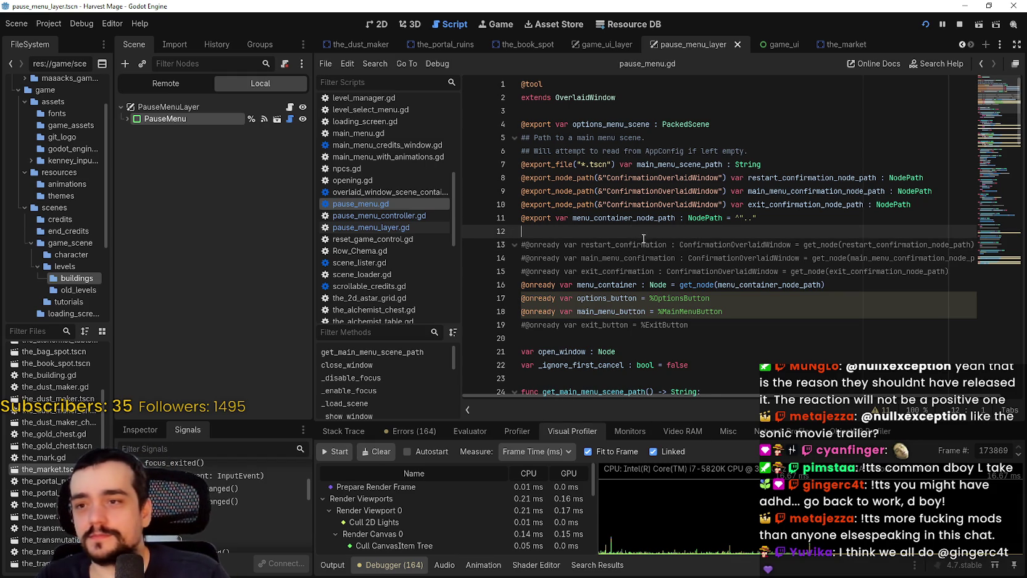
scroll(627, 283, "down", 12)
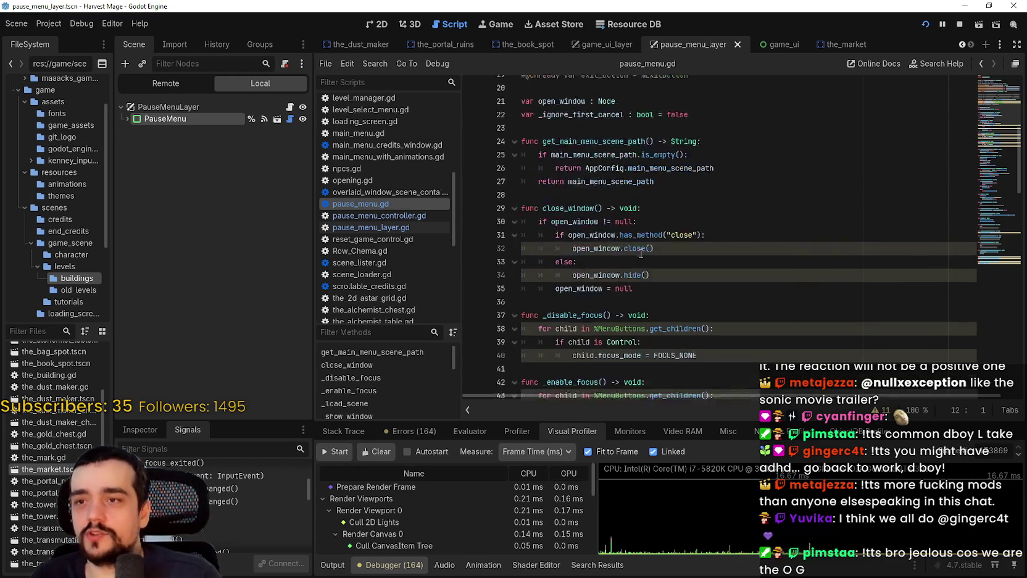
scroll(647, 235, "down", 1)
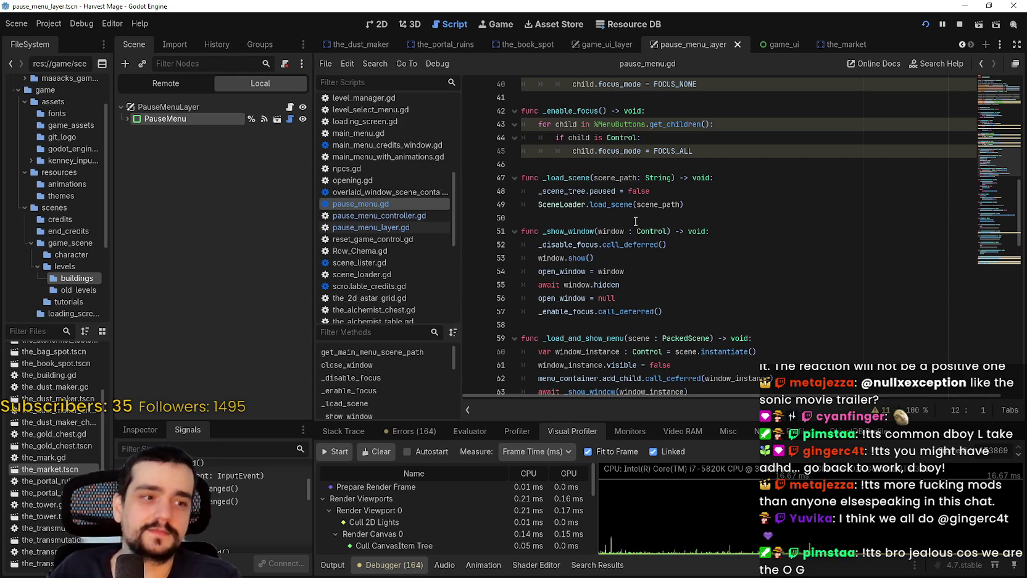
scroll(635, 223, "down", 3)
left_click(669, 217)
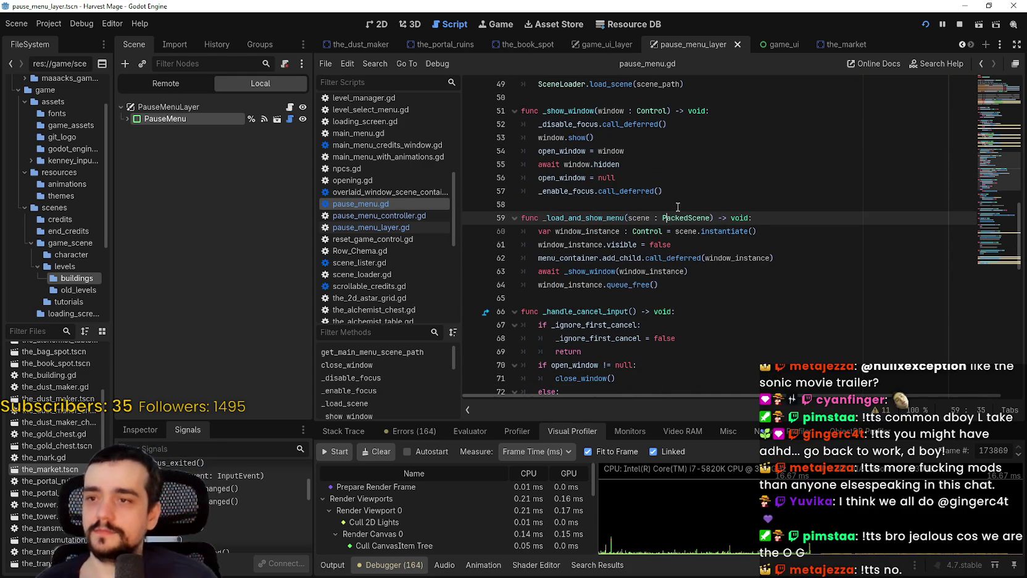
left_click(676, 210)
scroll(676, 210, "up", 3)
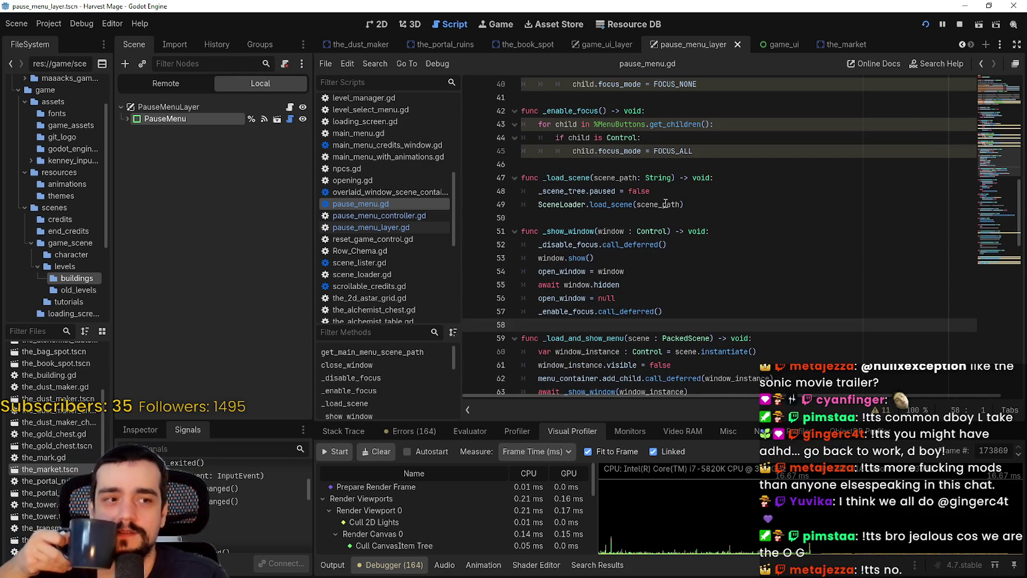
left_click(591, 45)
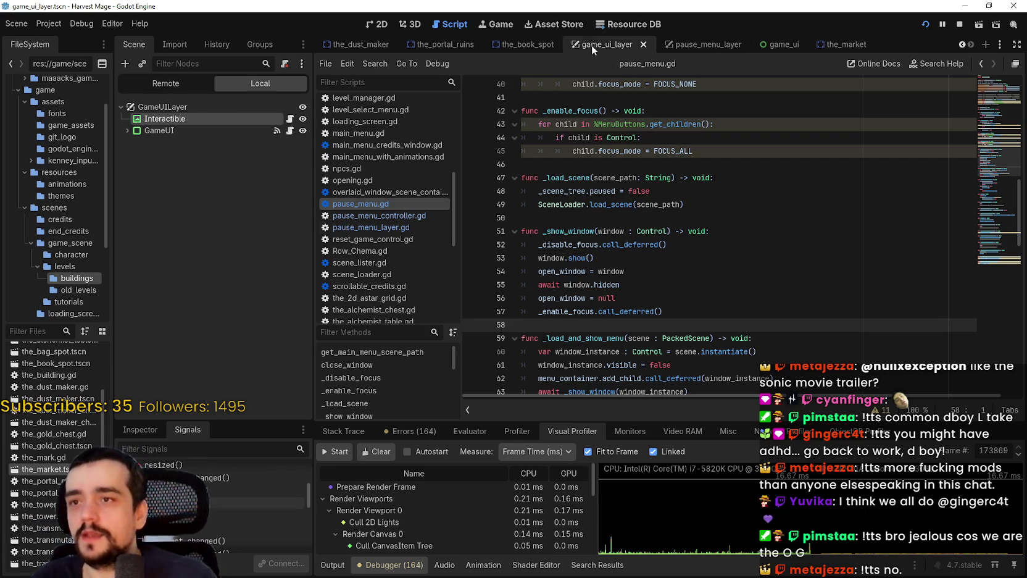
Return to the game_ui scene and select the ui_menu.hide() call in pause_menu_controller.gd.
left_click(779, 45)
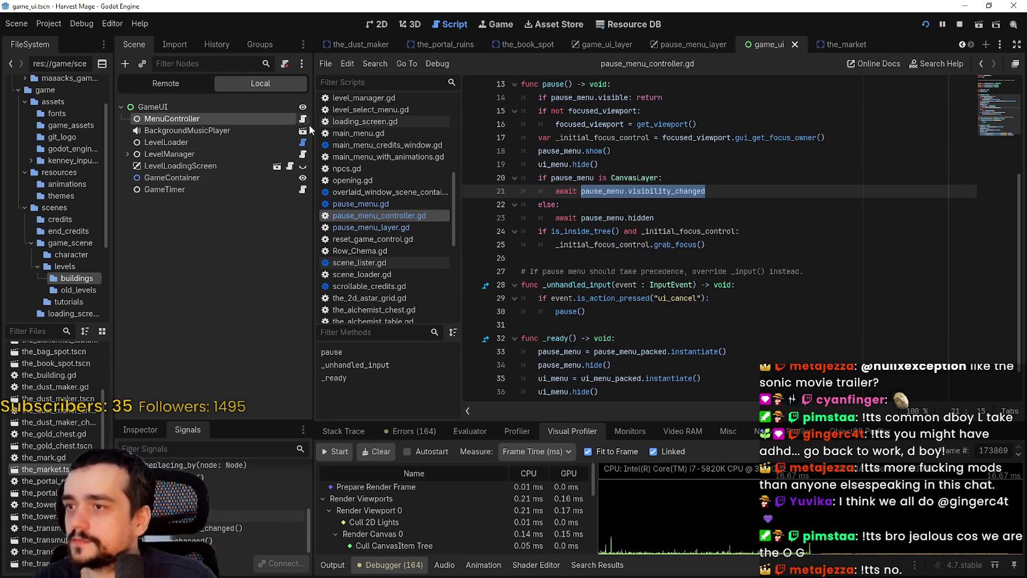
left_click_drag(480, 424, 481, 376)
left_click(668, 166)
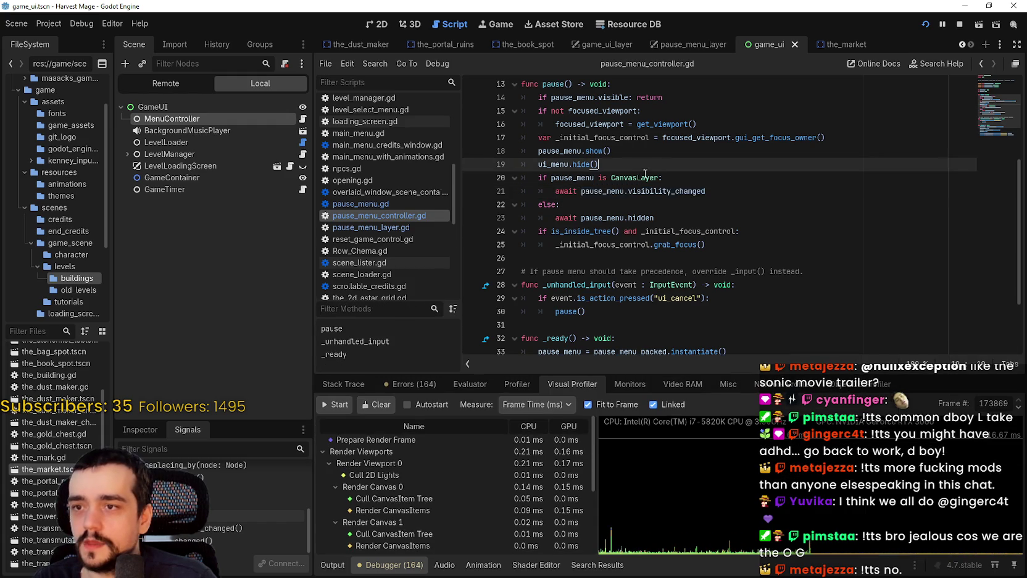
scroll(668, 207, "up", 1)
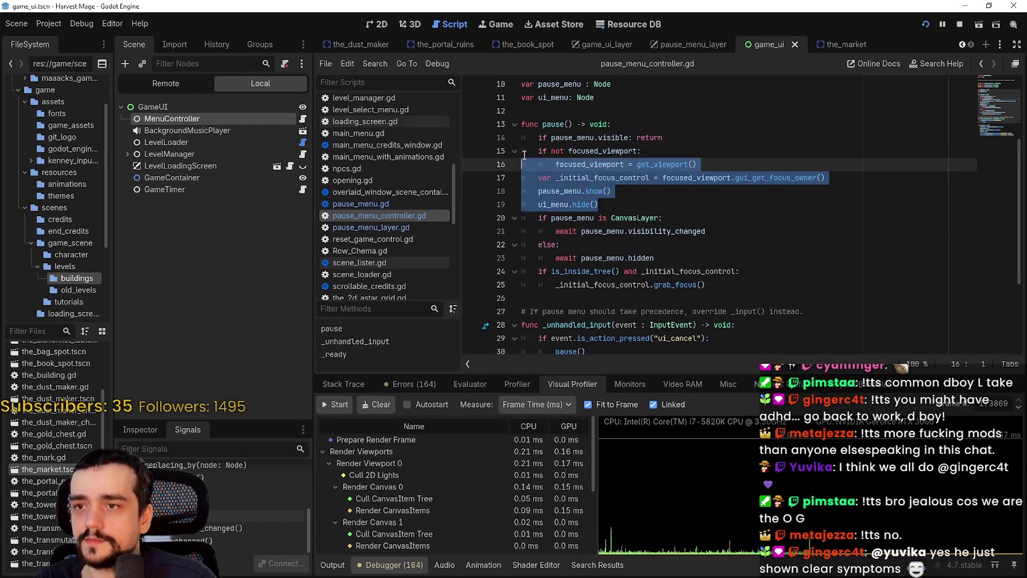
left_click(629, 231)
left_click_drag(621, 204, 538, 204)
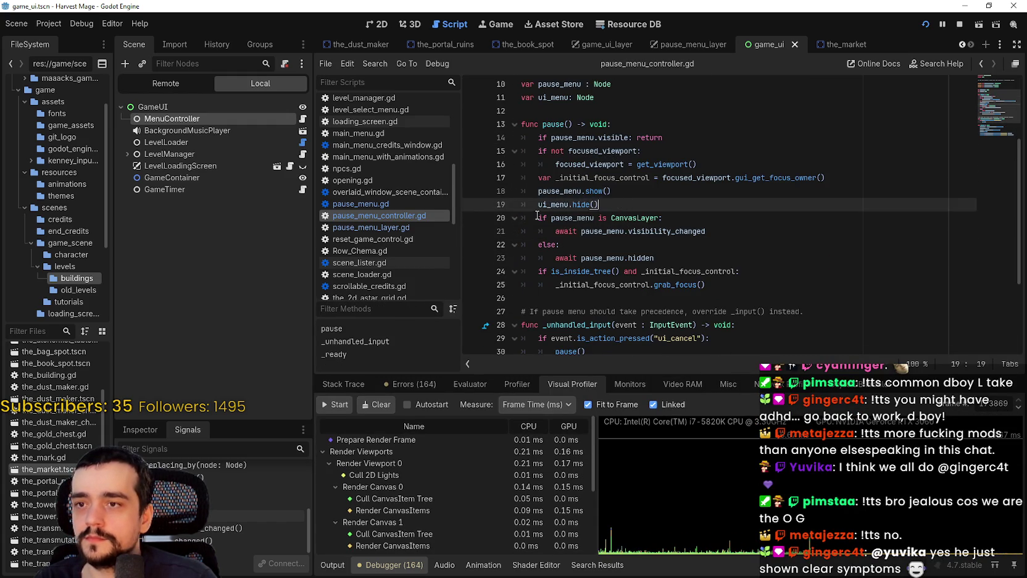
Select the show and hide lines 18–19, save with Ctrl+S, and view the Remote tree.
scroll(656, 255, "down", 1)
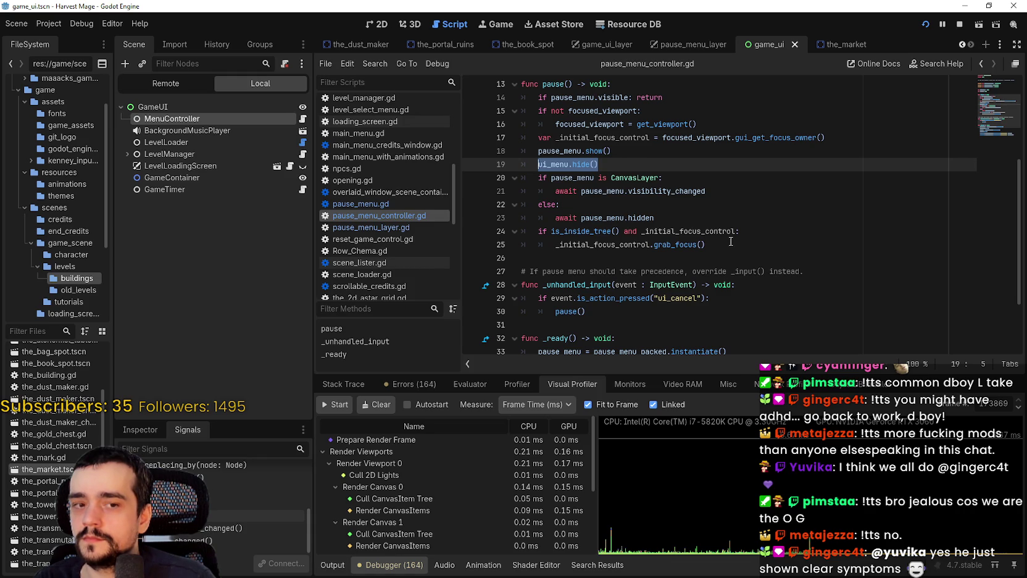
scroll(723, 237, "down", 1)
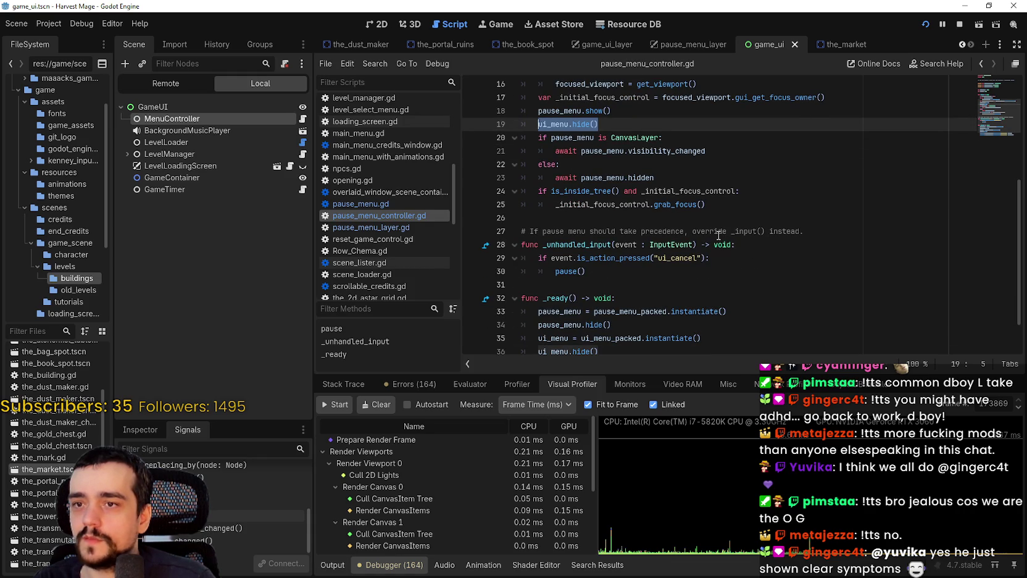
scroll(710, 232, "down", 1)
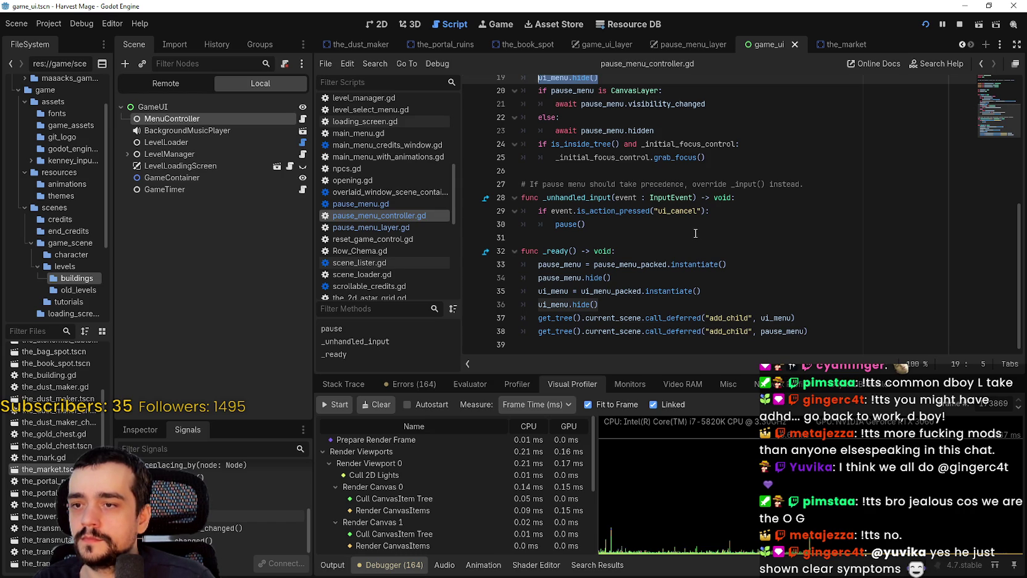
scroll(696, 233, "up", 1)
scroll(696, 233, "up", 3)
double_click(560, 224)
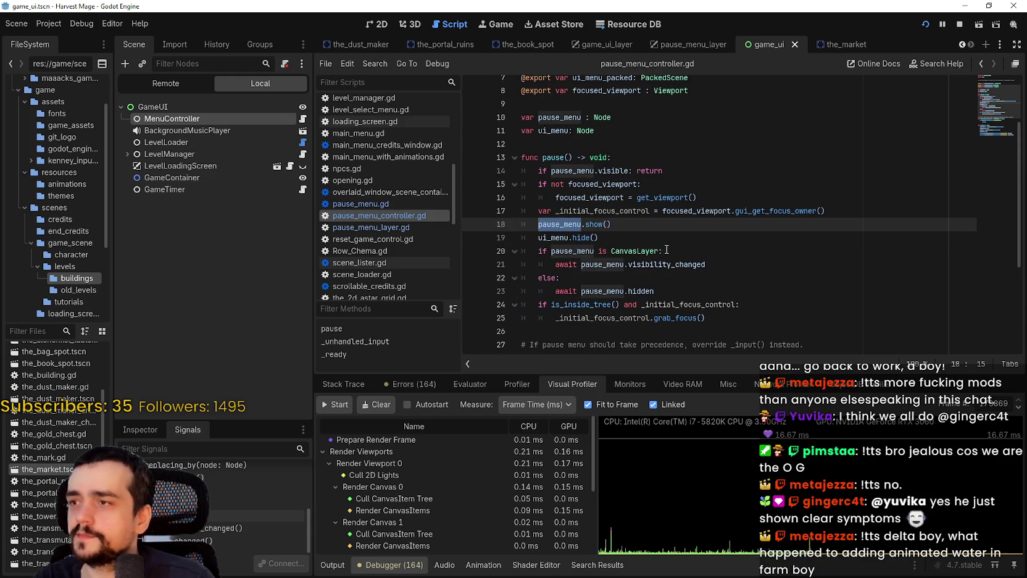
left_click_drag(662, 239, 492, 222)
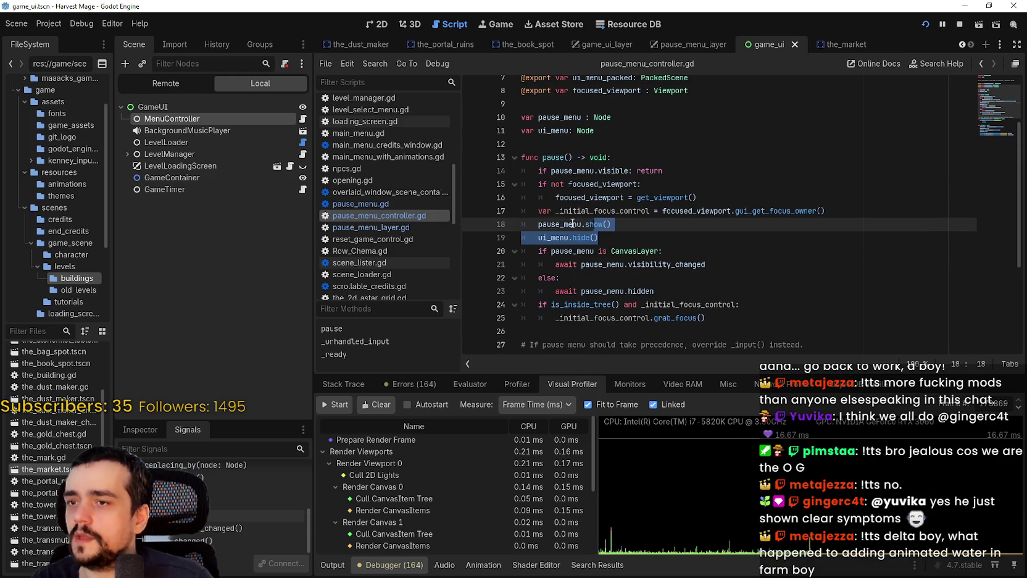
scroll(492, 222, "up", 2)
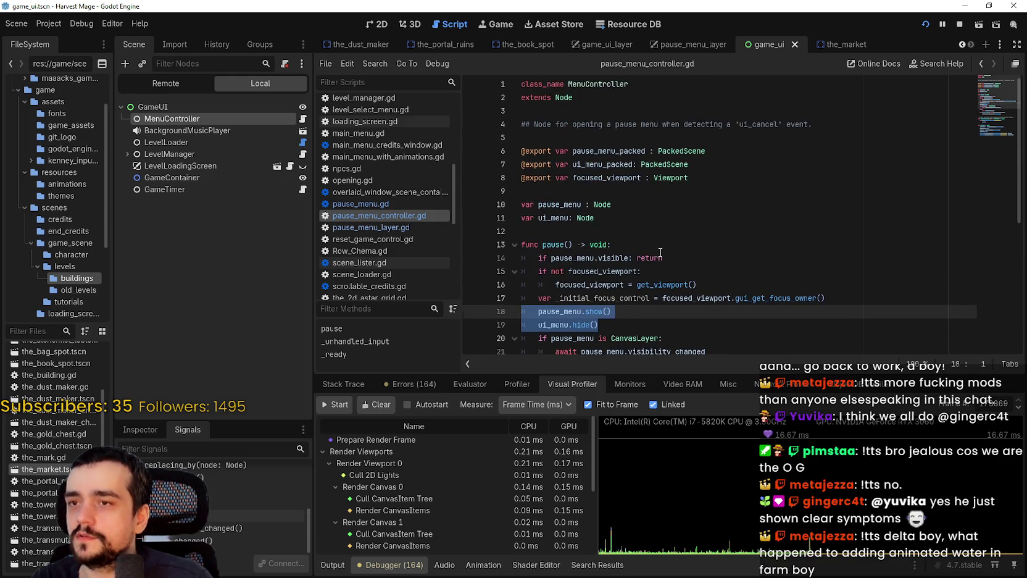
scroll(687, 220, "down", 3)
key("ctrl+s")
left_click(188, 85)
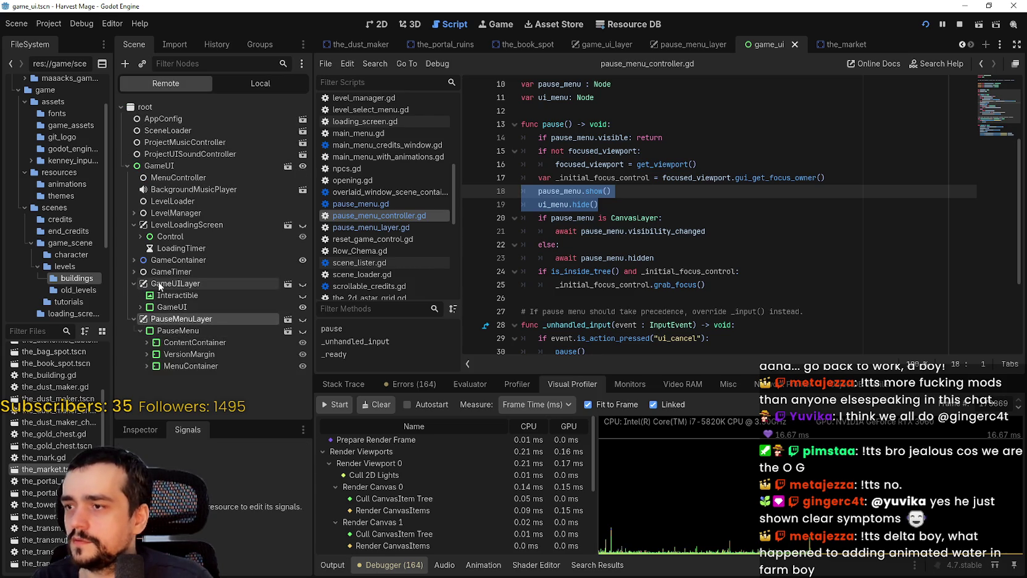
Select PauseMenuLayer in the remote tree, then switch back to the pause_menu_layer scene.
left_click(181, 319)
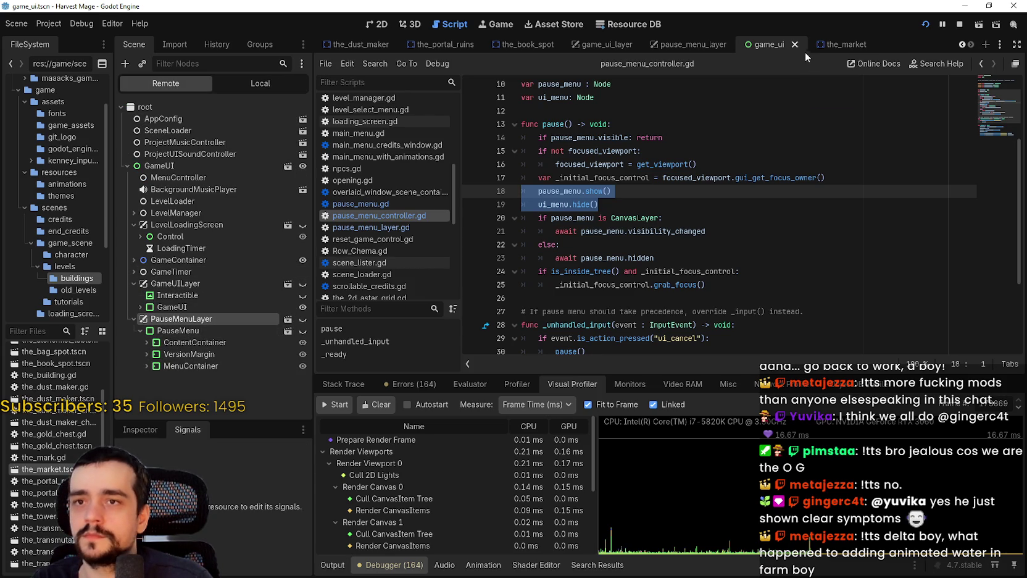
left_click(684, 44)
left_click(272, 87)
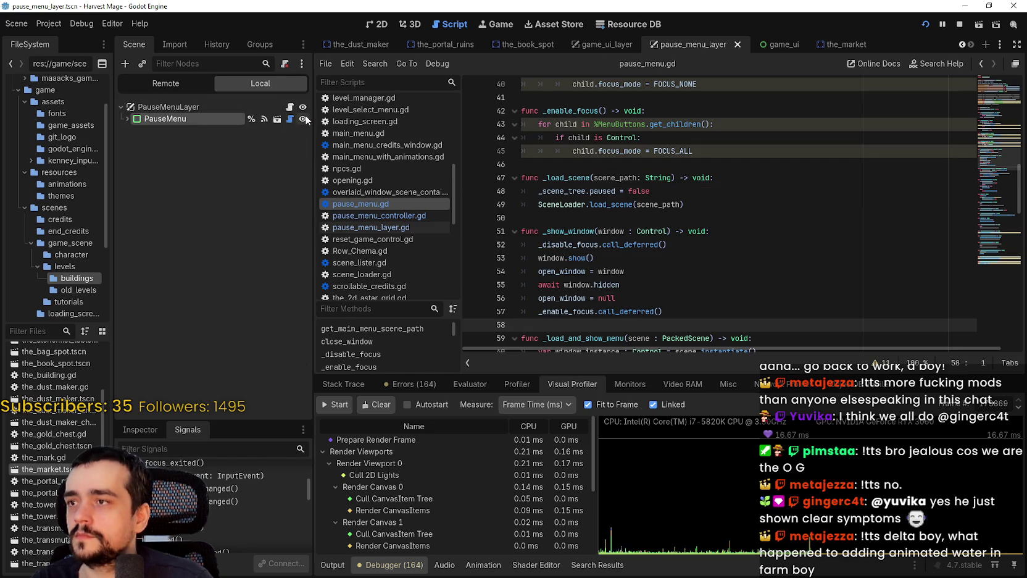
Open pause_menu_layer.gd and read _on_pause_menu_hidden and the _ready visibility_changed connection.
left_click(289, 107)
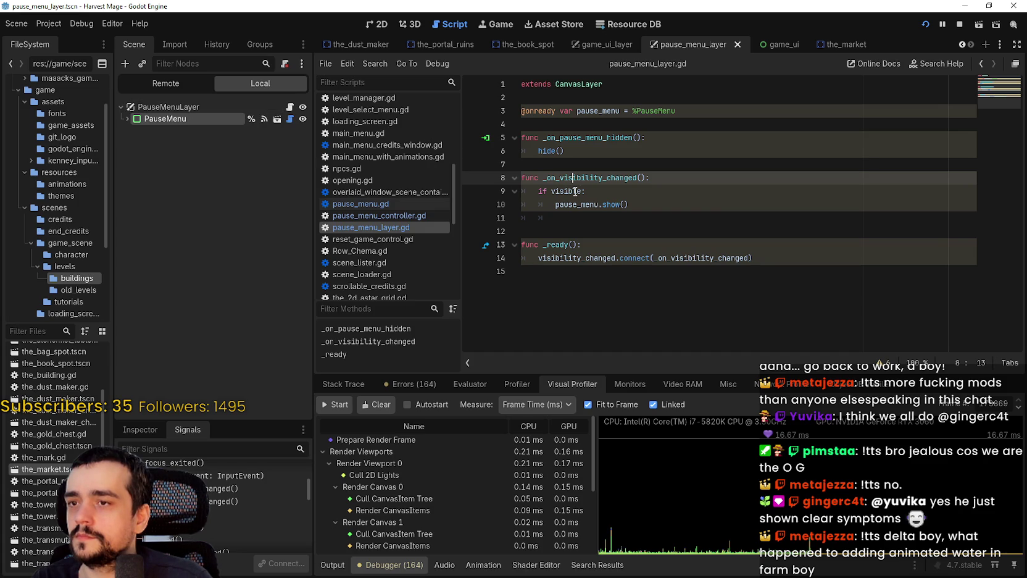
mouse_move(575, 192)
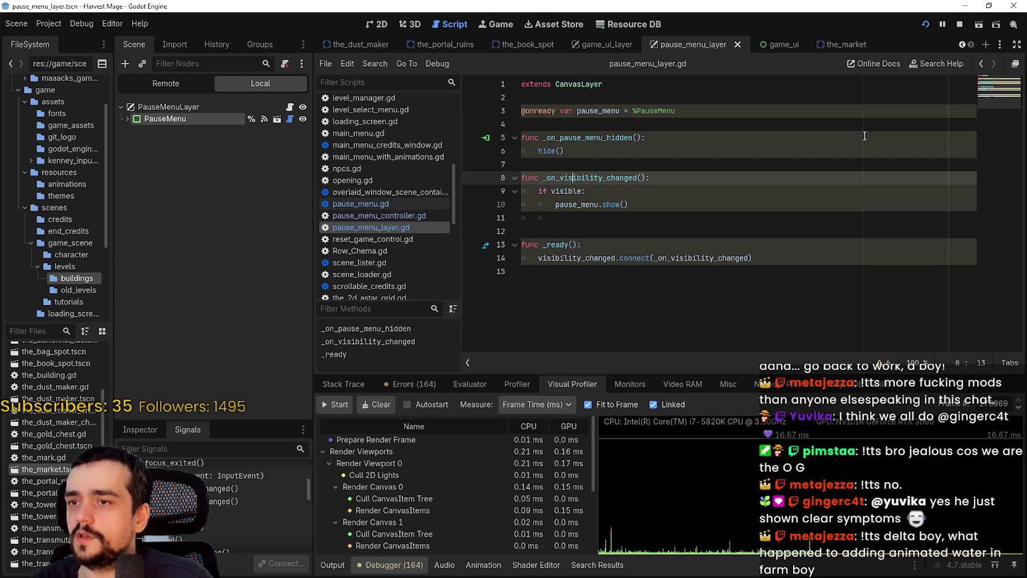
left_click(608, 230)
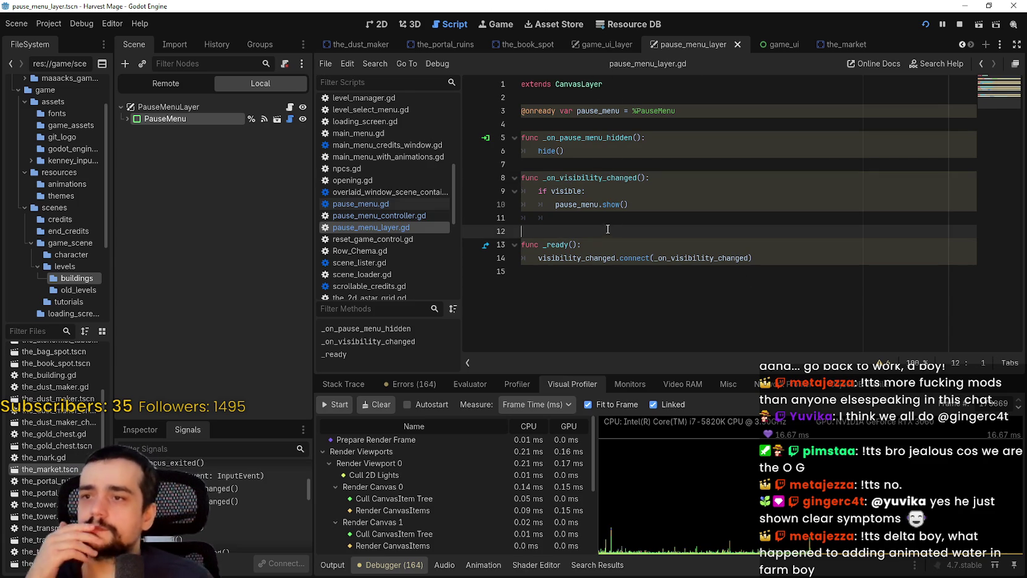
mouse_move(621, 205)
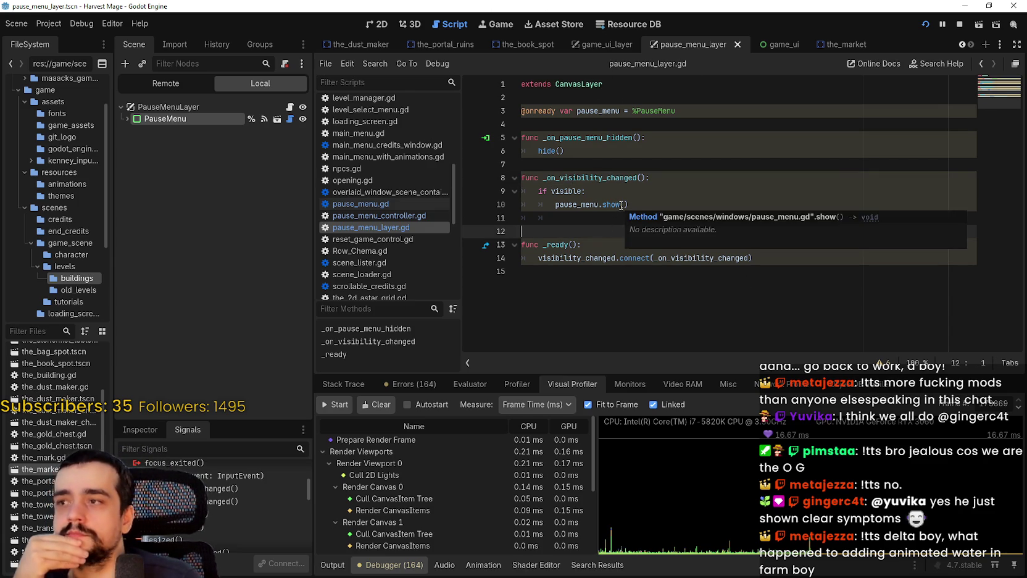
left_click(623, 158)
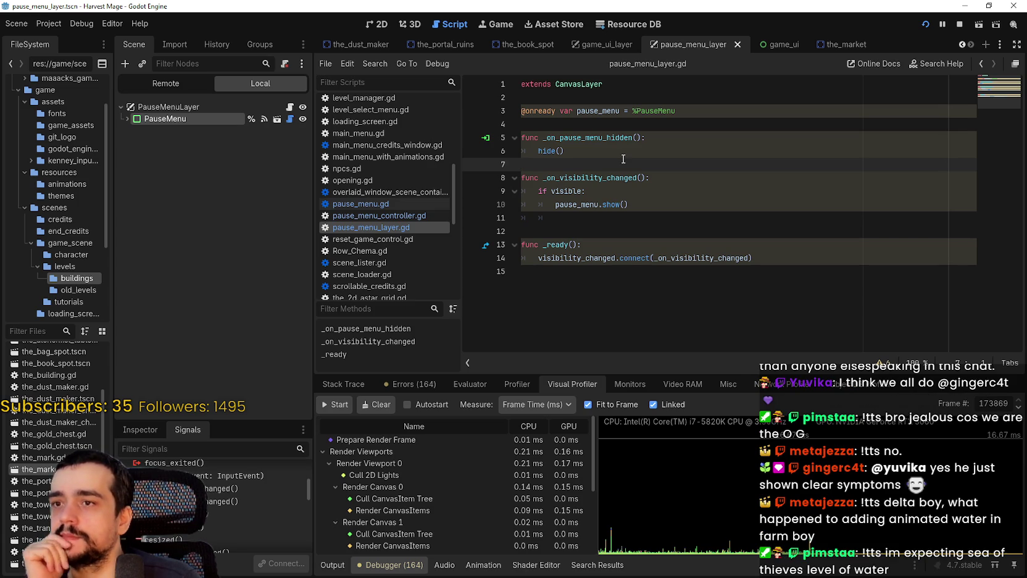
double_click(614, 141)
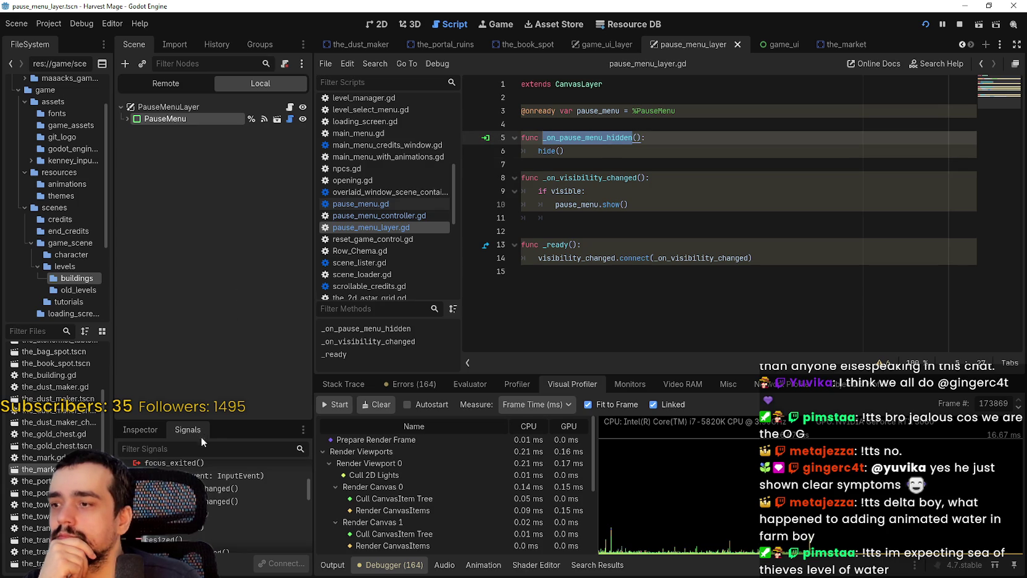
Search the project for _on_pause_menu_hidden and open its single match in pause_menu_layer.gd.
left_click_drag(226, 422, 227, 219)
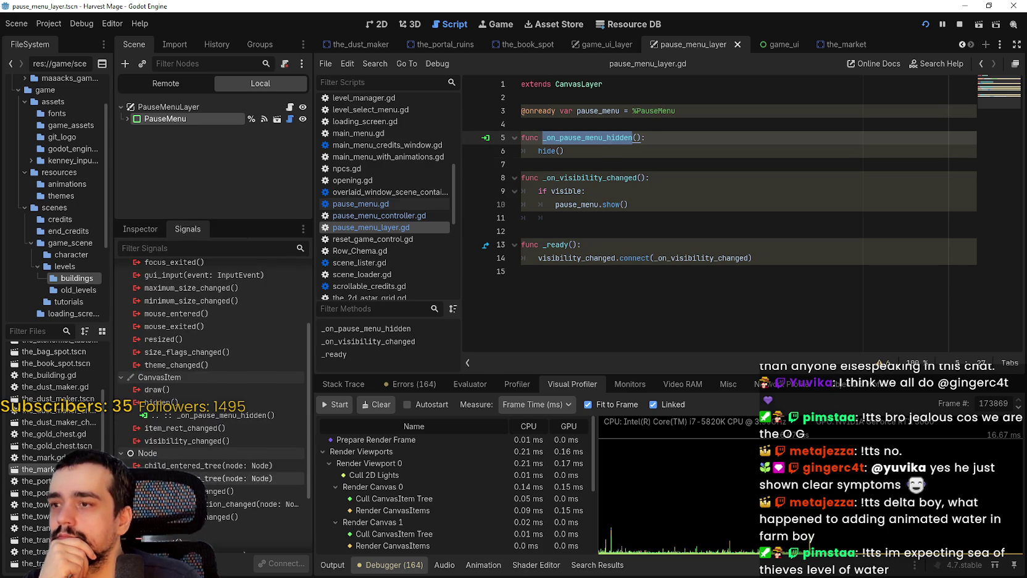
scroll(233, 383, "down", 1)
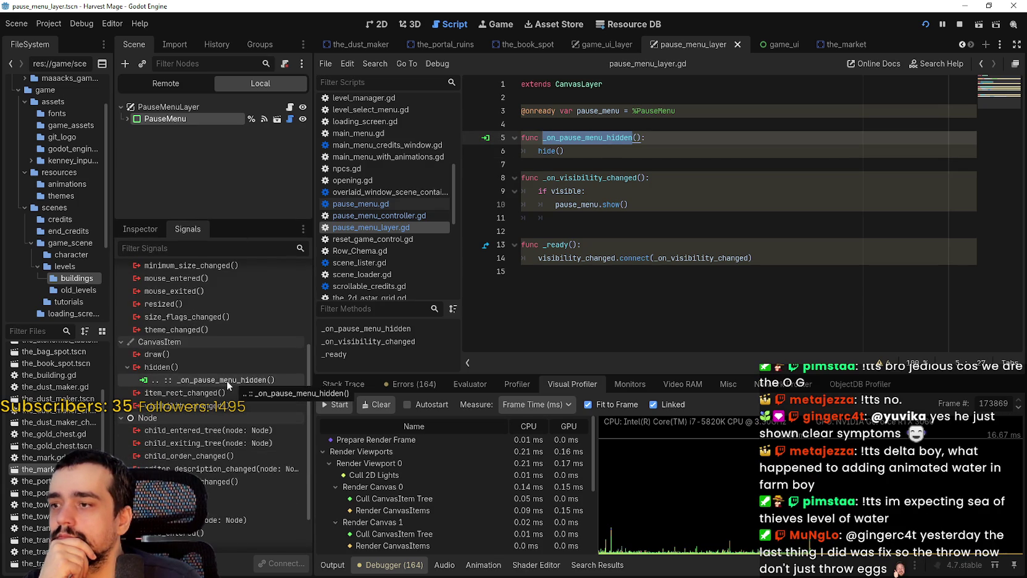
scroll(225, 382, "up", 4)
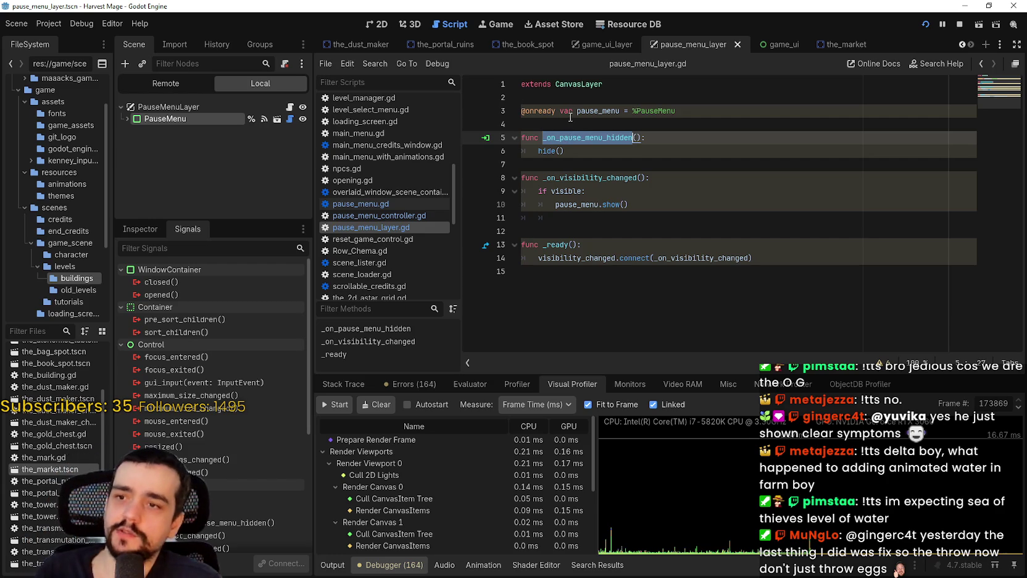
key("ctrl+shift+f")
left_click(495, 347)
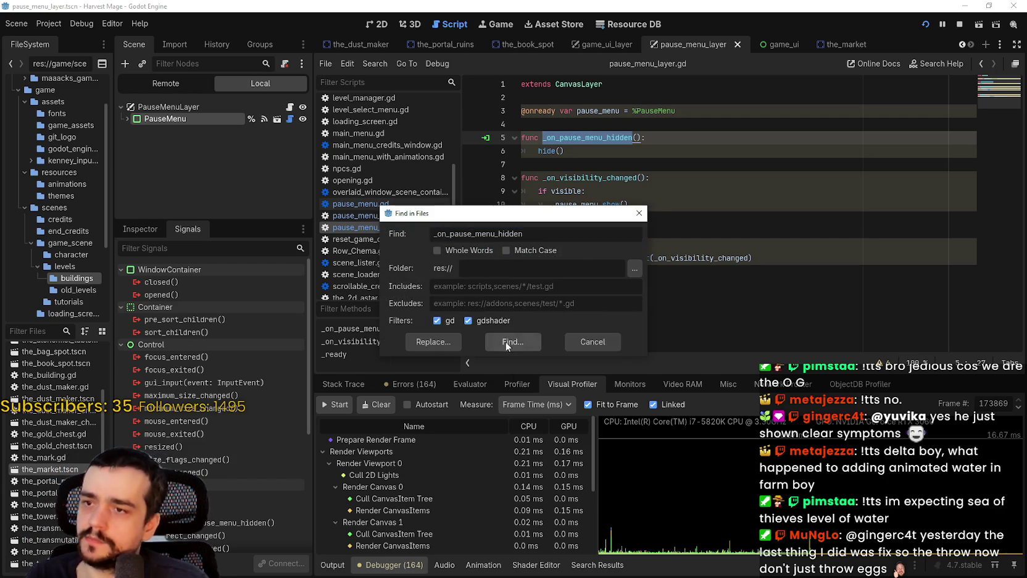
left_click(570, 494)
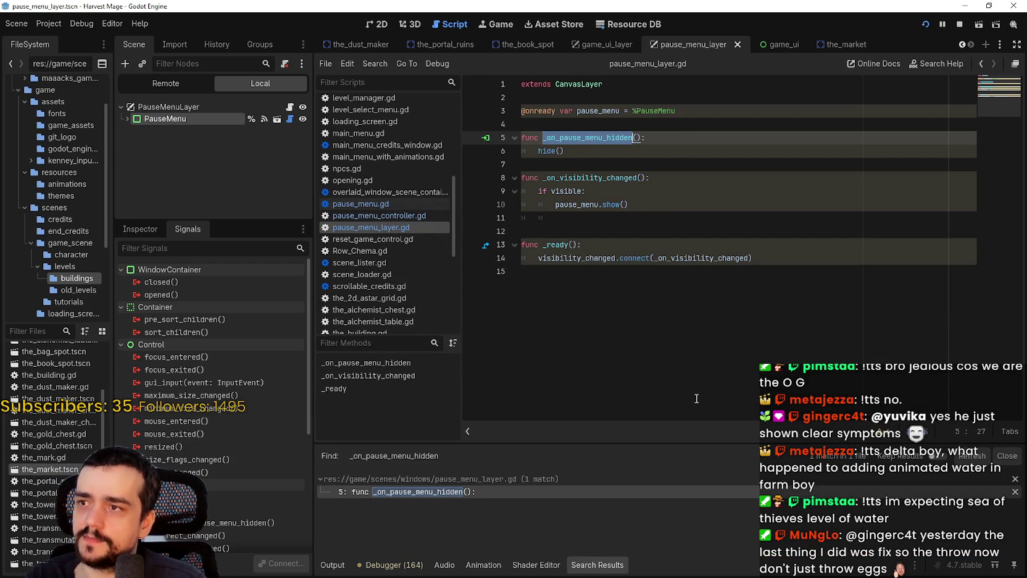
Review the pause_menu variable and hidden handler, then select GameUILayer in game_ui_layer.
scroll(276, 465, "down", 5)
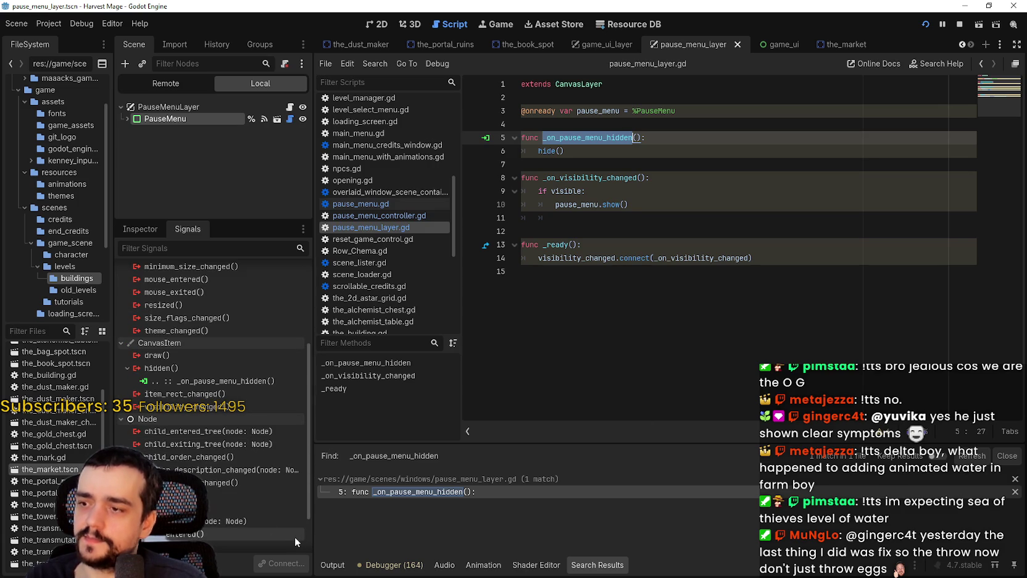
scroll(250, 525, "down", 2)
scroll(243, 530, "up", 7)
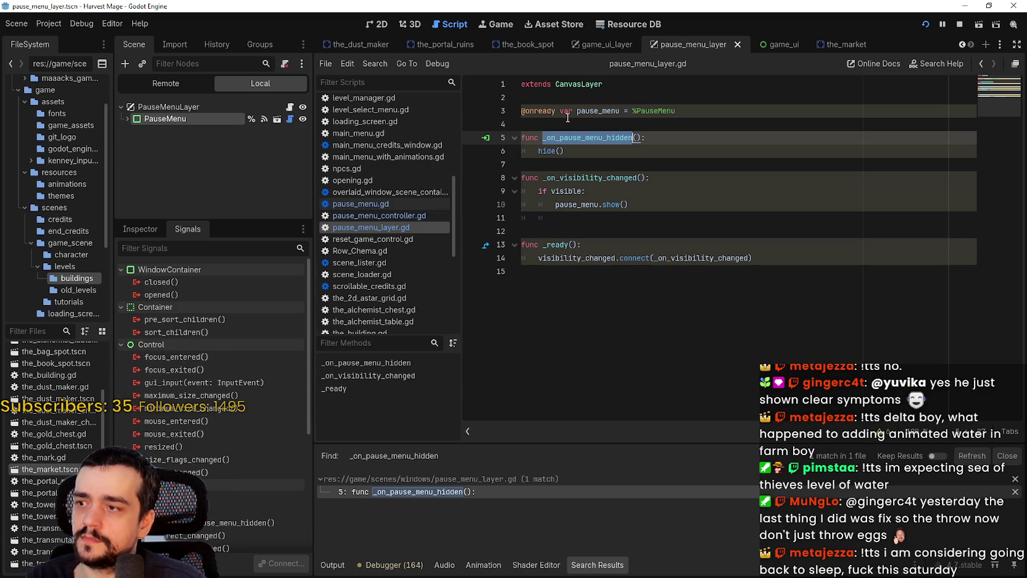
mouse_move(590, 150)
left_mouse_down()
mouse_move(522, 137)
mouse_move(504, 111)
left_mouse_up()
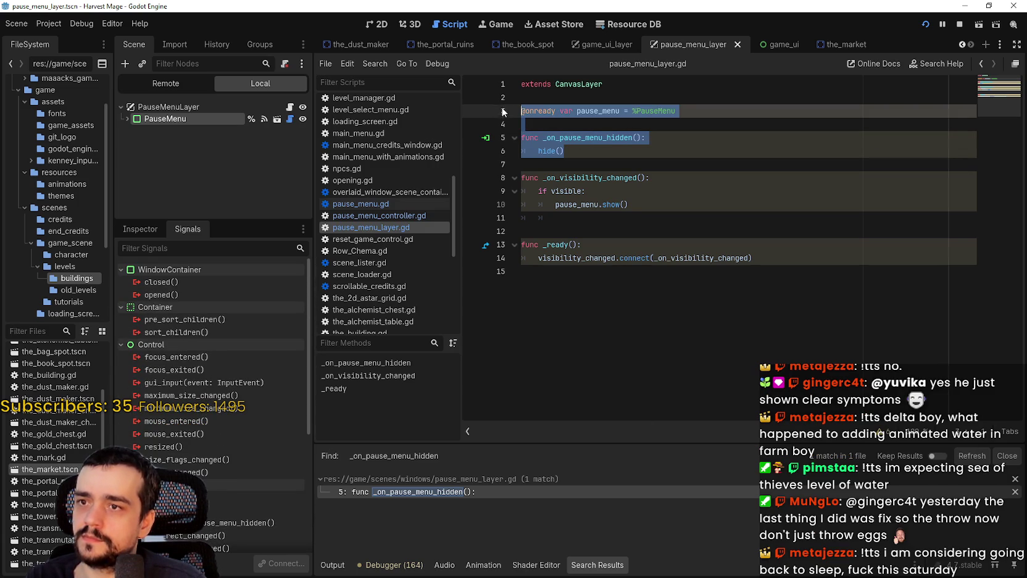
left_click(643, 335)
key("ctrl+a")
left_click(729, 293)
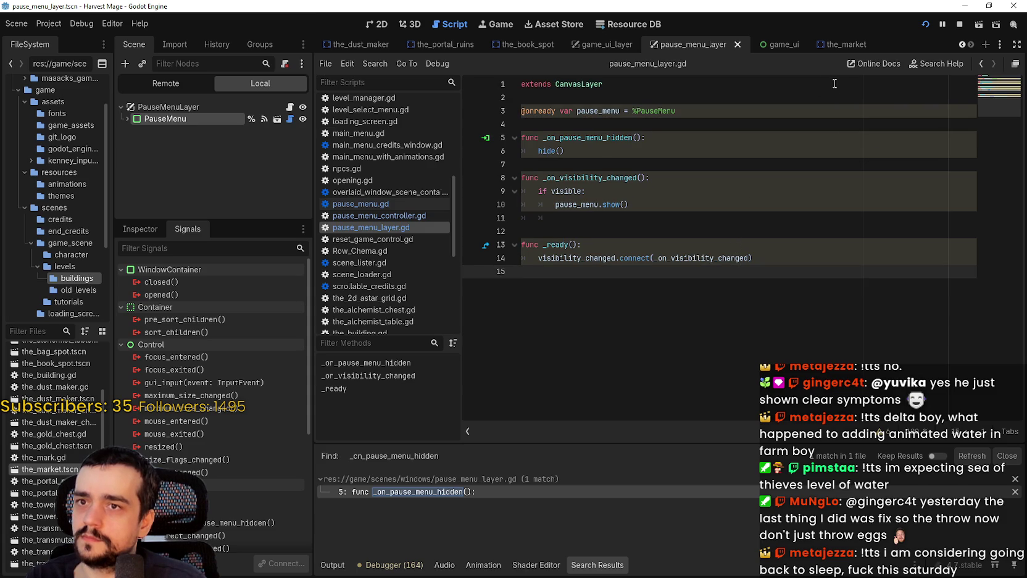
left_click(607, 44)
left_click(235, 106)
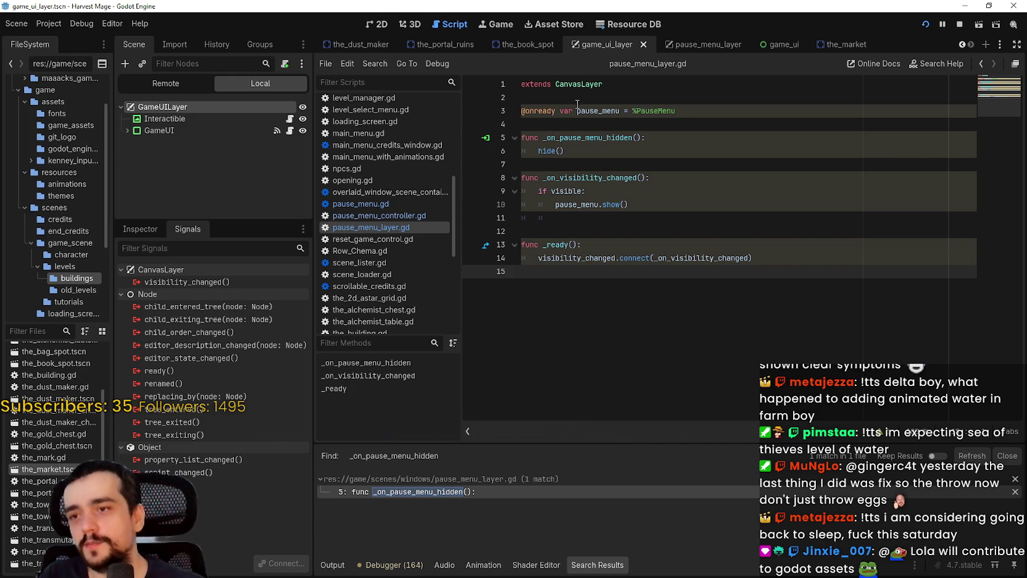
Remove the extra blank line before _ready in pause_menu_layer.gd and save the script.
mouse_move(622, 181)
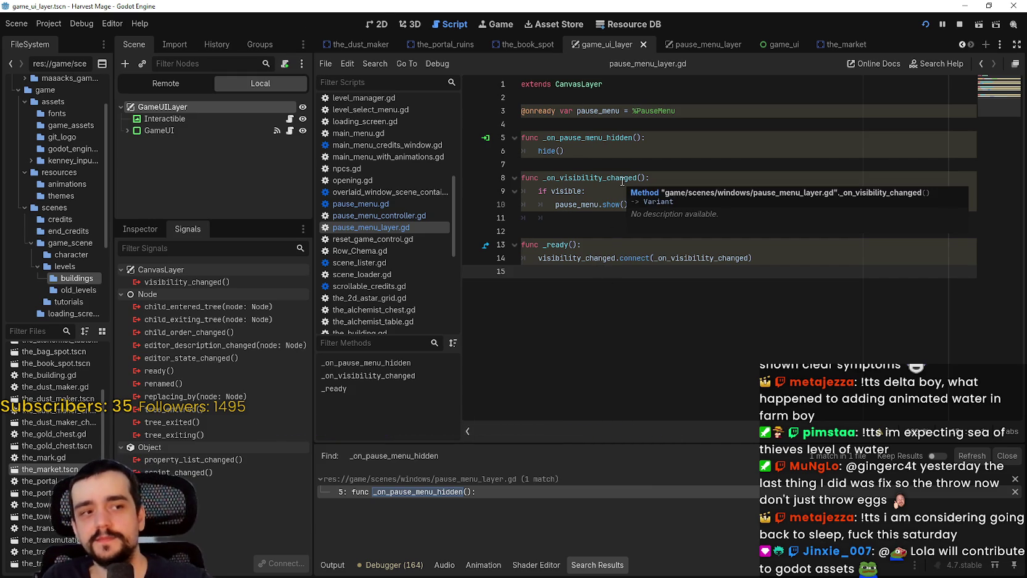
left_click(571, 231)
key("BackSpace")
key("BackSpace")
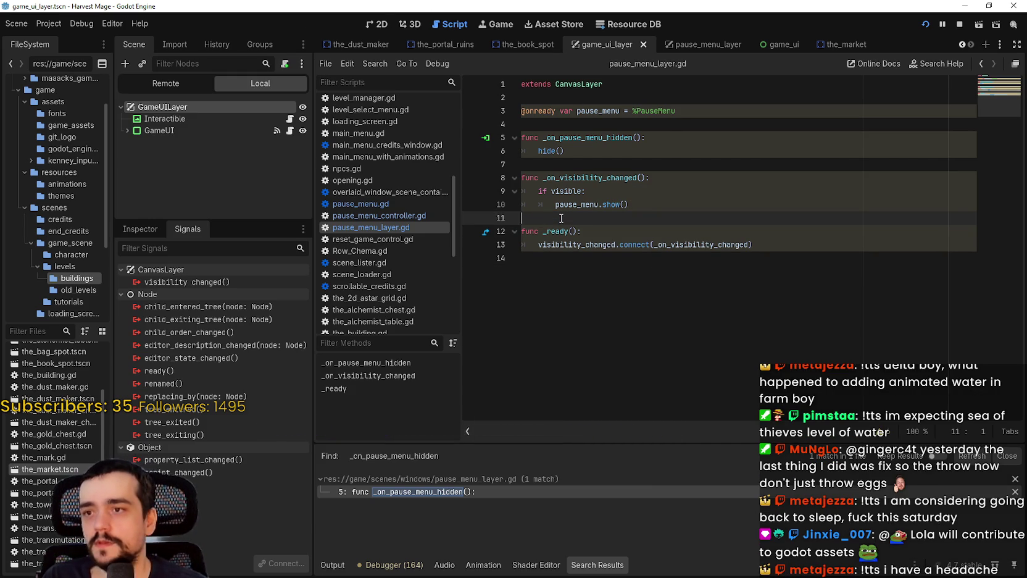
key("ctrl+s")
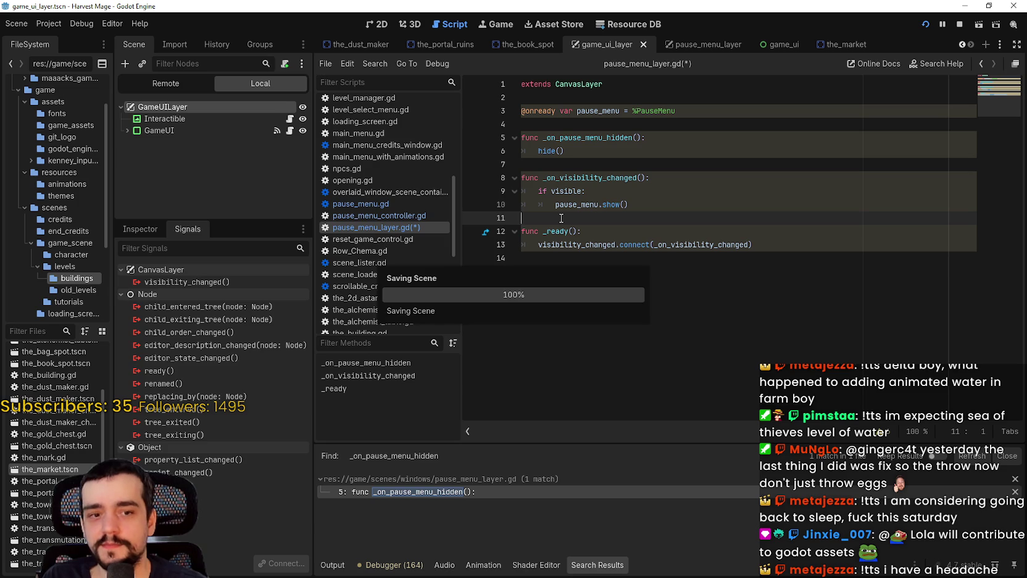
left_click(608, 162)
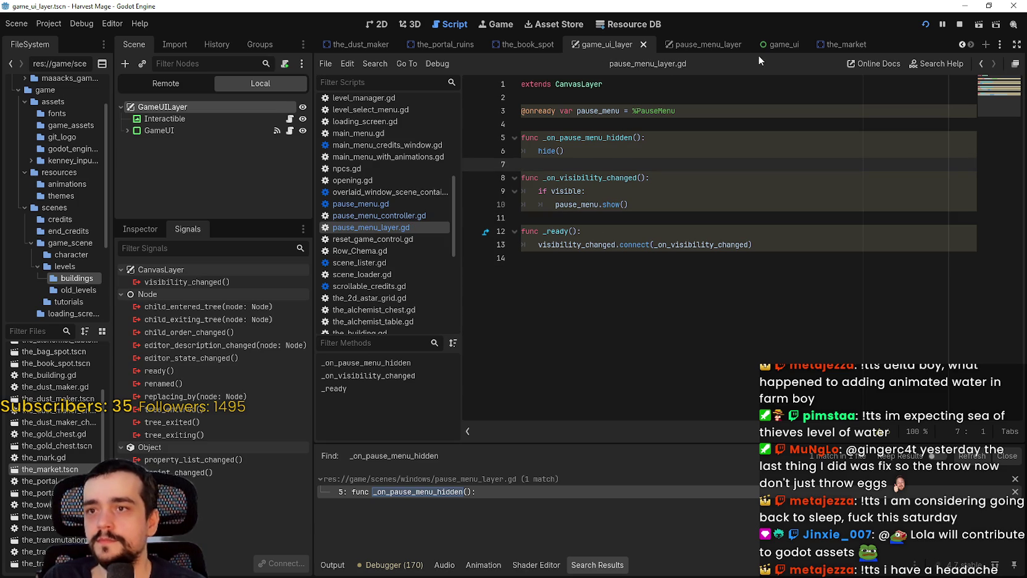
Attach a new game_ui_layer.gd script extending CanvasLayer to the GameUILayer node.
left_click(695, 44)
left_click(167, 107)
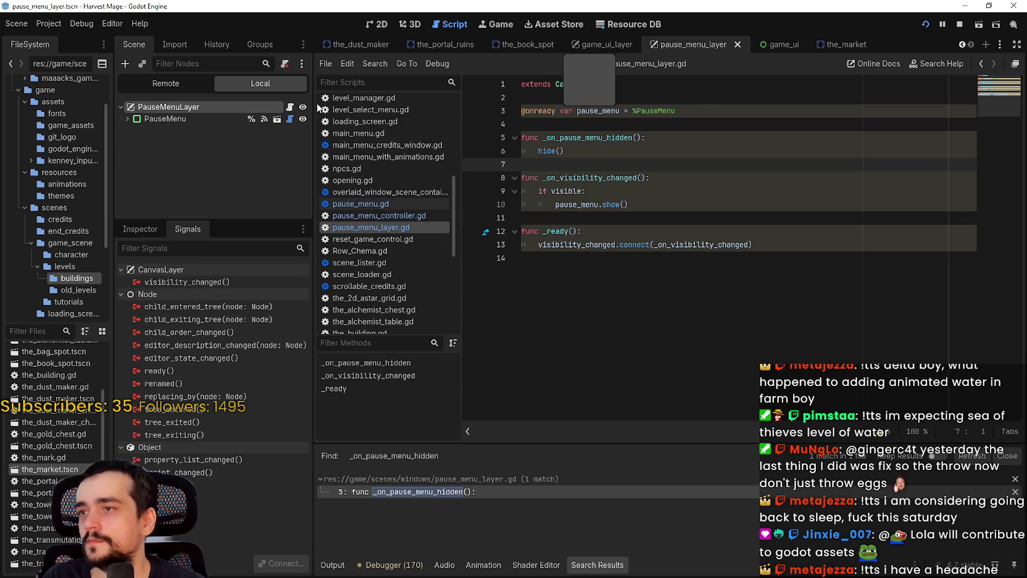
left_click(608, 45)
right_click(267, 106)
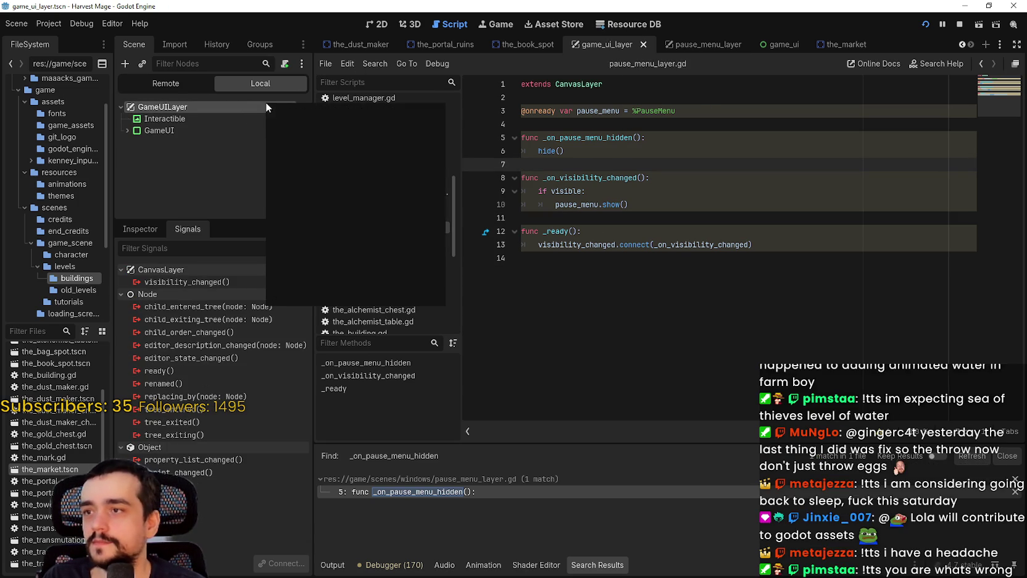
left_click(340, 187)
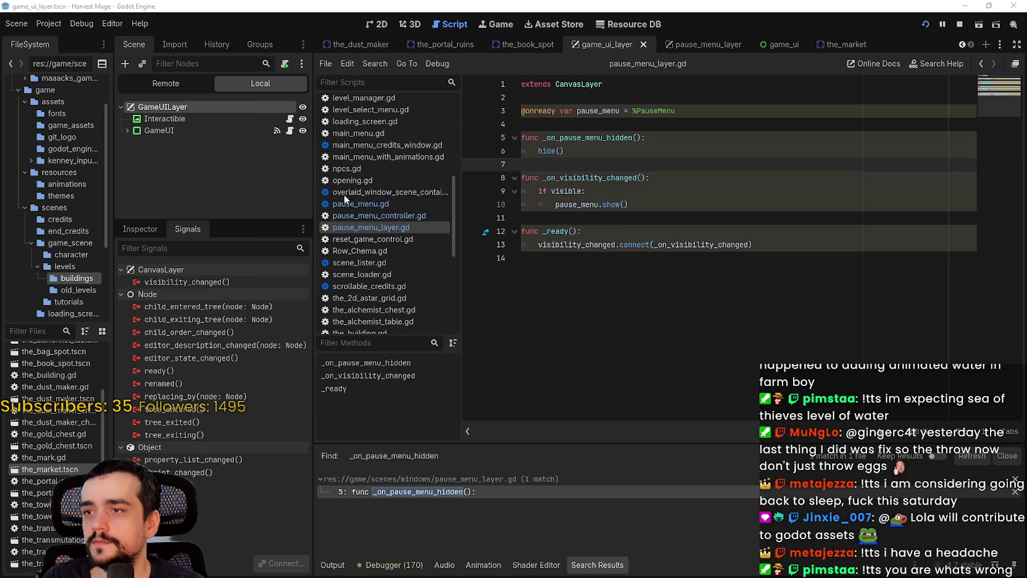
left_click(462, 379)
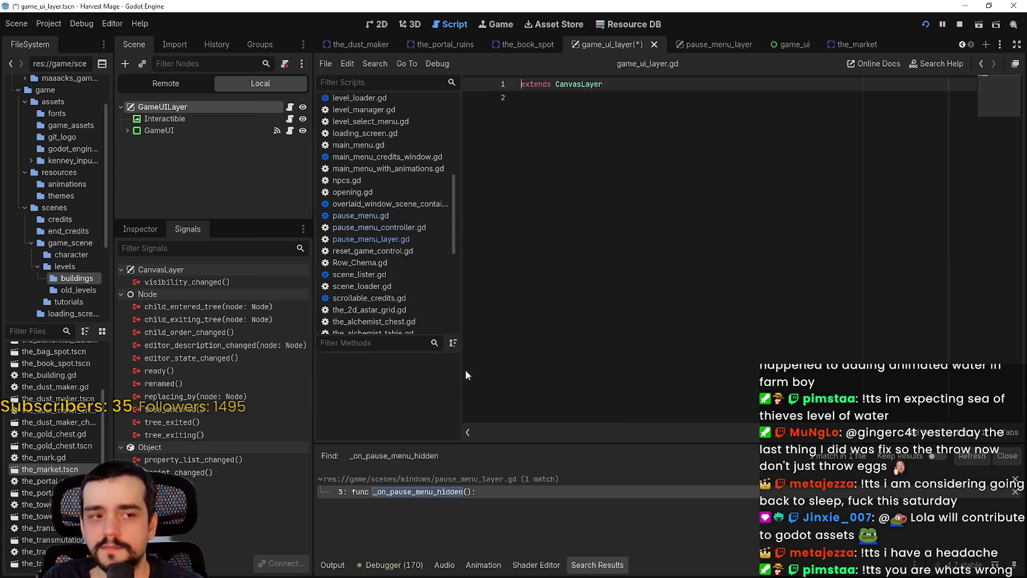
Copy pause_menu_layer.gd's code from line 2 onward into game_ui_layer.gd.
left_click(710, 49)
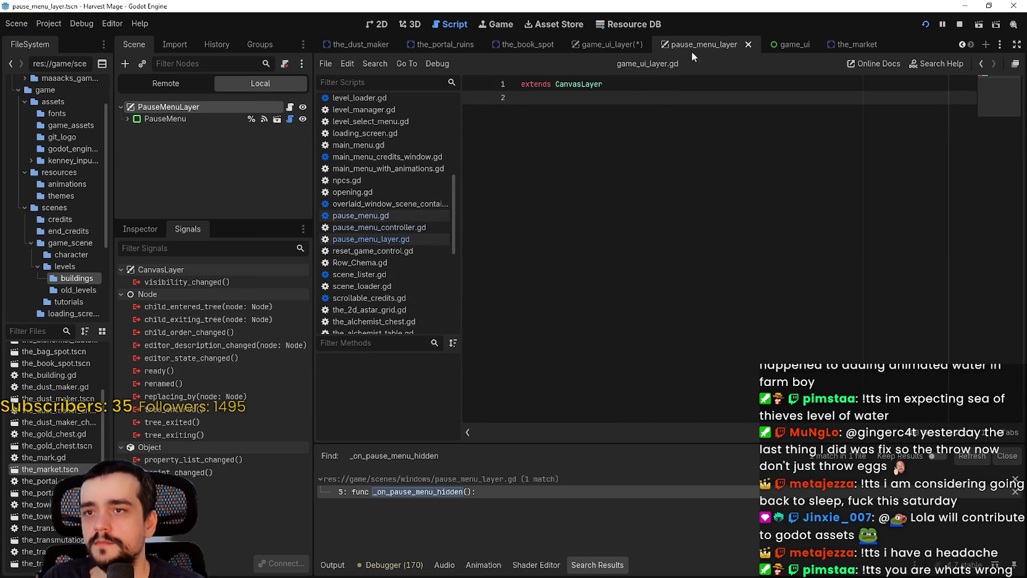
left_click(289, 108)
left_click_drag(754, 246, 493, 98)
key("ctrl+c")
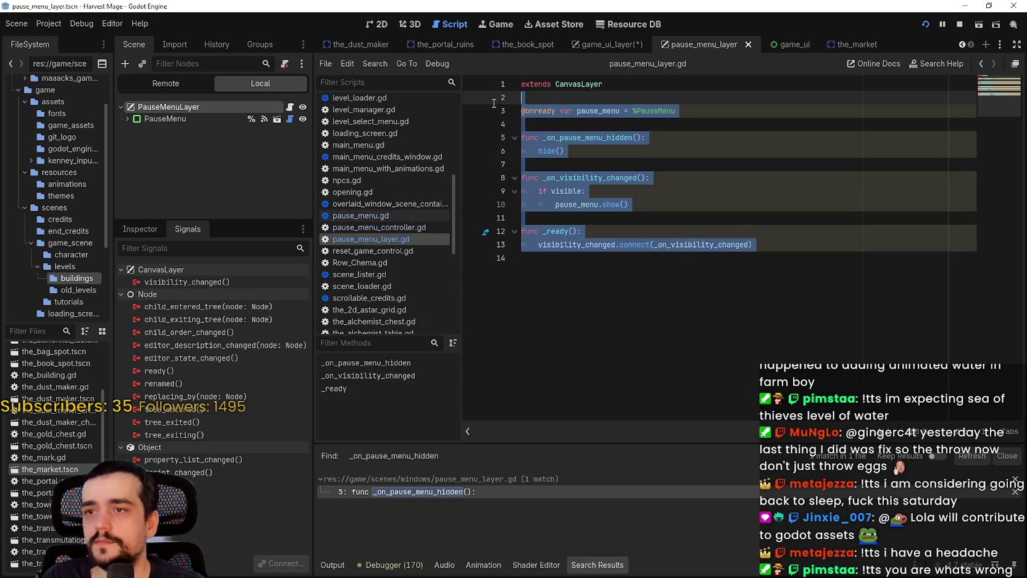
left_click(608, 45)
left_click(291, 110)
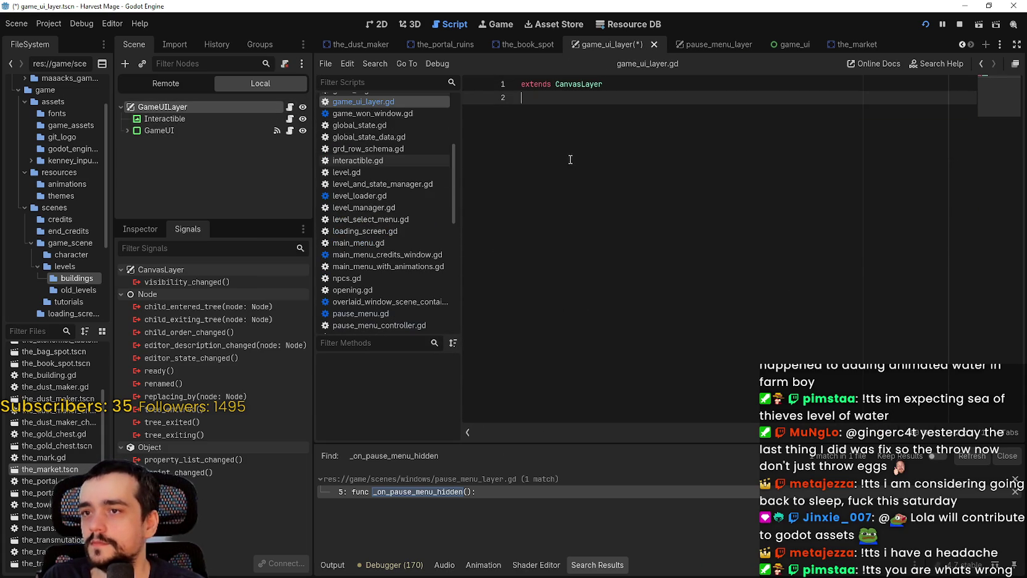
key("ctrl+v")
left_click(580, 96)
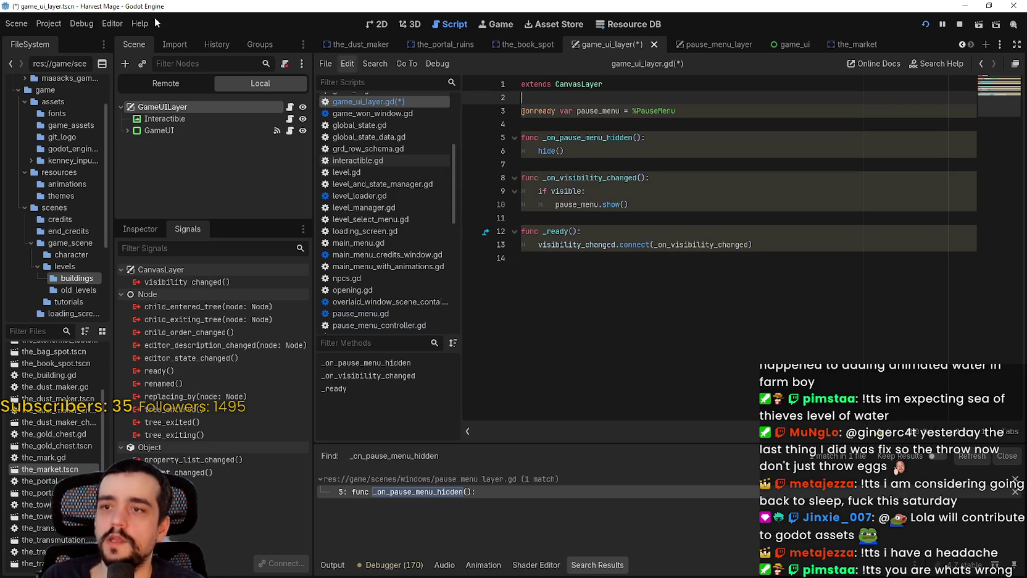
Select GameUI and open its visibility_changed handler in game_ui.gd.
left_click(161, 130)
scroll(255, 501, "down", 5)
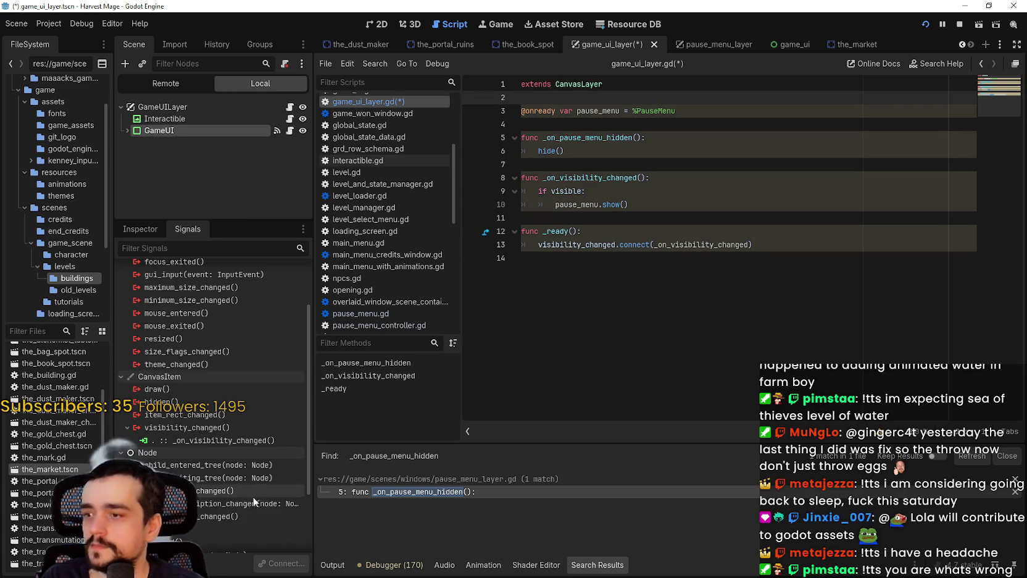
double_click(235, 440)
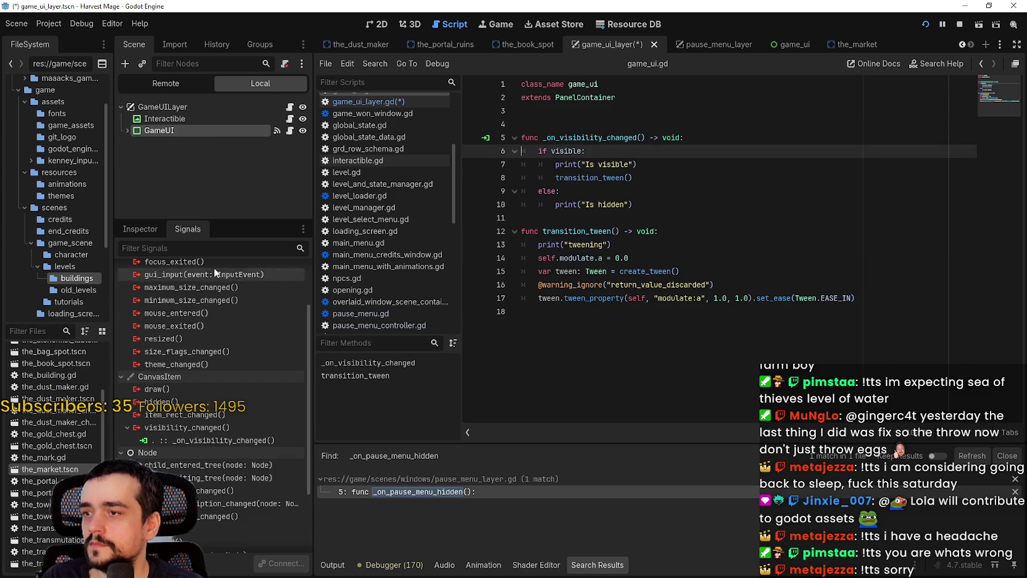
right_click(197, 128)
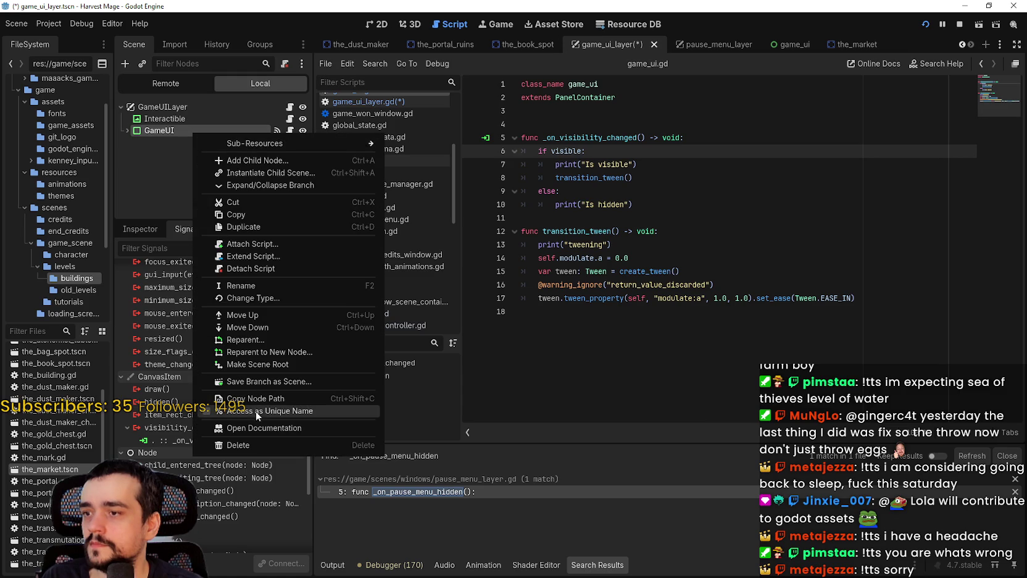
left_click(256, 411)
left_click(289, 107)
left_click(559, 124)
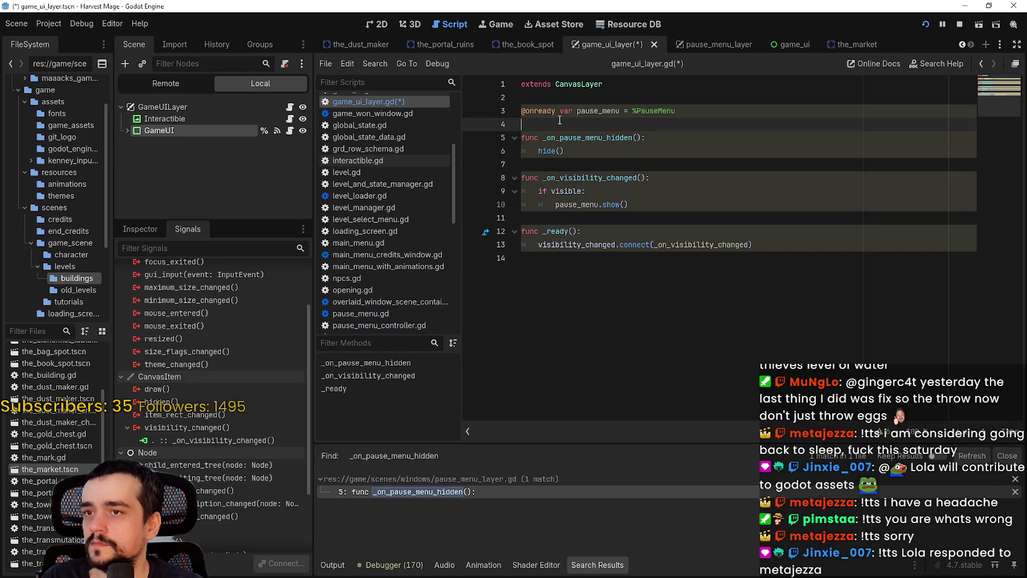
key("Return")
key("Up")
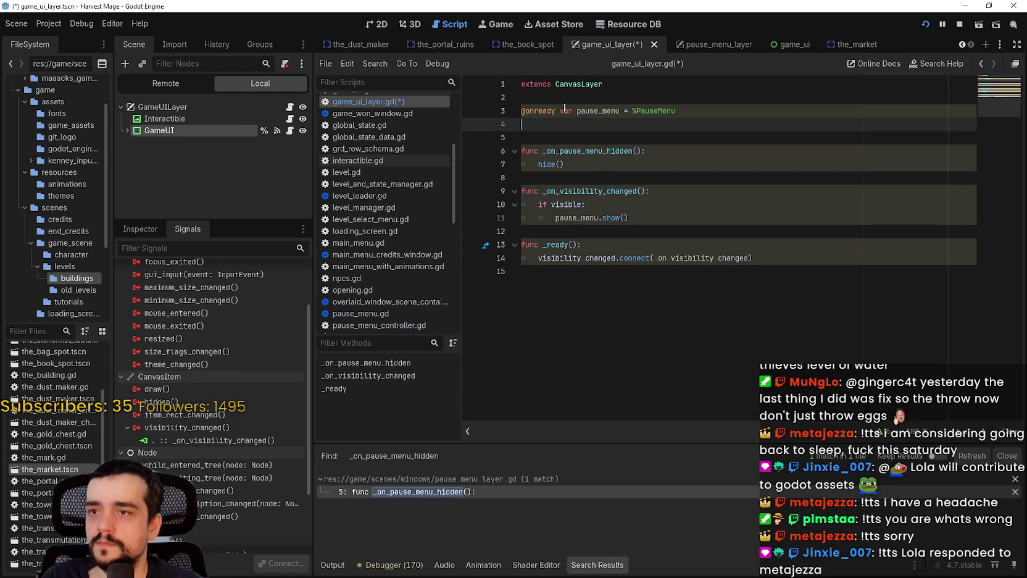
left_click_drag(229, 130, 623, 138)
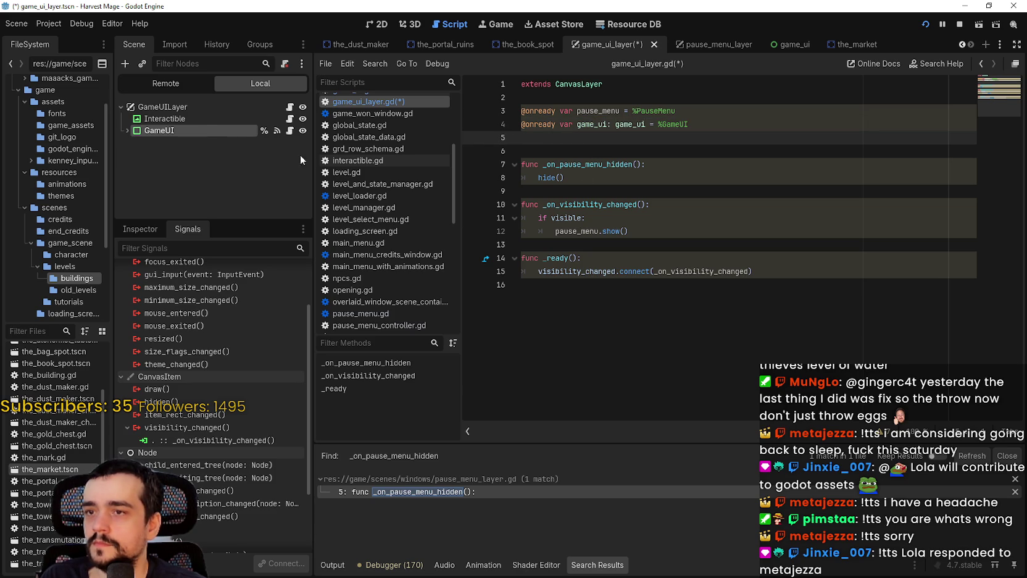
Delete the pause_menu variable, replace pause_menu with game_ui in the handler, and save.
left_click(547, 123)
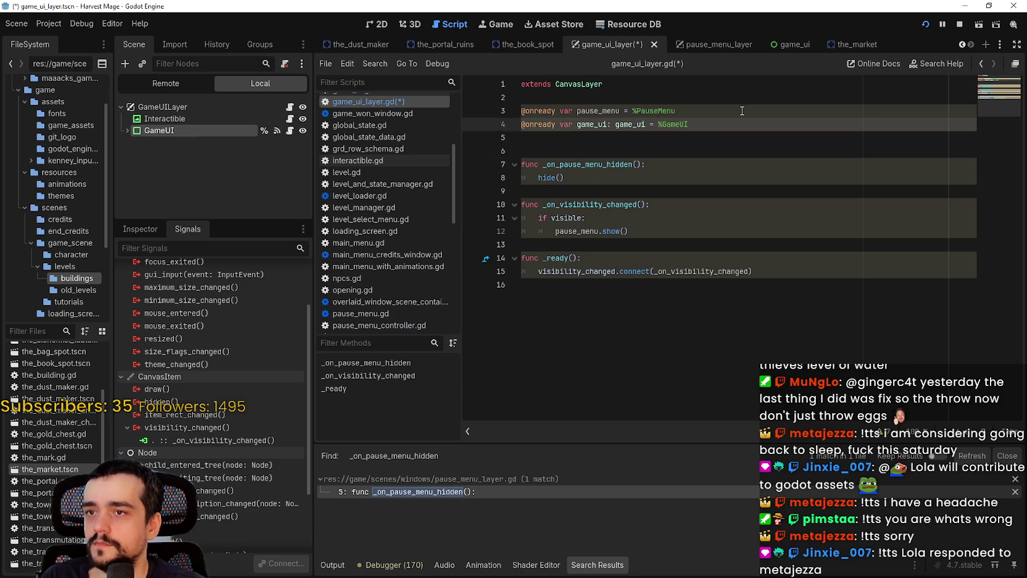
left_click_drag(742, 111, 515, 114)
key("BackSpace")
key("BackSpace")
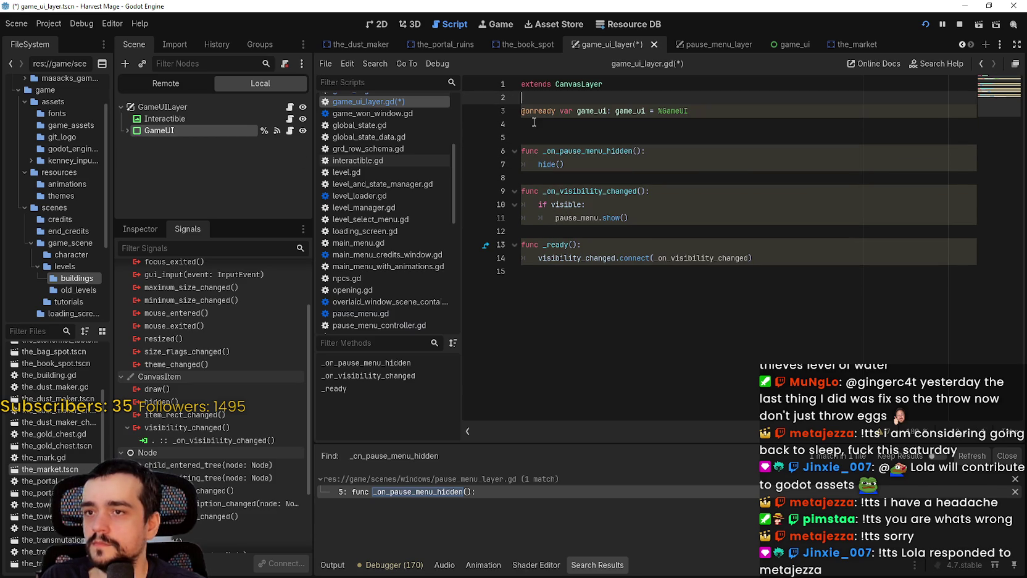
key("Down")
key("Down")
key("Down")
double_click(591, 110)
key("ctrl+c")
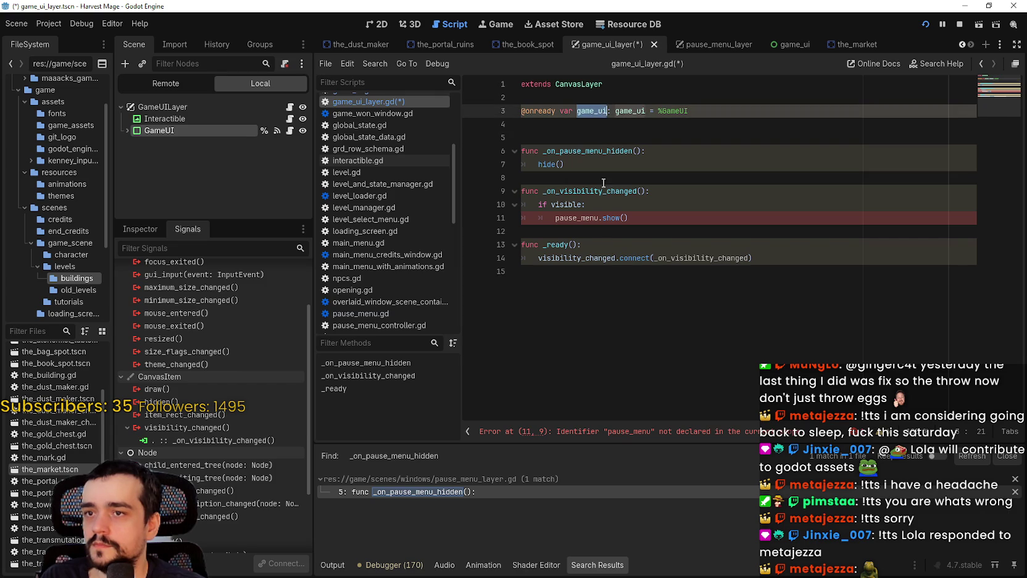
double_click(578, 218)
key("ctrl+v")
key("Down")
key("ctrl+s")
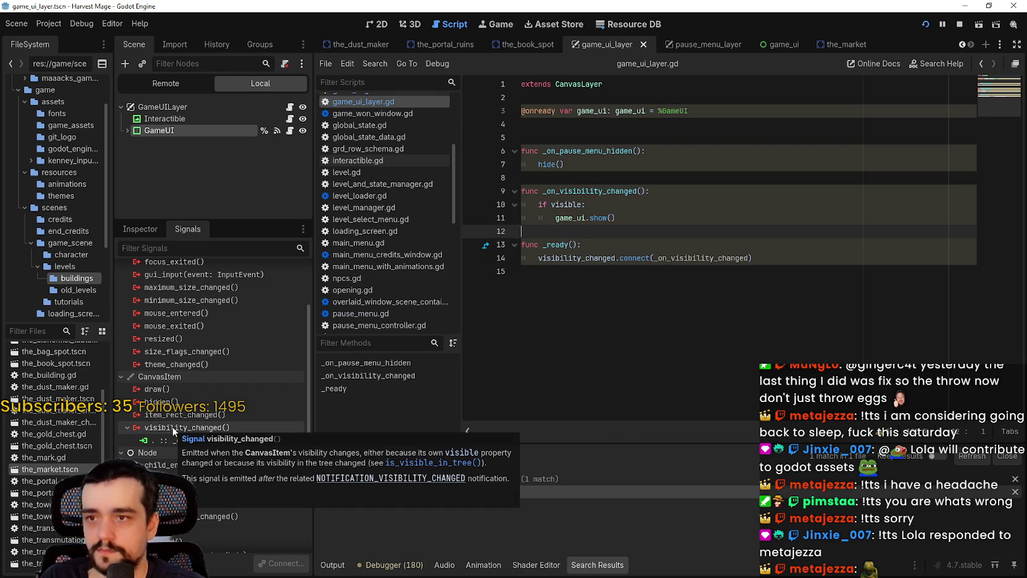
Save the game_ui_layer scene and restart the running game with the changes.
key("ctrl+s")
key("Up")
key("Up")
key("Up")
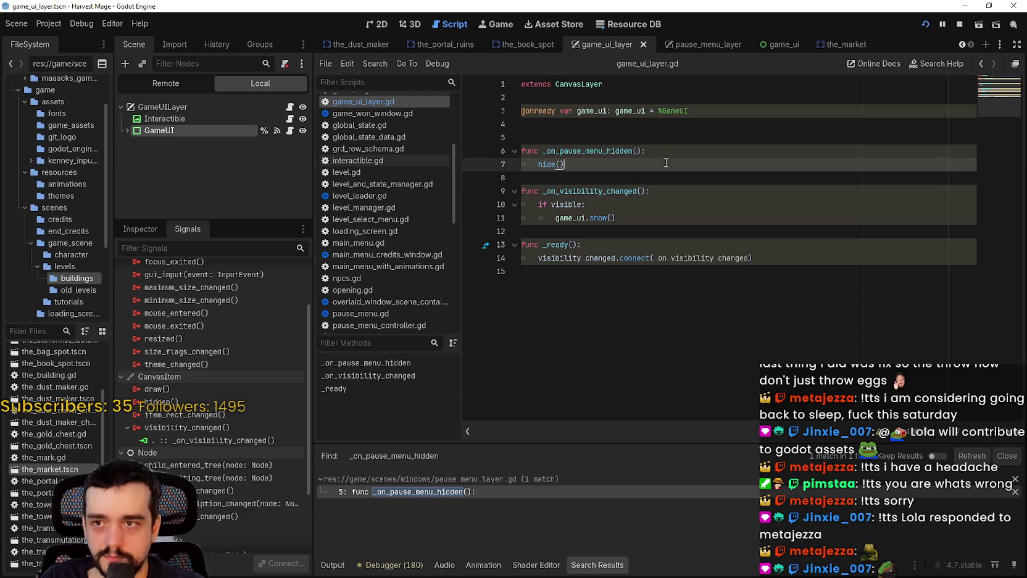
left_click(676, 271)
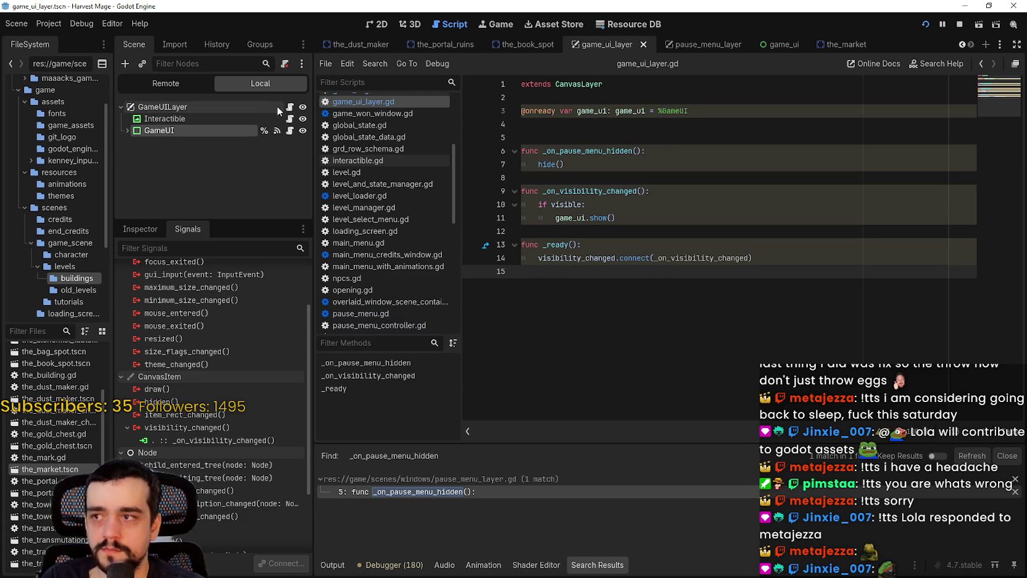
left_click(276, 106)
left_click(710, 84)
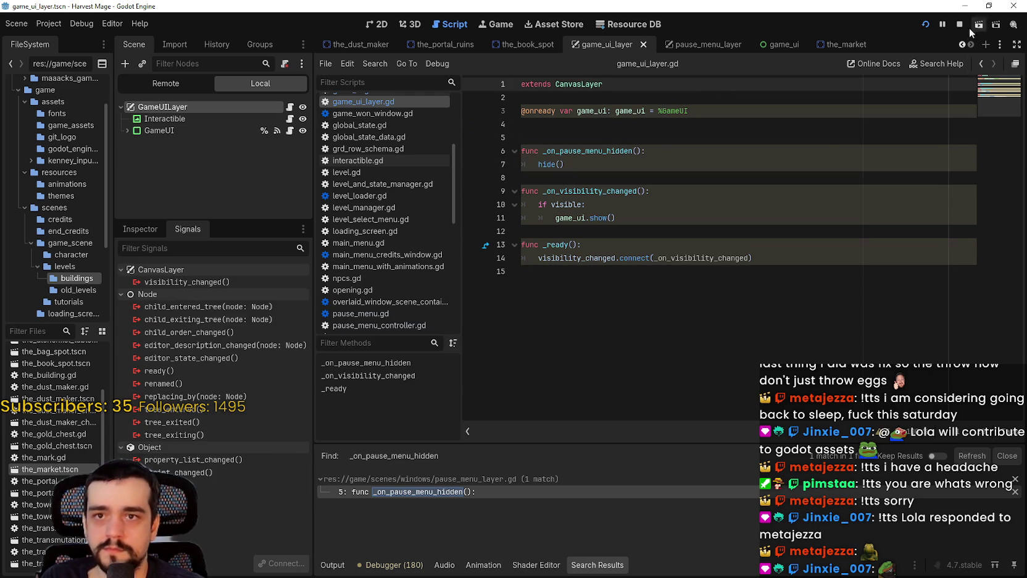
left_click(926, 25)
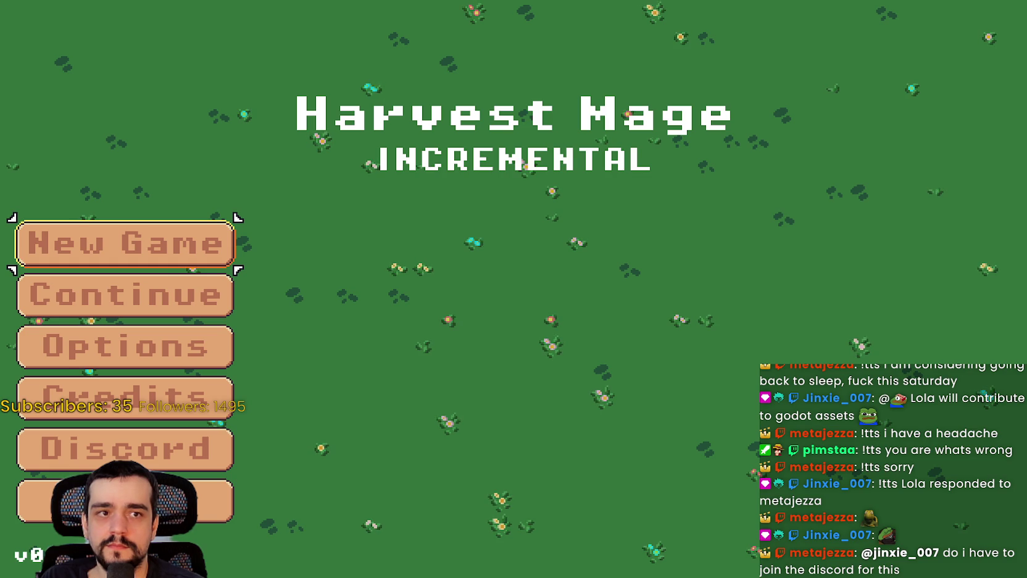
Switch from the running game to the Discord chat window.
key("alt+Tab")
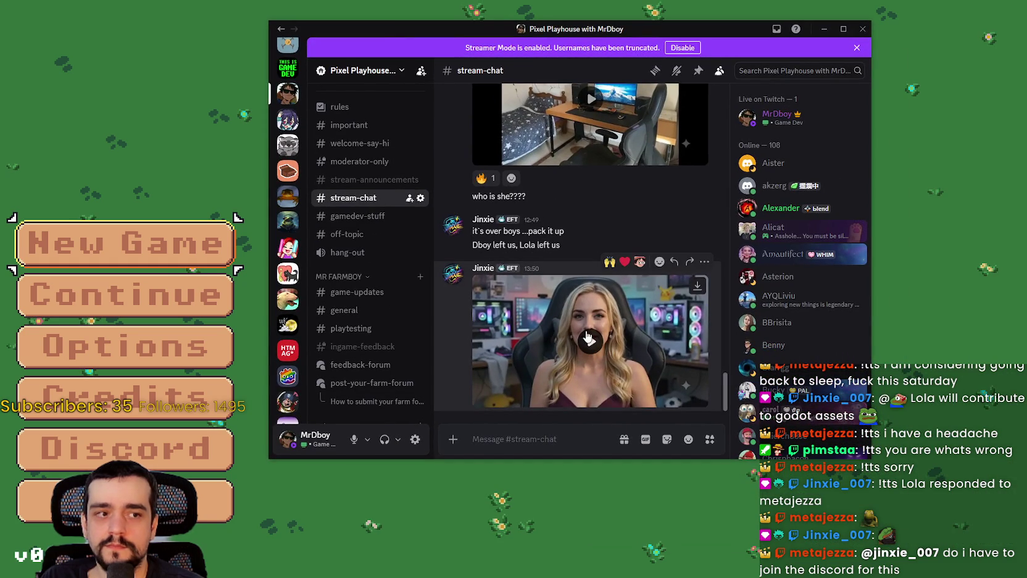
Play the shared Discord clip full screen, replay it, then exit and return to the game.
left_click(631, 360)
left_click(696, 389)
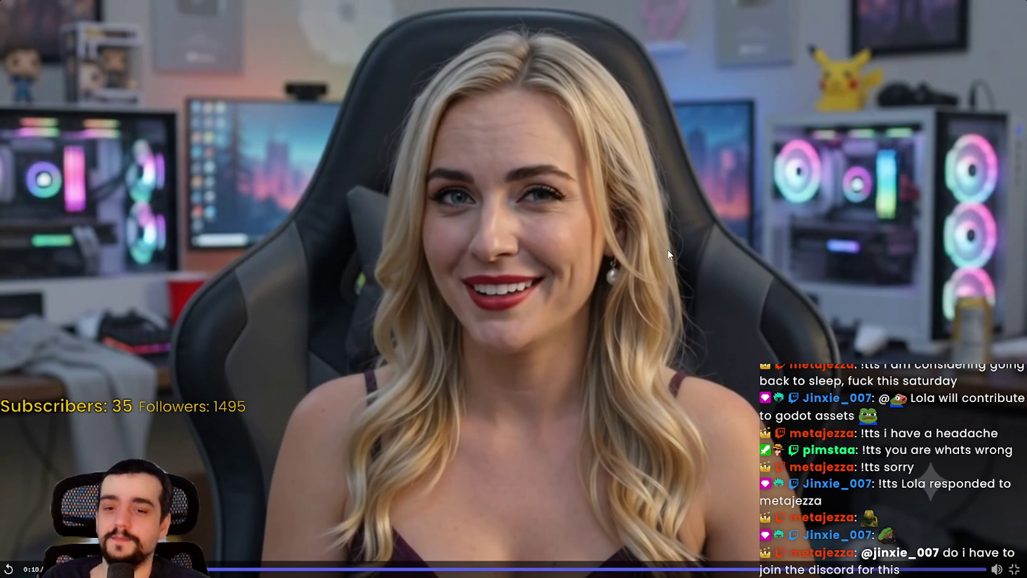
left_click(317, 112)
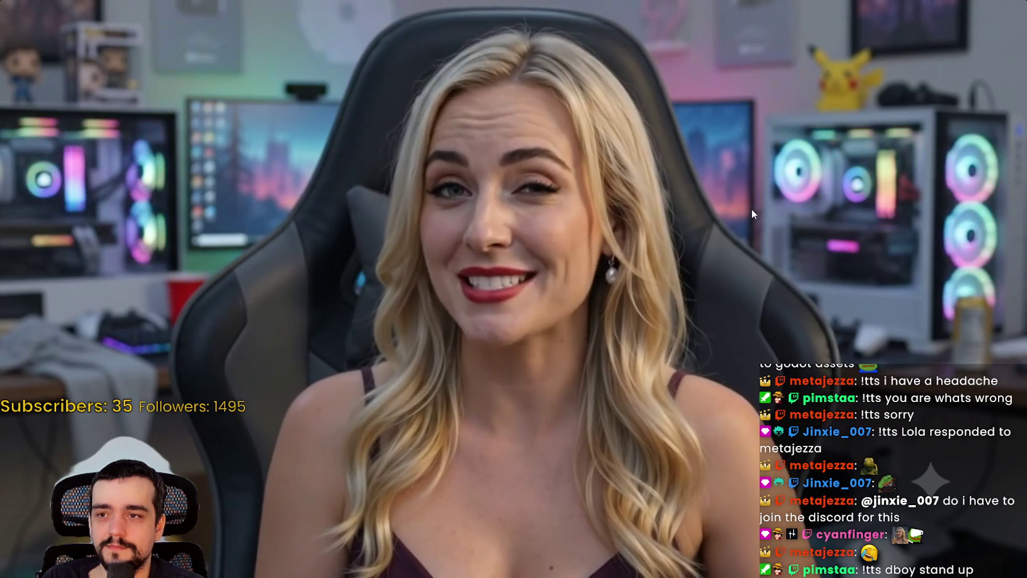
key("Escape")
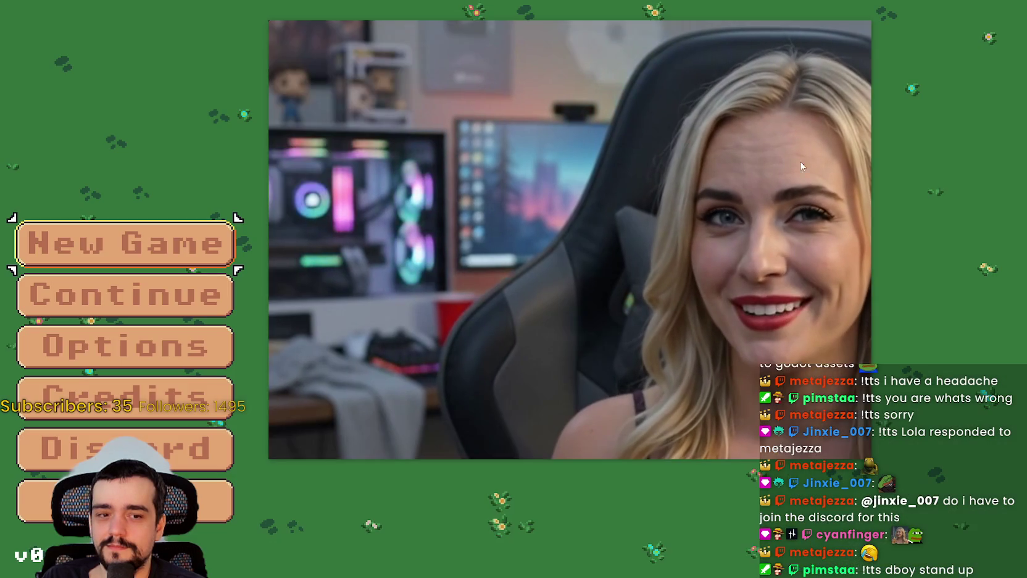
left_click(825, 28)
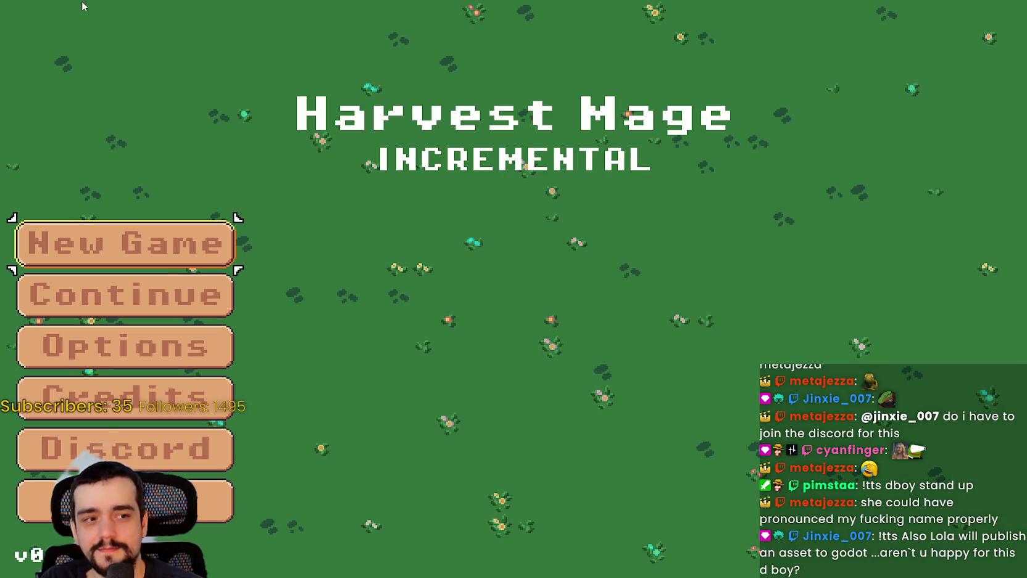
Continue the saved game and walk the character around town, dodge-rolling along the way.
left_click(110, 293)
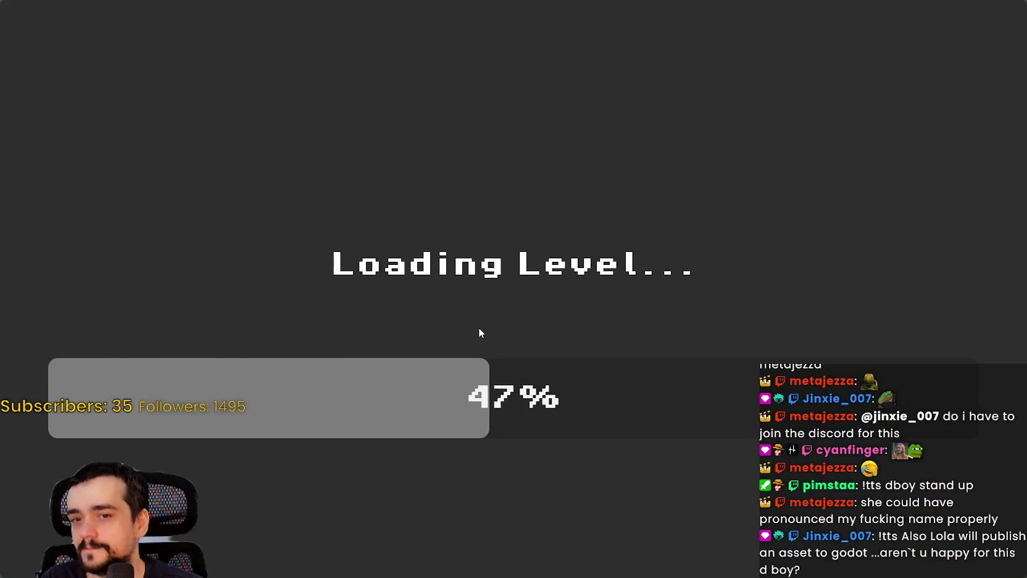
key("s")
key("d")
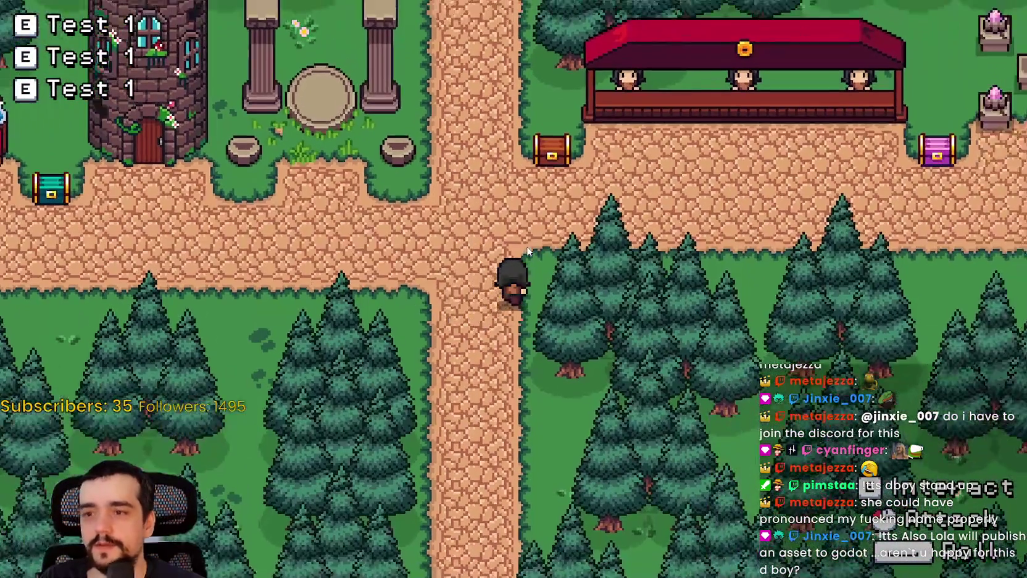
key("a")
key("d")
key("s")
key("a")
key("space")
key("d")
key("space")
Walk to the chest, the forest clearing and pillars, back up the town path, then switch to Discord.
key("d")
key("w")
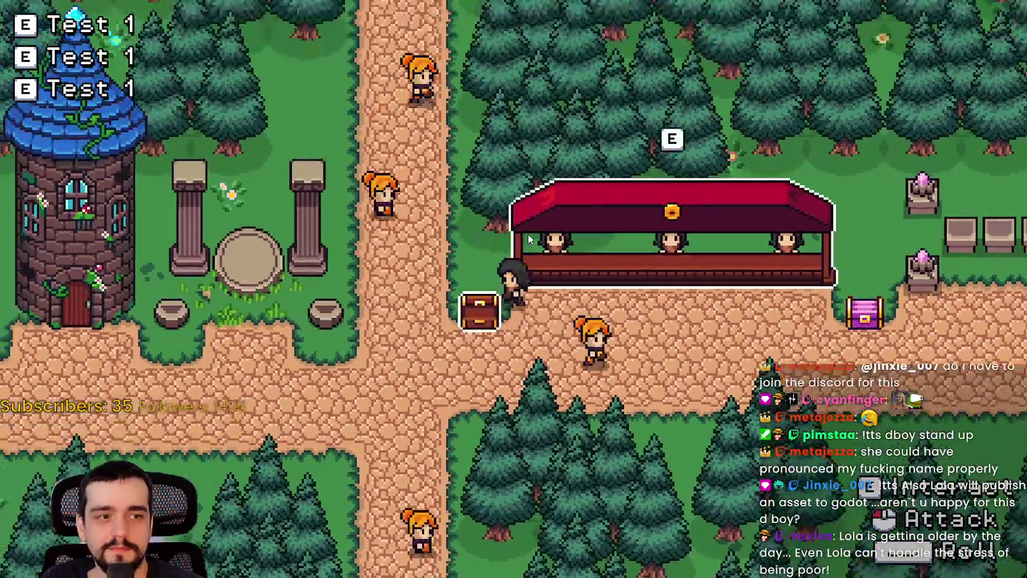
key("s")
key("a")
key("a")
key("s")
key("d")
key("d")
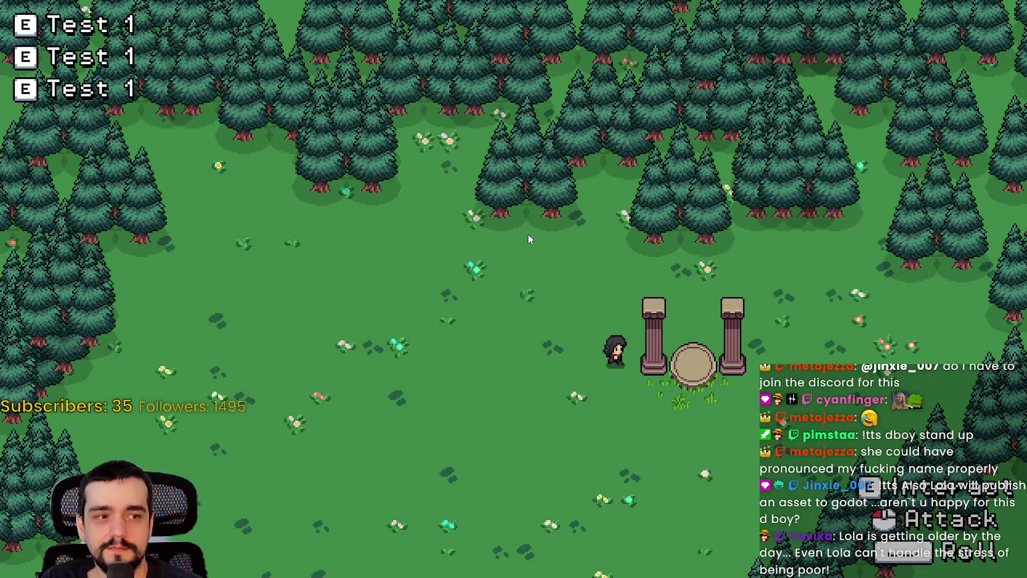
key("d")
key("a")
key("s")
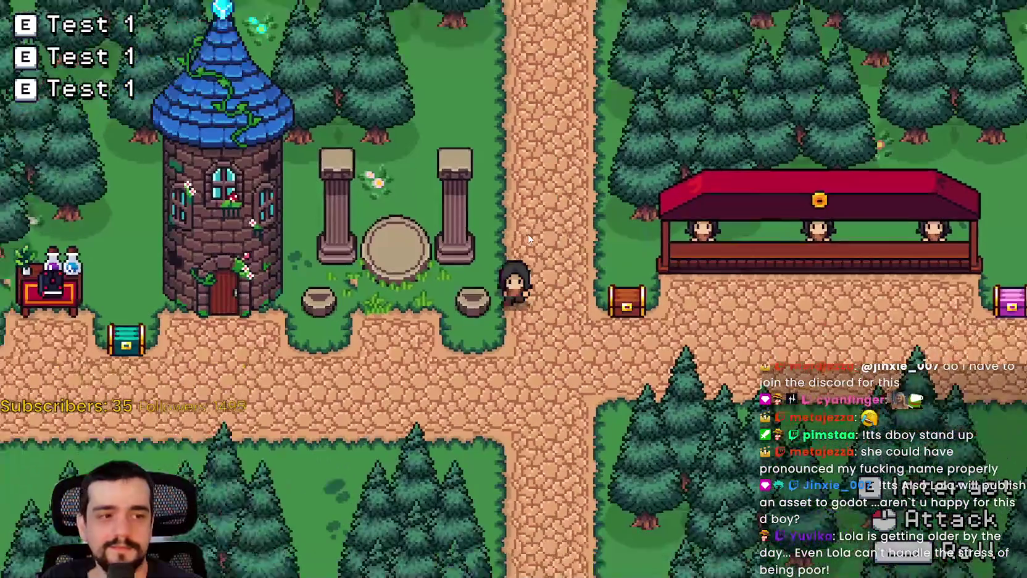
key("s")
key("d")
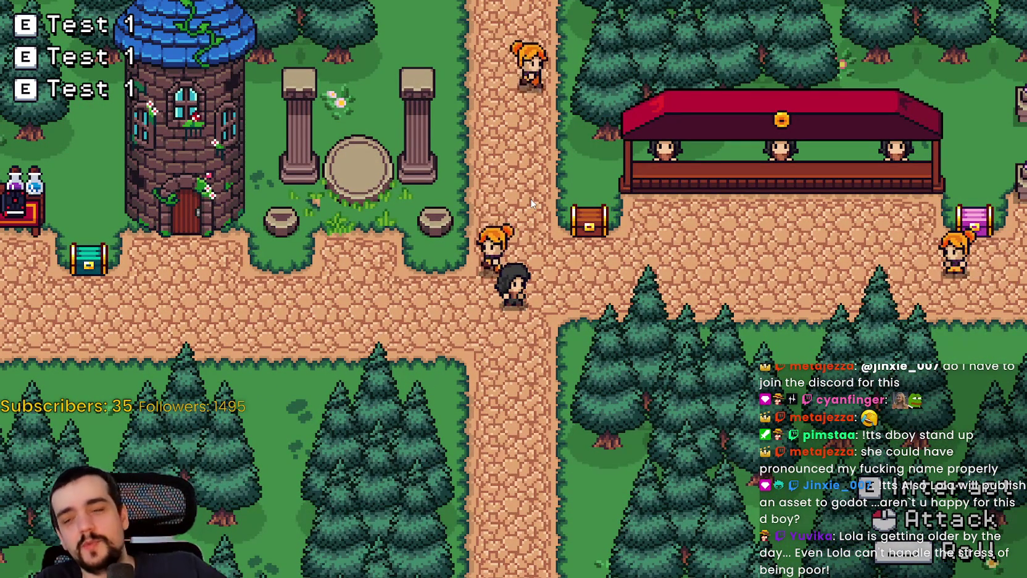
key("w")
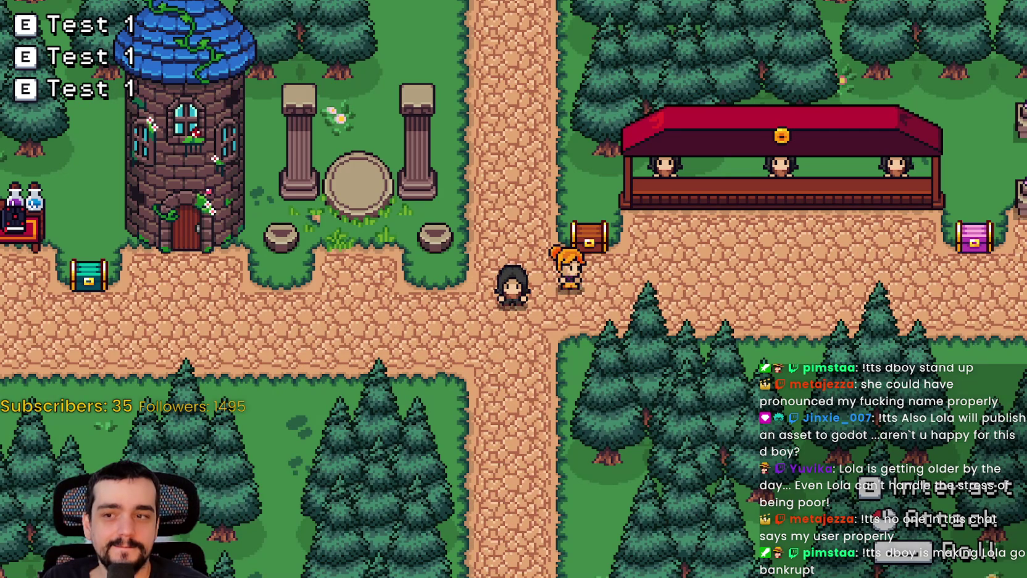
key("alt+Tab")
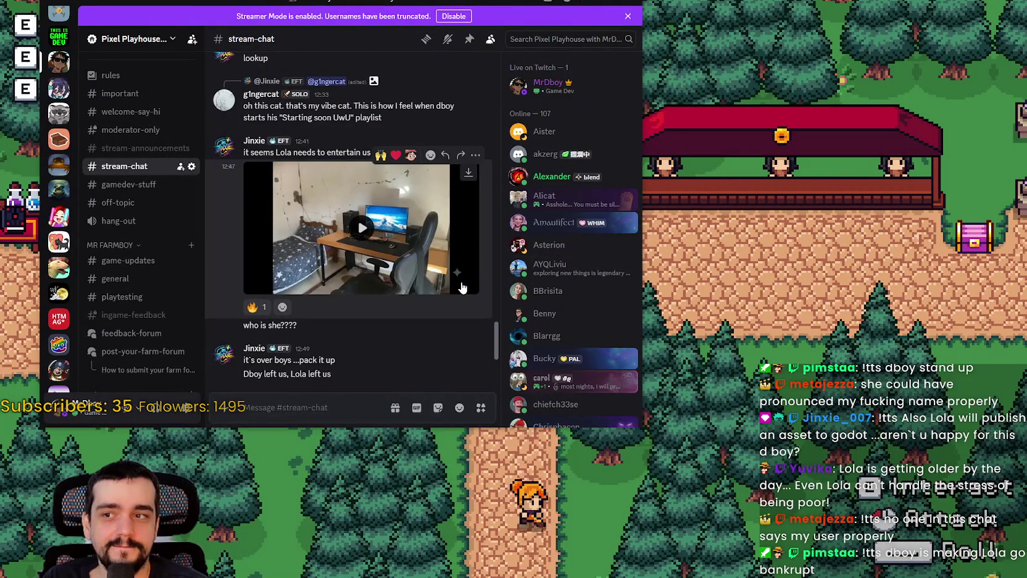
Play the second inline video full screen, pause it, then test the in-game pause menu.
left_click(447, 262)
left_click(426, 297)
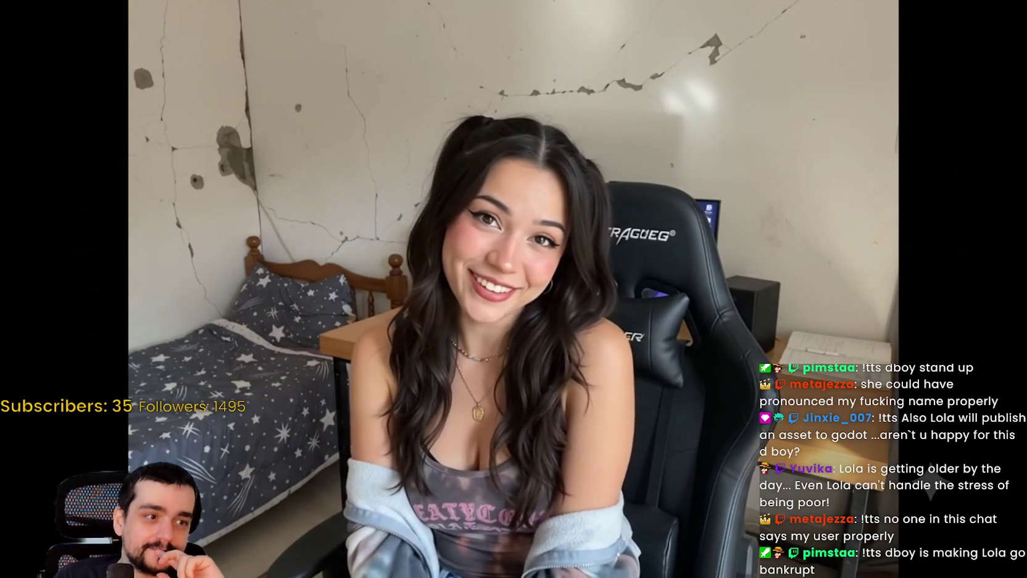
key("space")
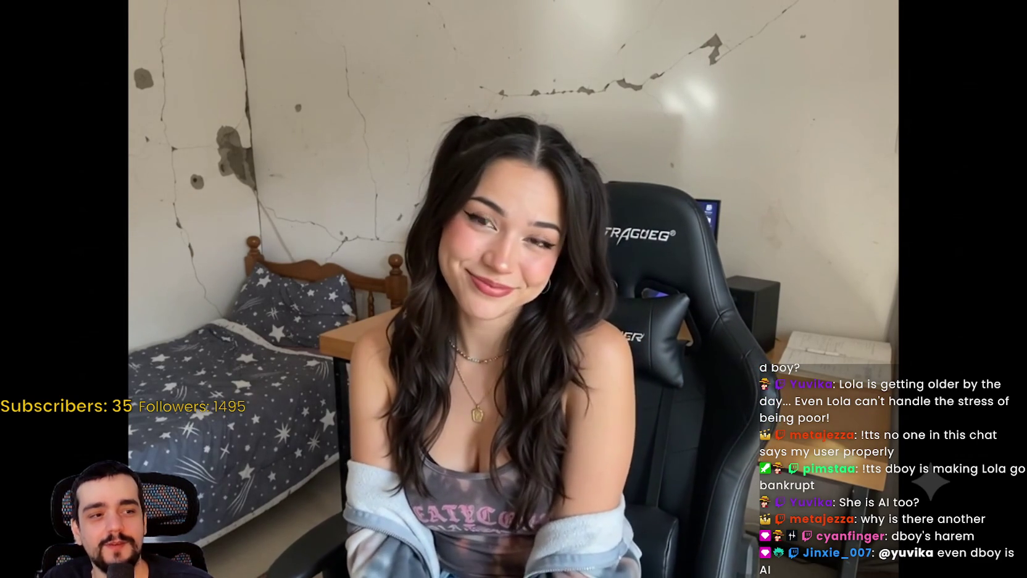
key("space")
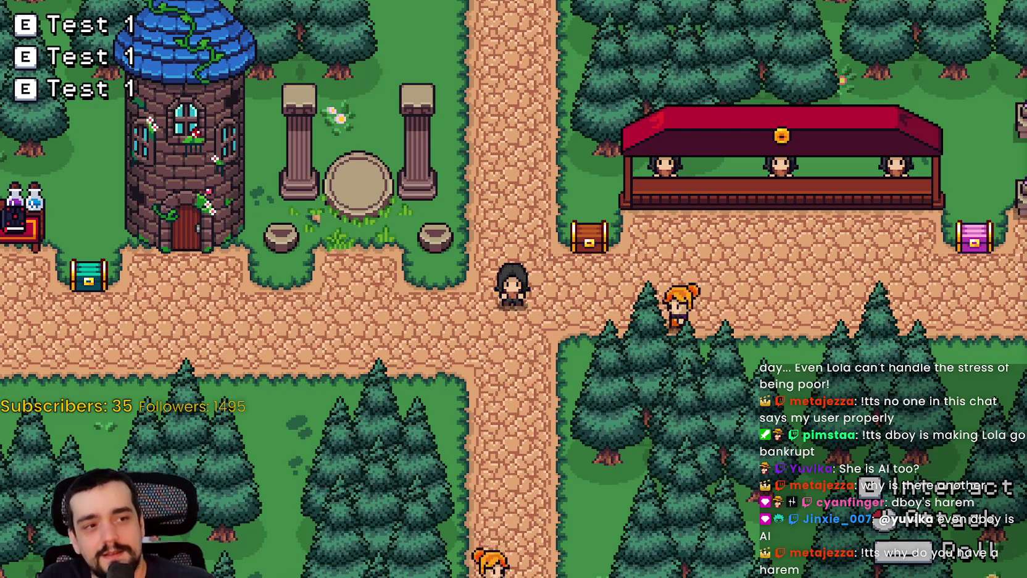
key("s")
key("Escape")
key("Escape")
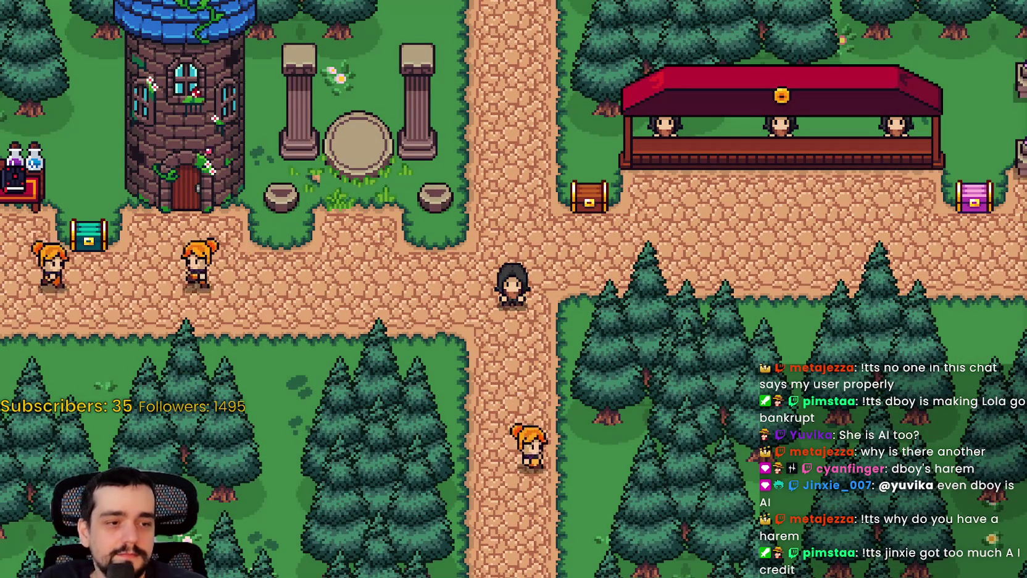
Close the pause menu, return to Godot, and review game_ui_layer.gd's game_ui.show() handler.
key("Escape")
key("Escape")
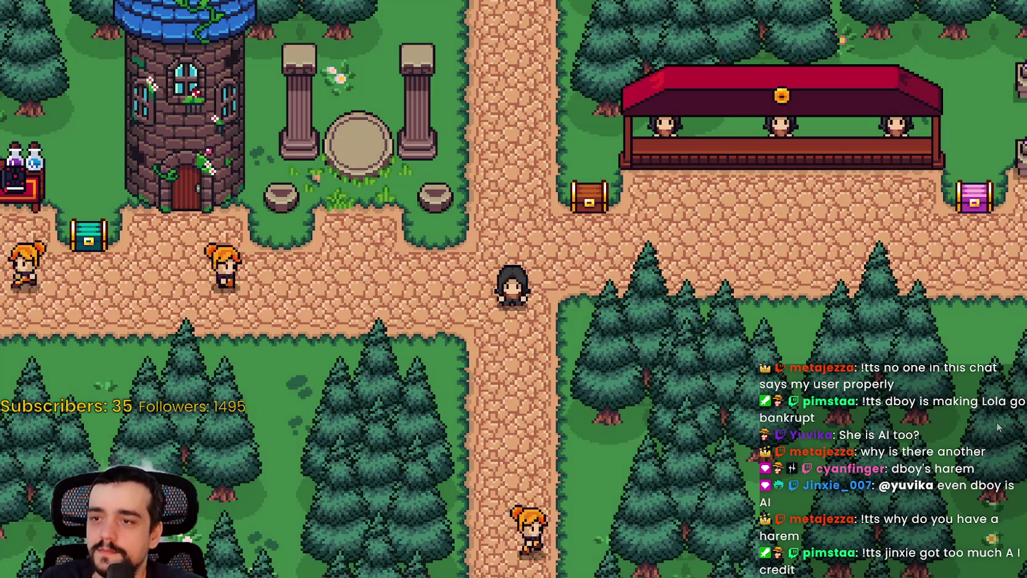
key("alt+Tab")
left_click(680, 281)
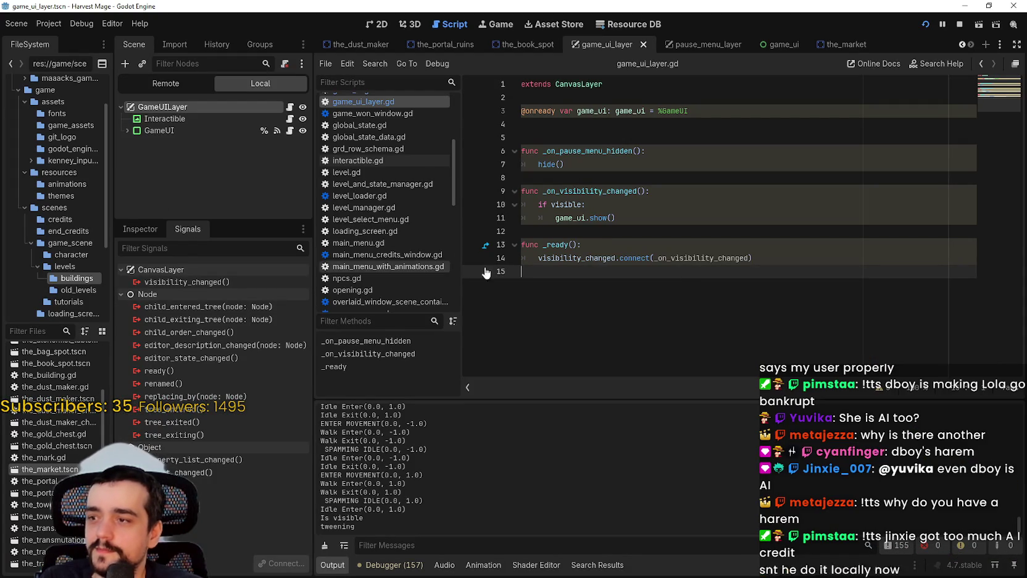
double_click(575, 260)
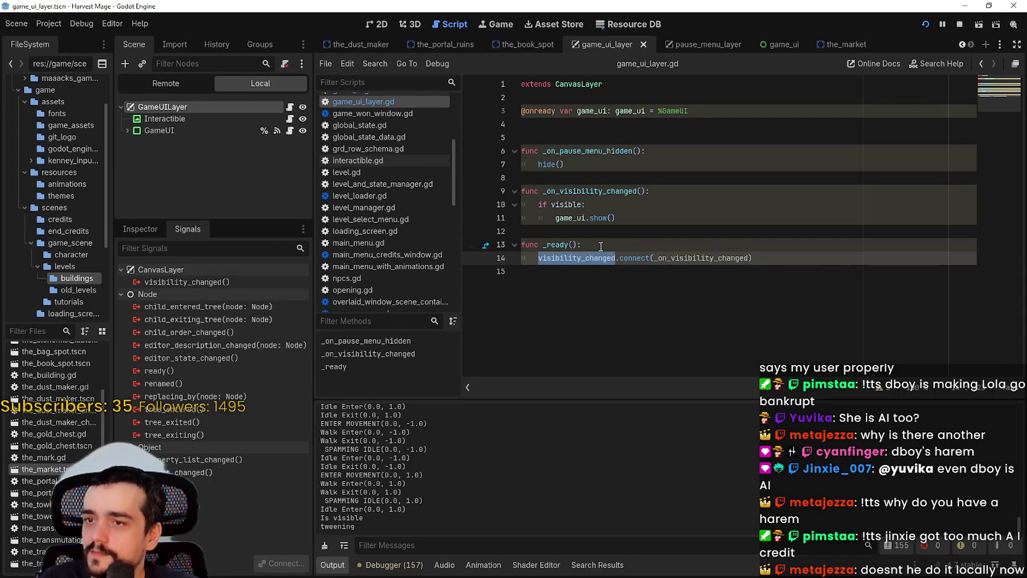
left_click(556, 217)
key("End")
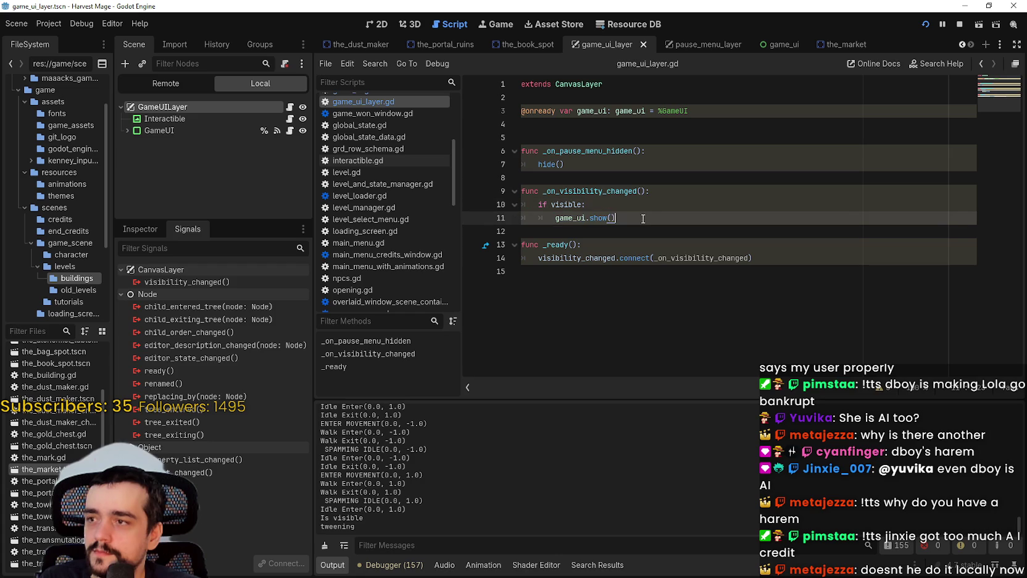
Inspect the running game's remote scene tree, expanding GameUI, GameUILayer and PauseMenuLayer.
left_click(173, 83)
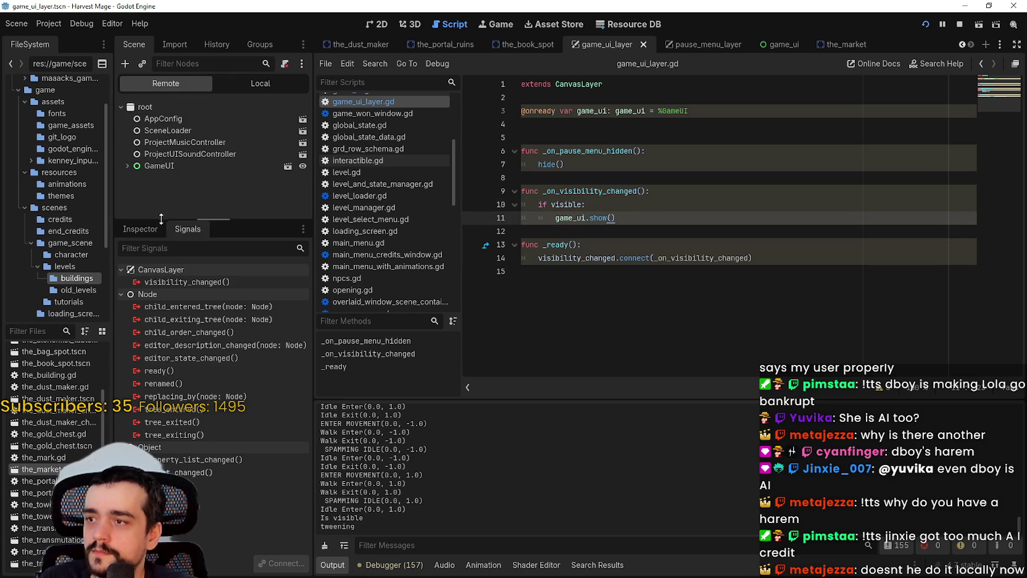
left_click_drag(159, 221, 154, 381)
left_click(125, 165)
left_click(134, 260)
left_click(133, 295)
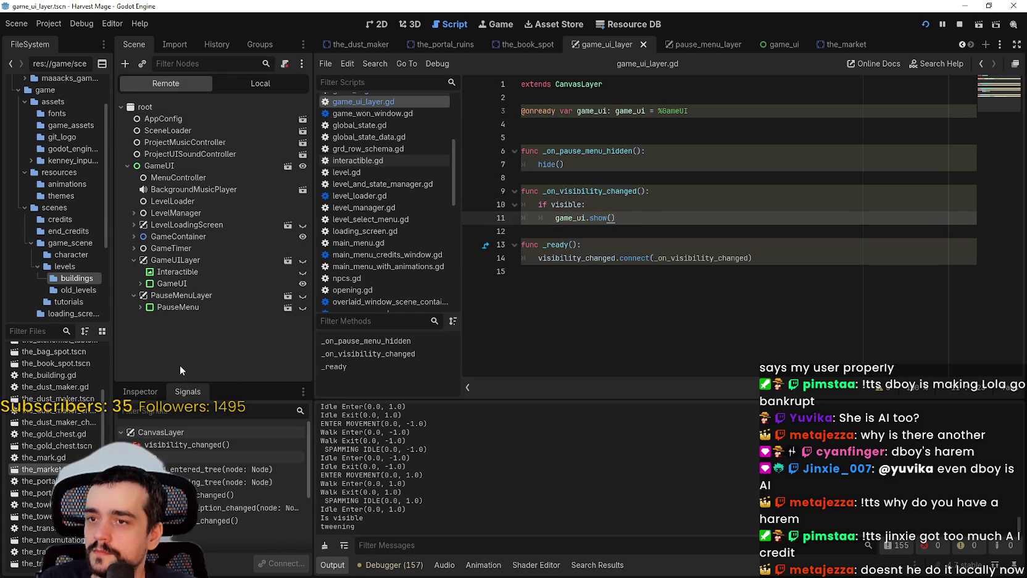
Rename the line 6 handler from _on_pause_menu_hidden to _on_ui_menu_hidden and save.
left_click(568, 164)
double_click(594, 153)
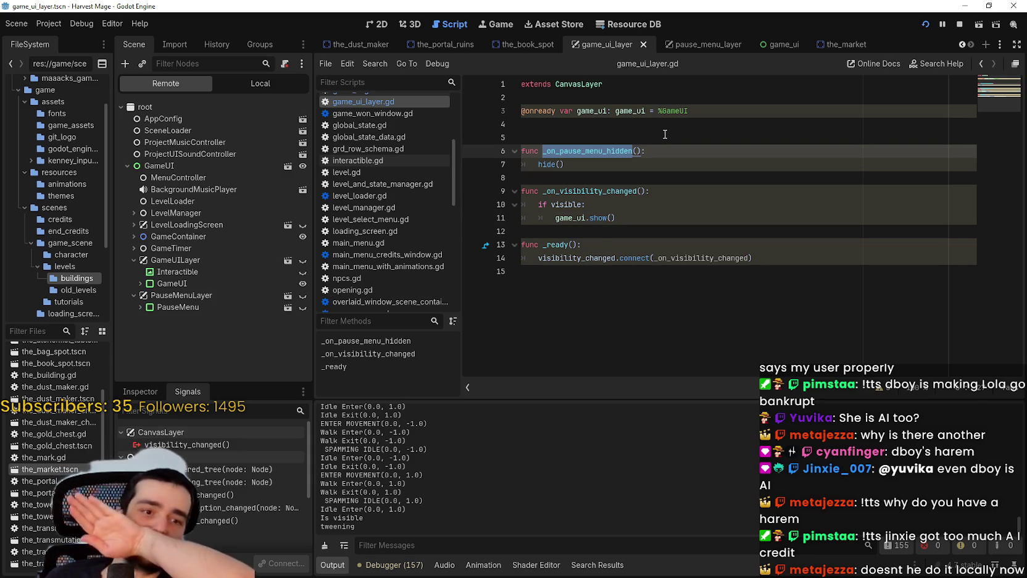
left_click(594, 153)
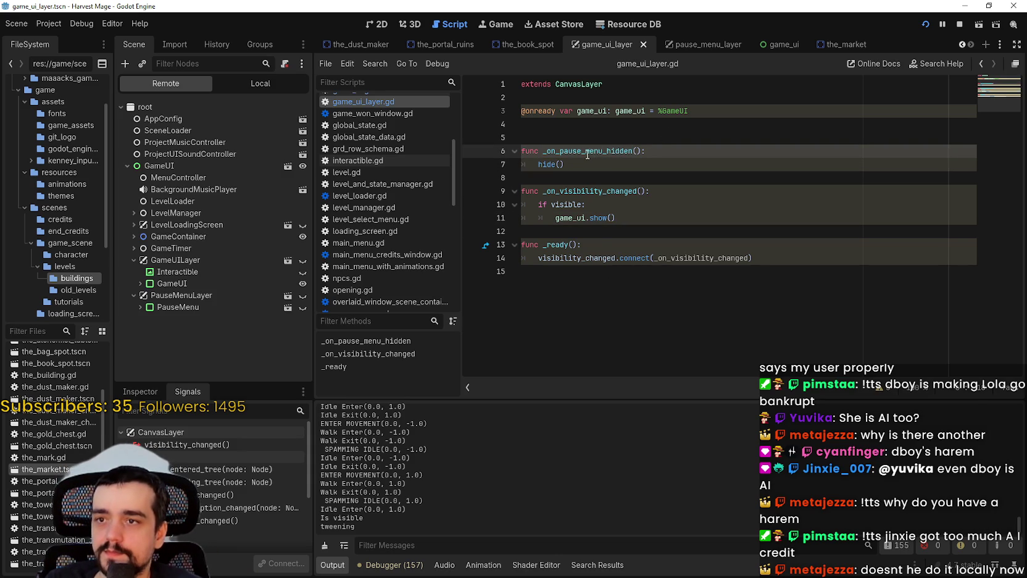
left_click_drag(582, 151, 562, 155)
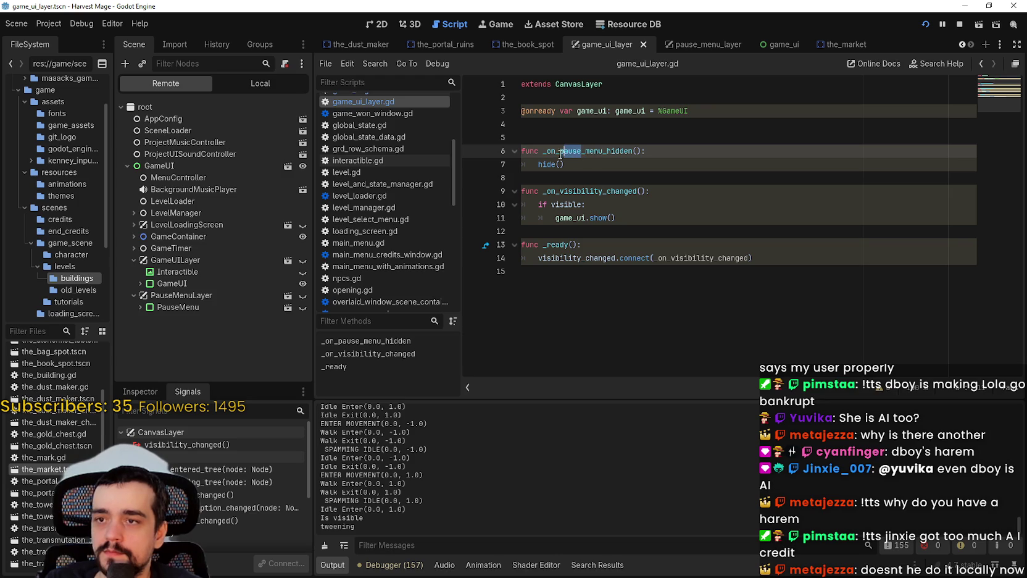
type("ui")
key("ctrl+s")
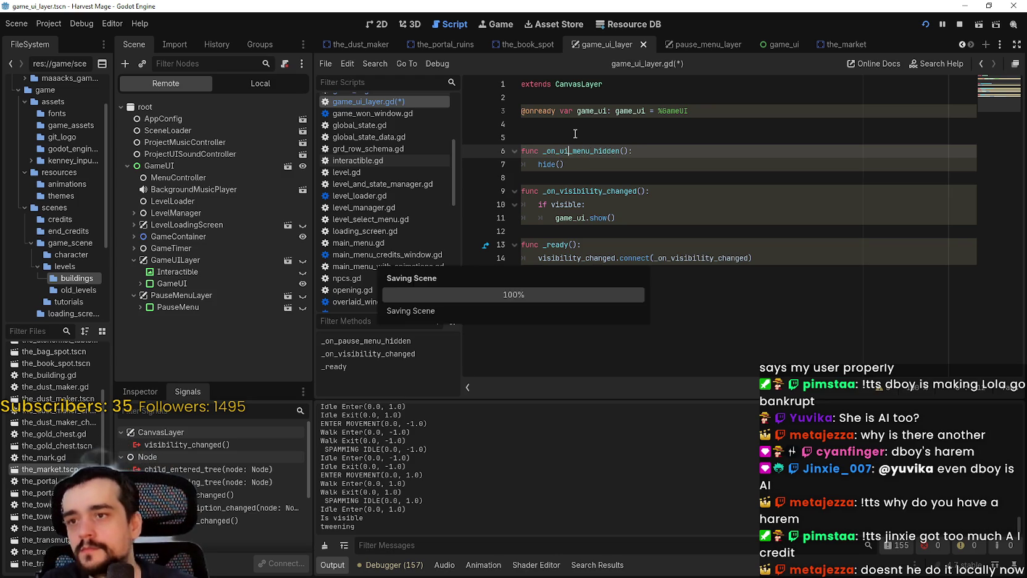
left_click(779, 47)
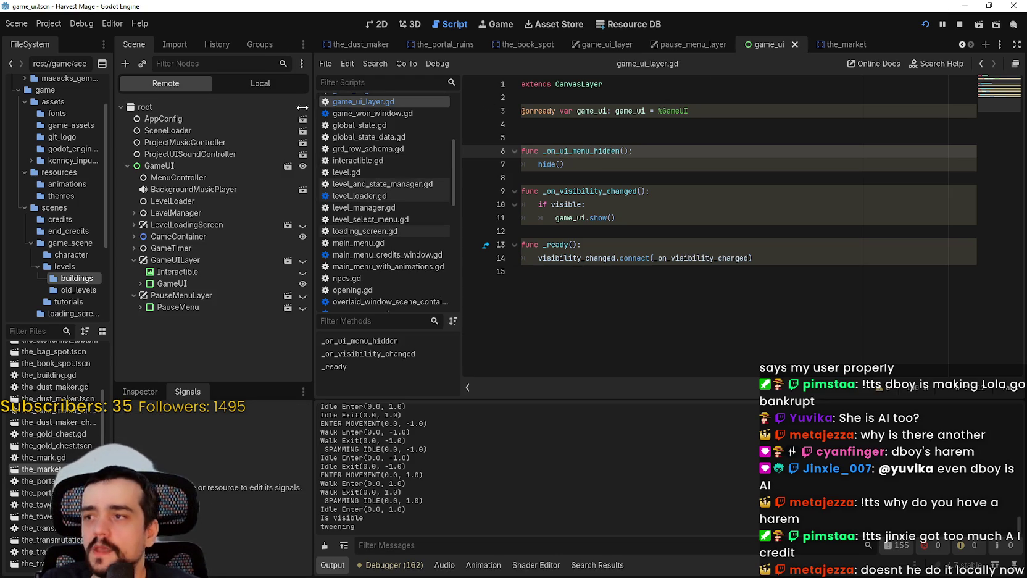
Set a breakpoint on ui_menu.hide() in MenuController's pause_menu_controller.gd script.
left_click(250, 83)
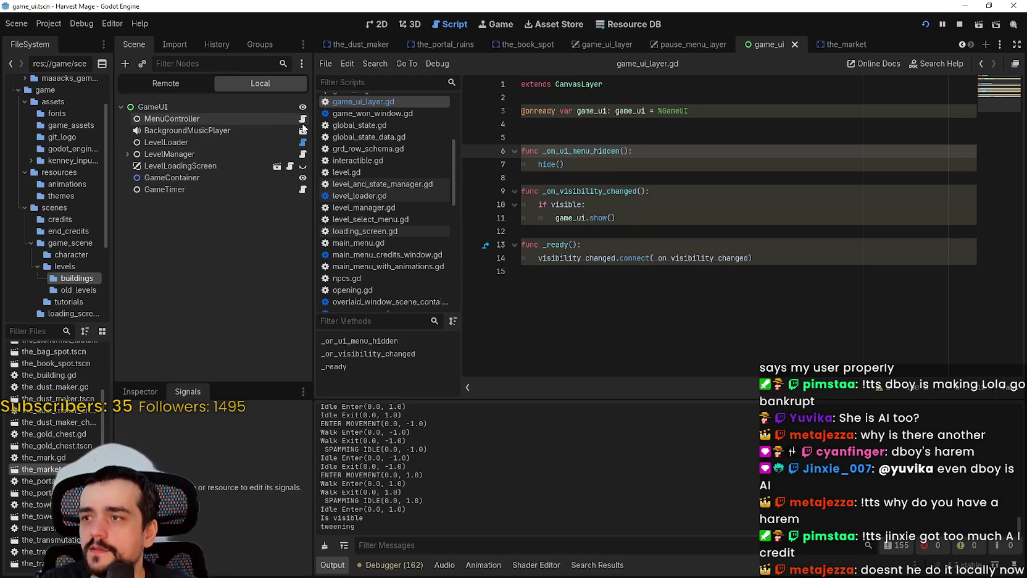
left_click(303, 118)
left_click(673, 258)
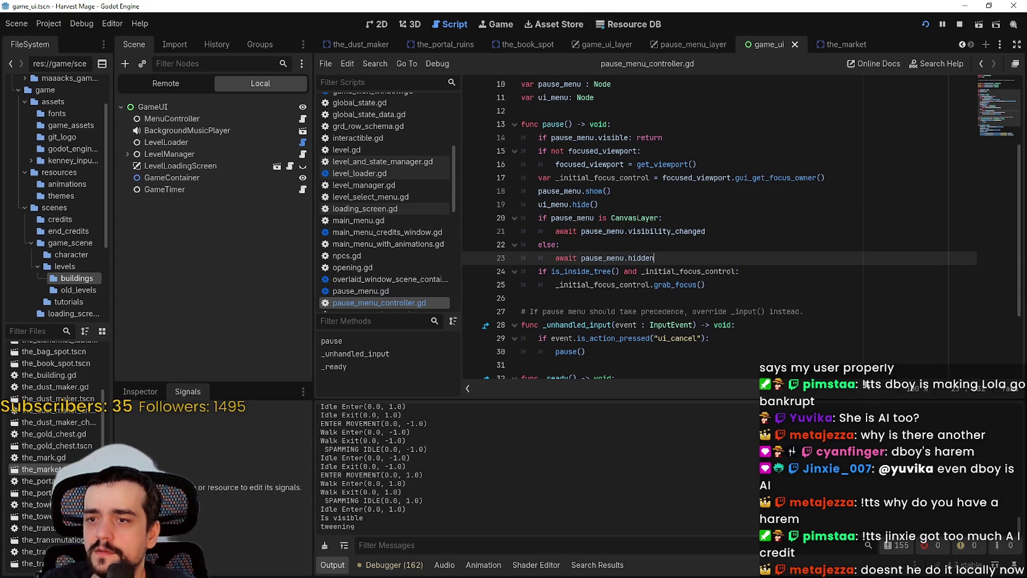
left_click_drag(547, 199, 720, 299)
left_click(719, 299)
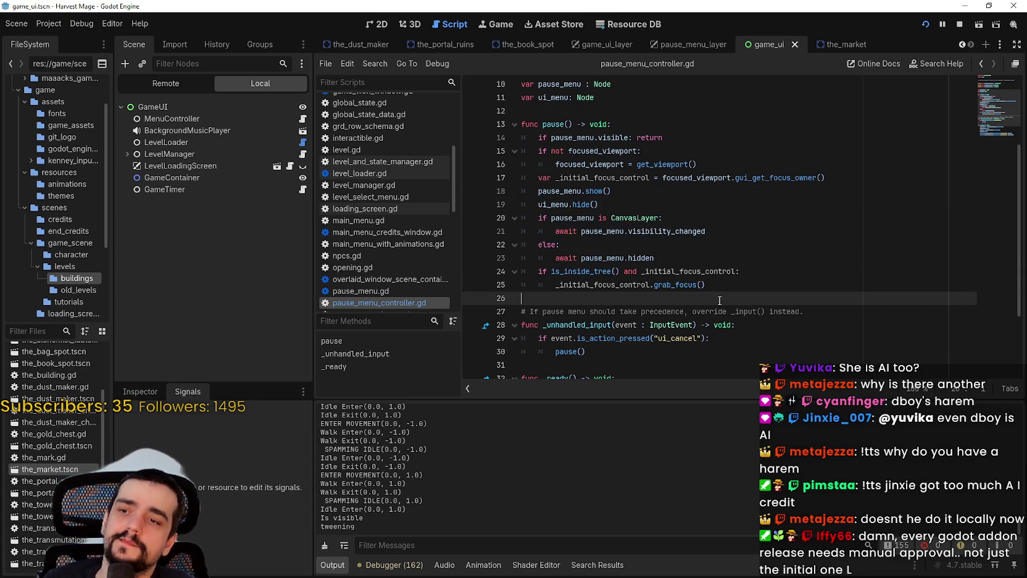
left_click(473, 204)
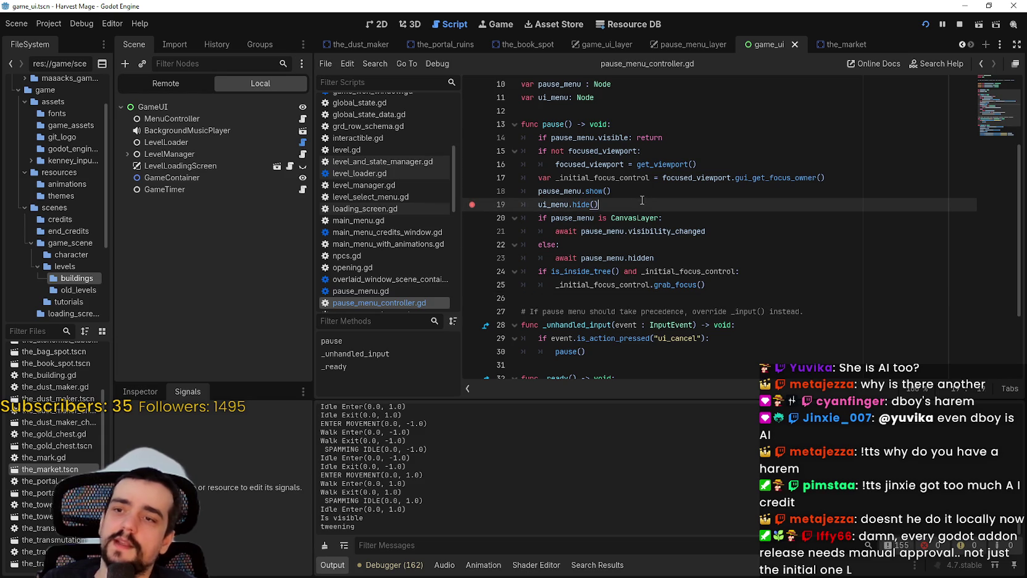
Add breakpoints on hide() and pause_menu.show() in pause_menu_layer.gd, then select PauseMenu.
left_click(685, 45)
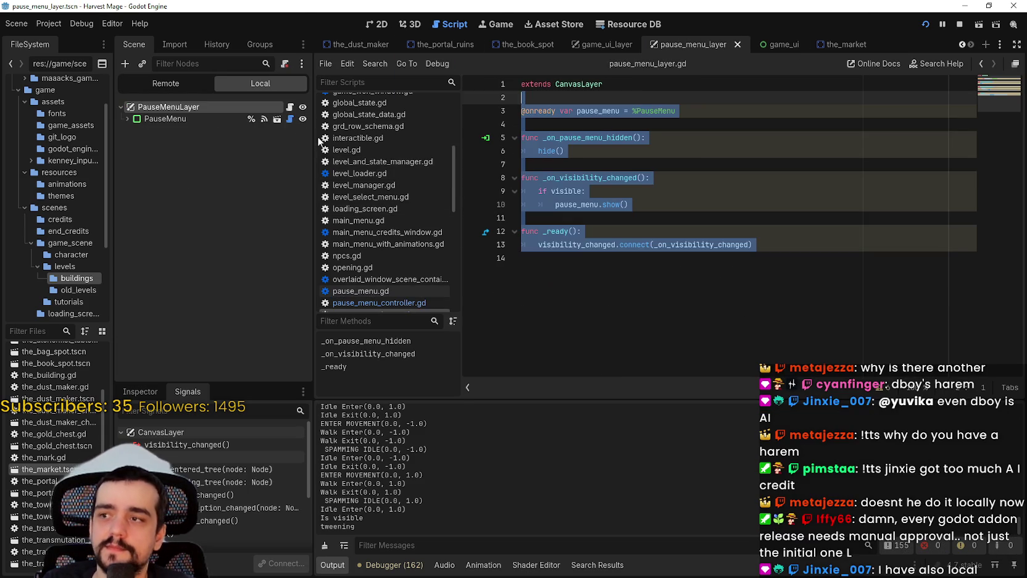
left_click(602, 155)
left_click(472, 151)
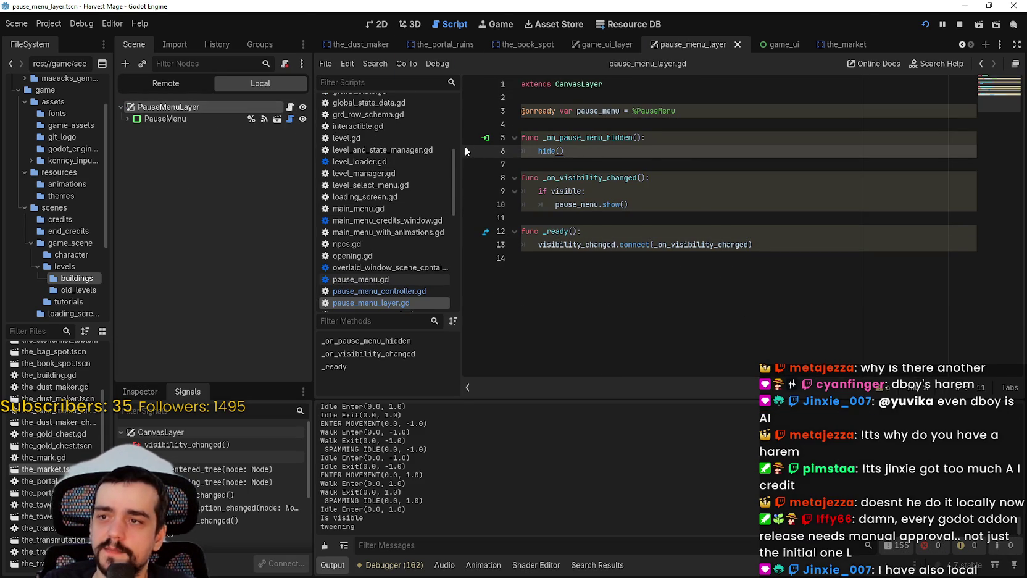
left_click(472, 205)
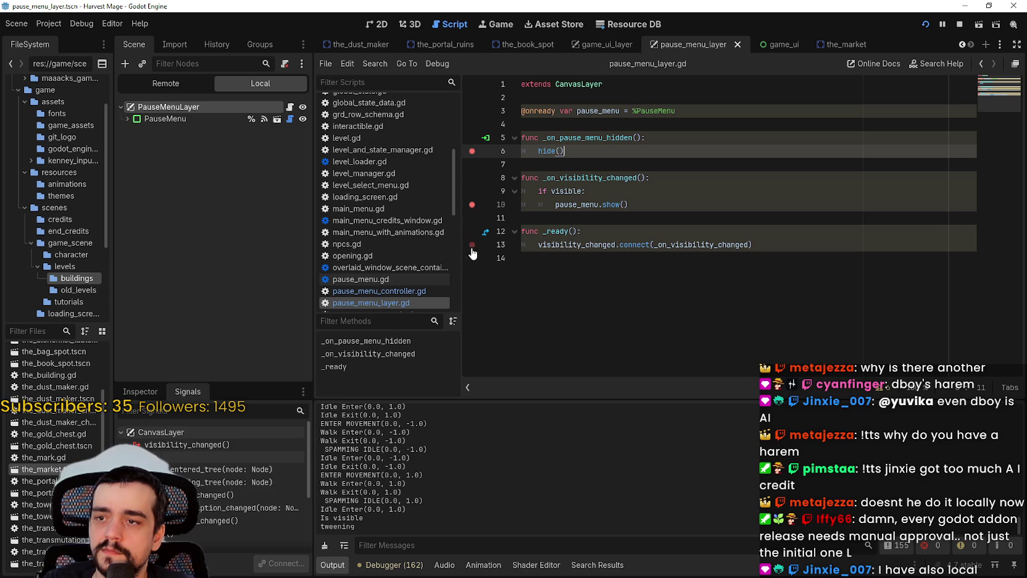
left_click(215, 118)
left_click(683, 207)
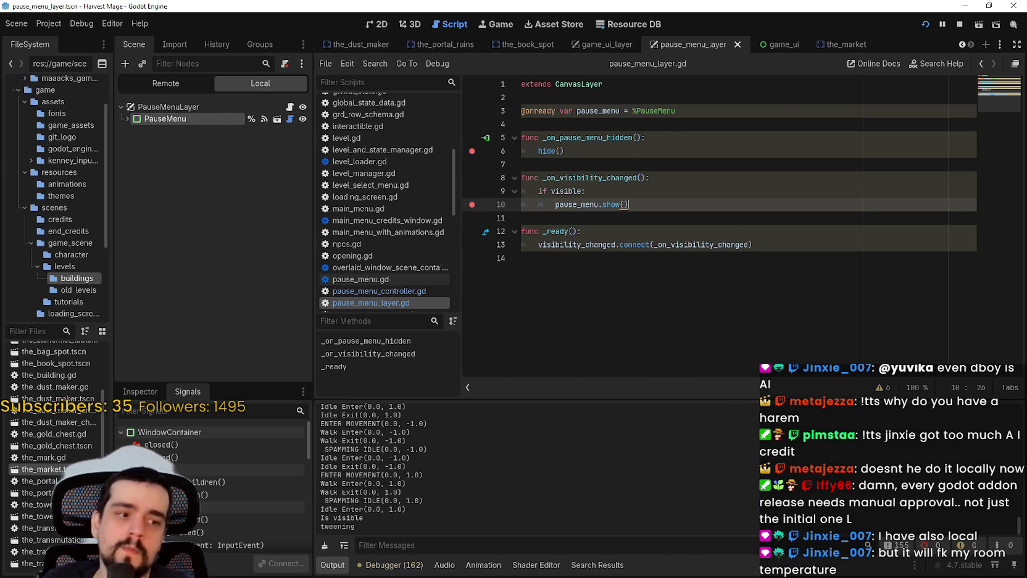
Press Escape in the game to hit the line 10 breakpoint, then inspect the caller stack frames.
key("alt+Tab")
key("Escape")
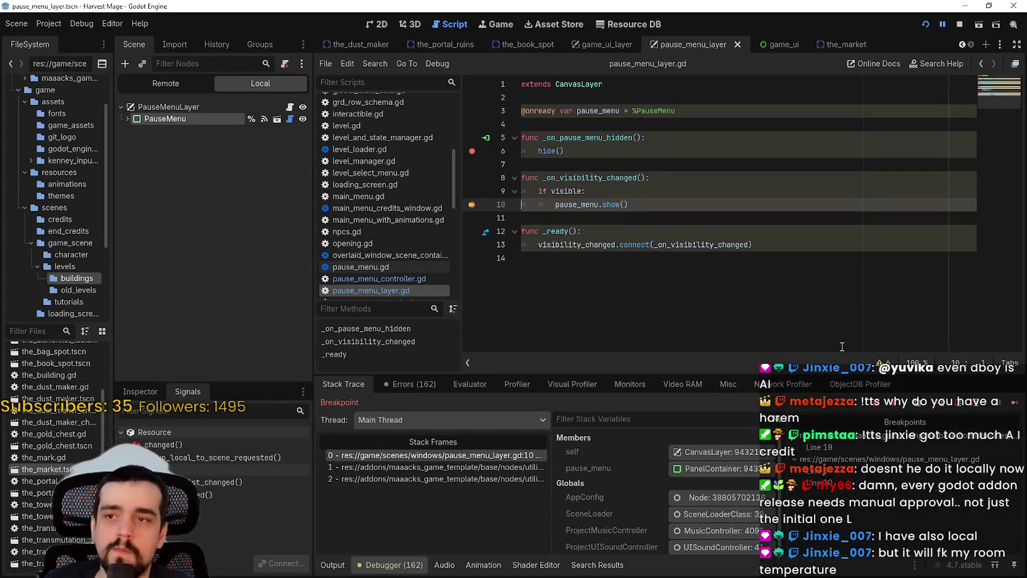
left_click(439, 468)
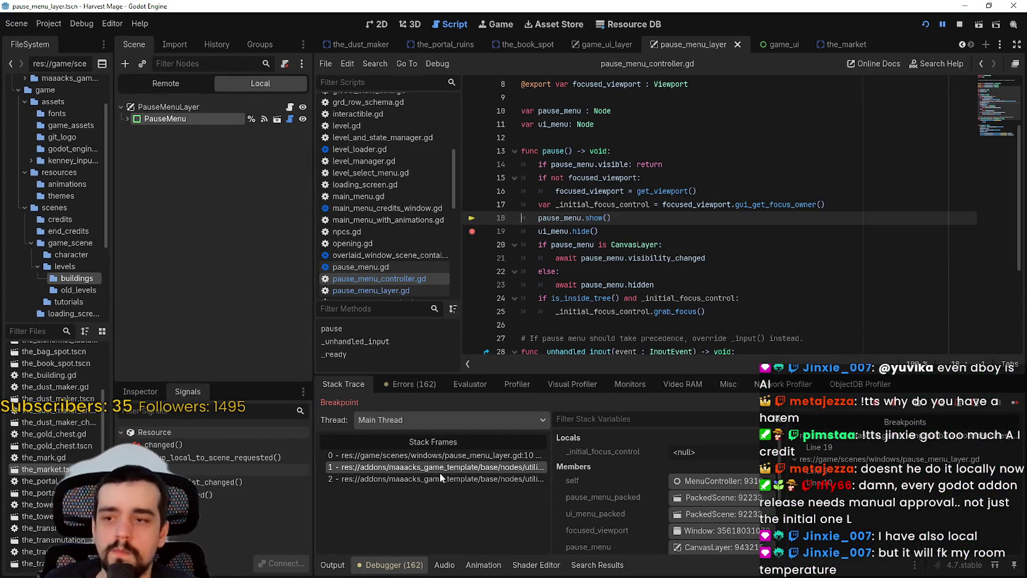
left_click(444, 480)
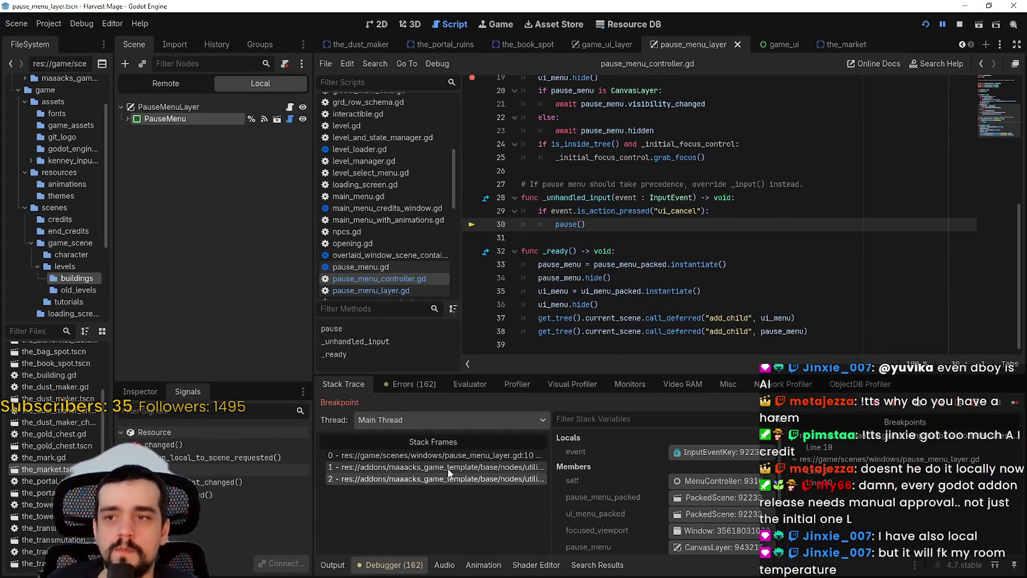
left_click(439, 467)
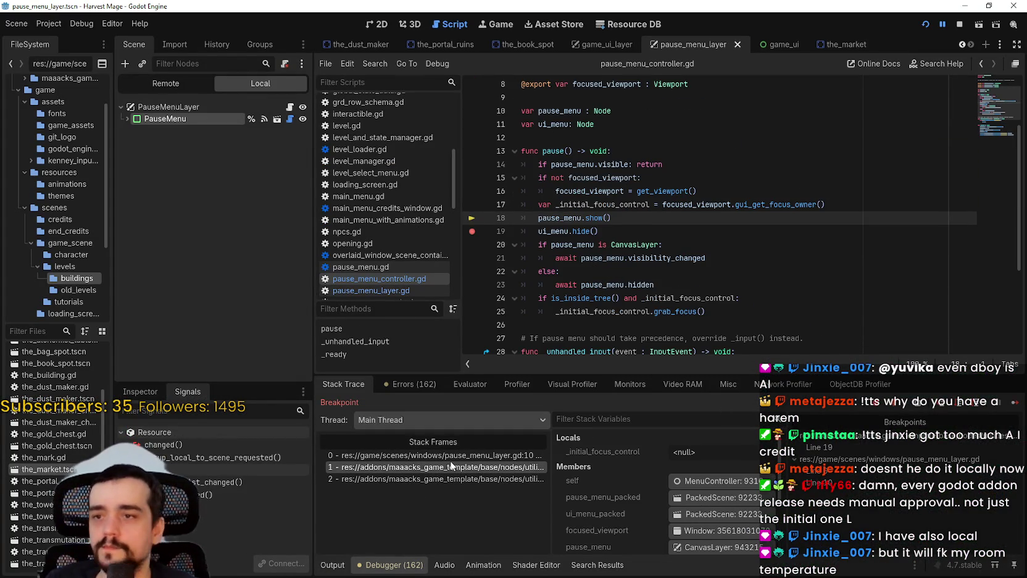
left_click(461, 456)
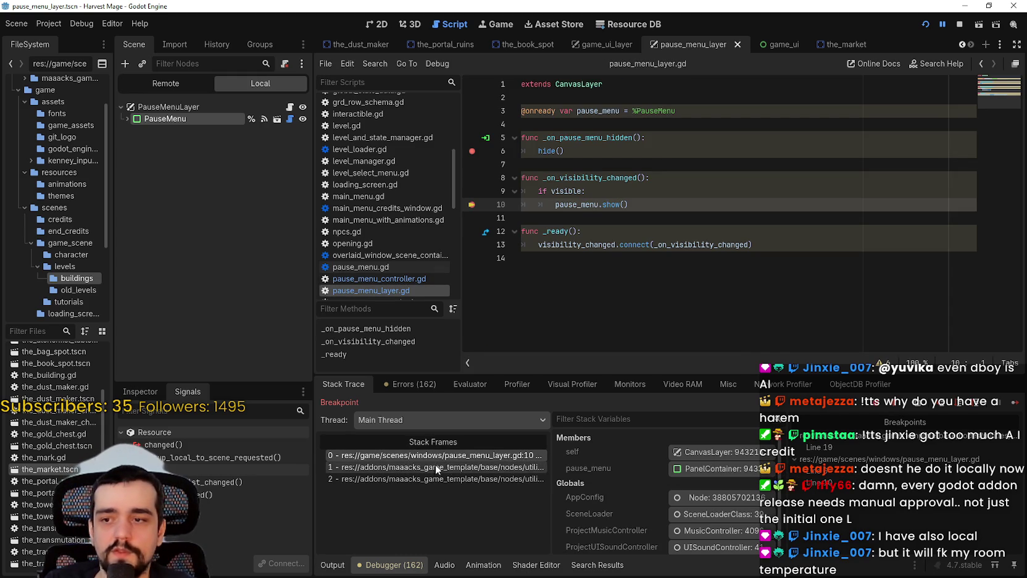
Continue to the line 19 breakpoint, inspect the frame calling pause(), then resume with F12.
left_click(1014, 405)
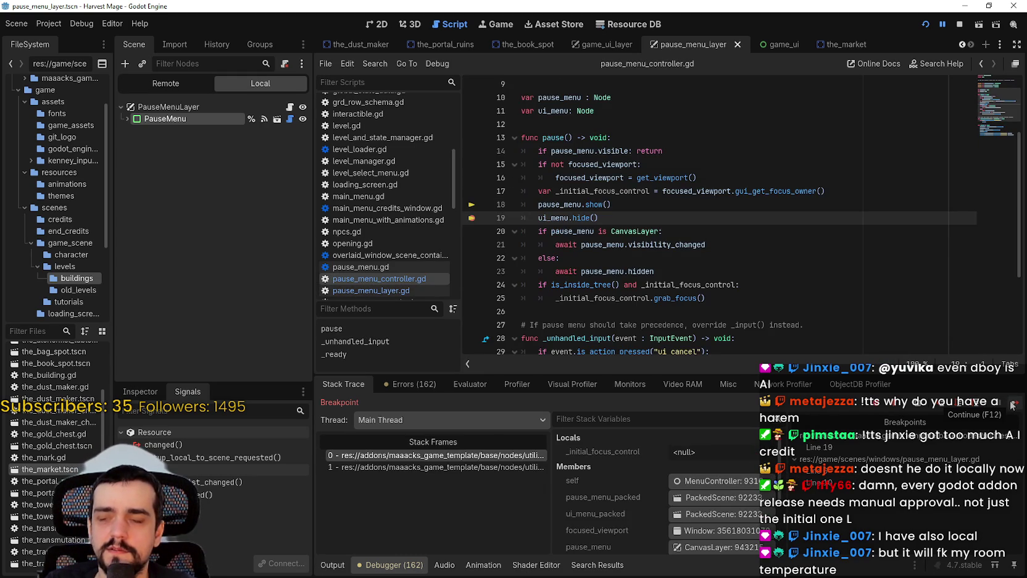
left_click(500, 467)
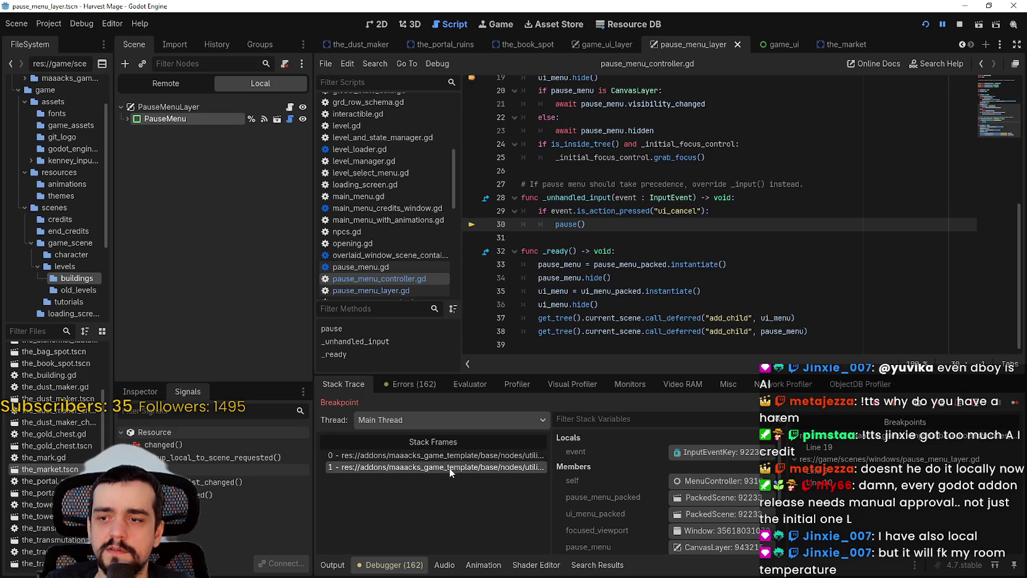
left_click(462, 457)
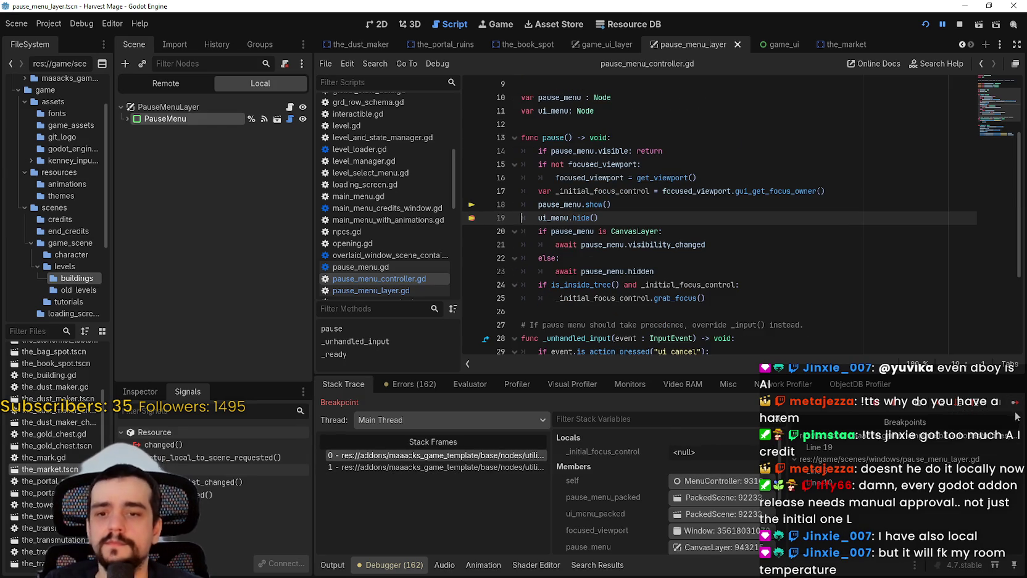
key("F12")
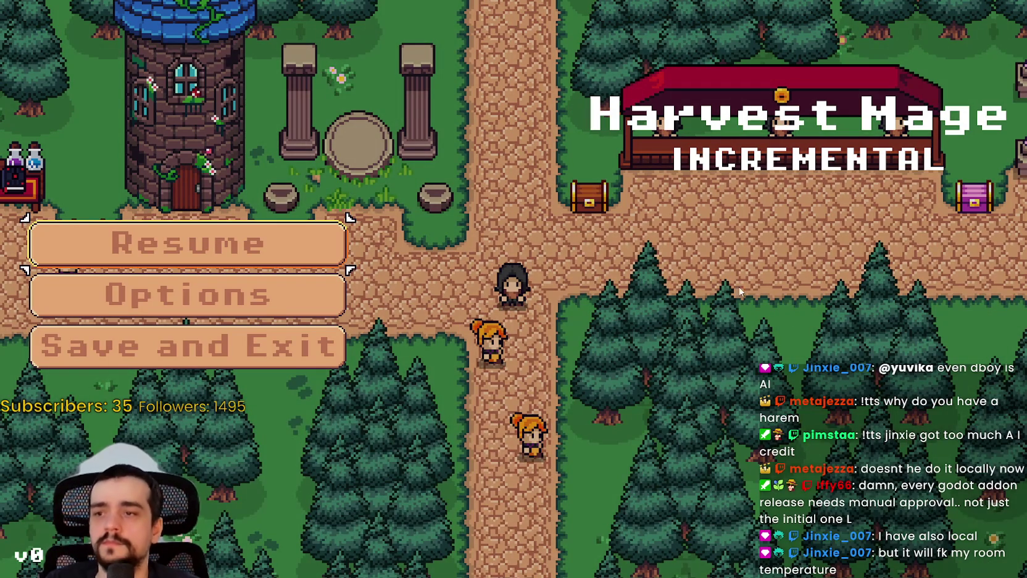
Turn off Fullscreen in the game's Video options, keeping 1280 x 720, then go back and resume.
left_click(326, 286)
left_click(752, 60)
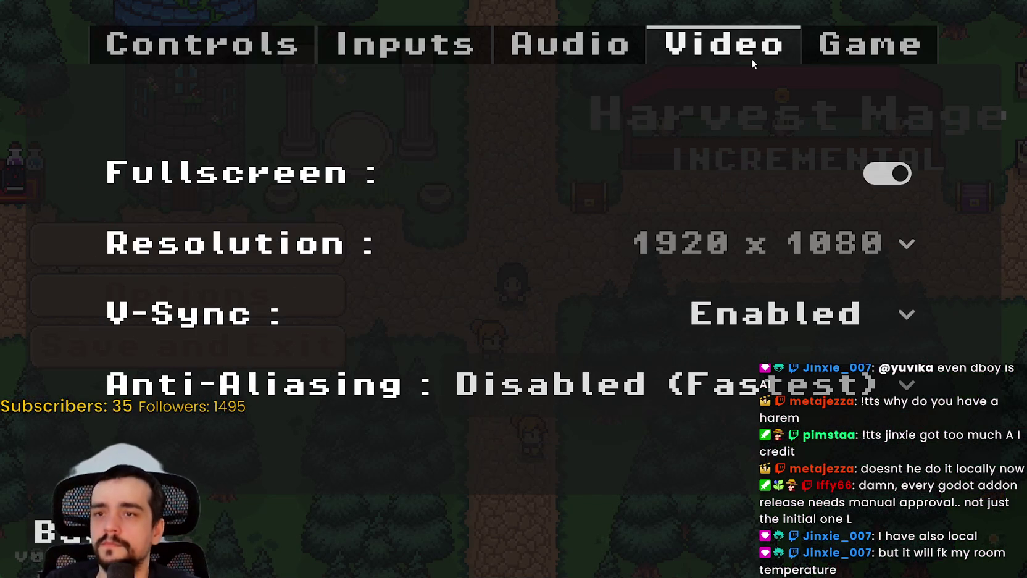
left_click(899, 179)
left_click(696, 247)
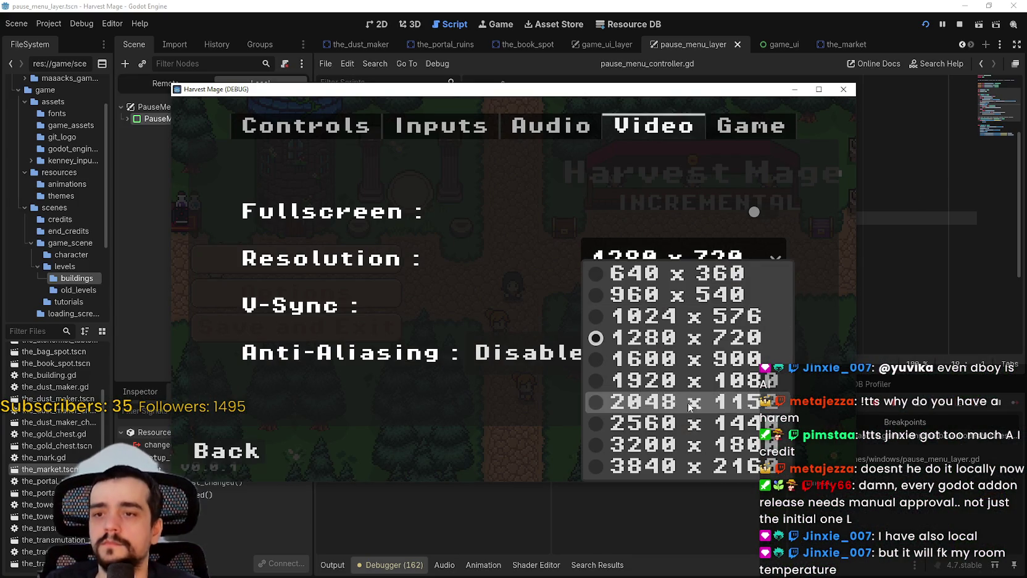
left_click(706, 338)
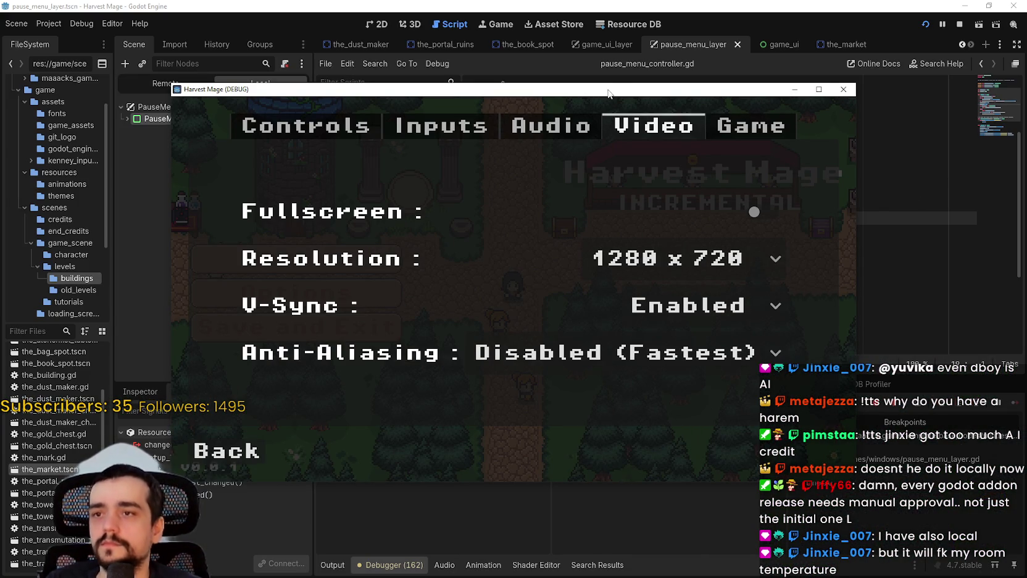
left_click_drag(608, 92, 633, 29)
left_click(248, 388)
left_click(286, 195)
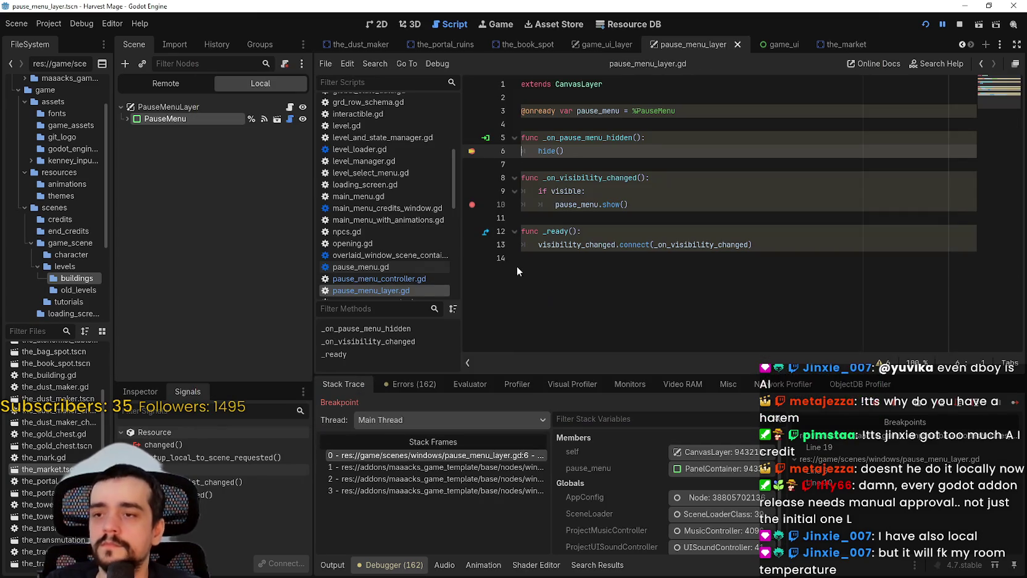
Inspect the window_container.gd line 60 frame and pause_menu_layer.gd's _on_pause_menu_hidden, selecting the hide() call.
left_click(399, 468)
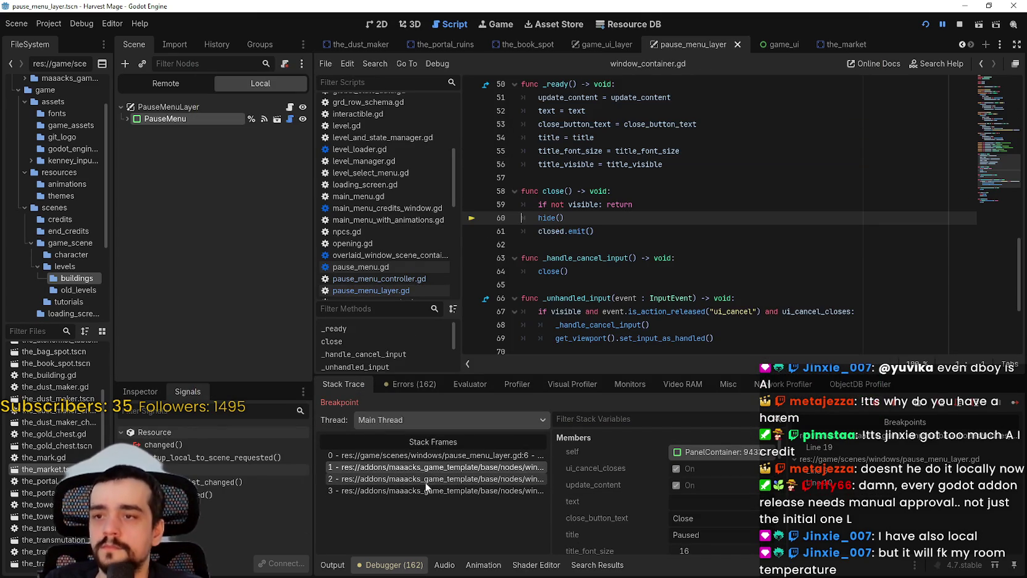
left_click(427, 456)
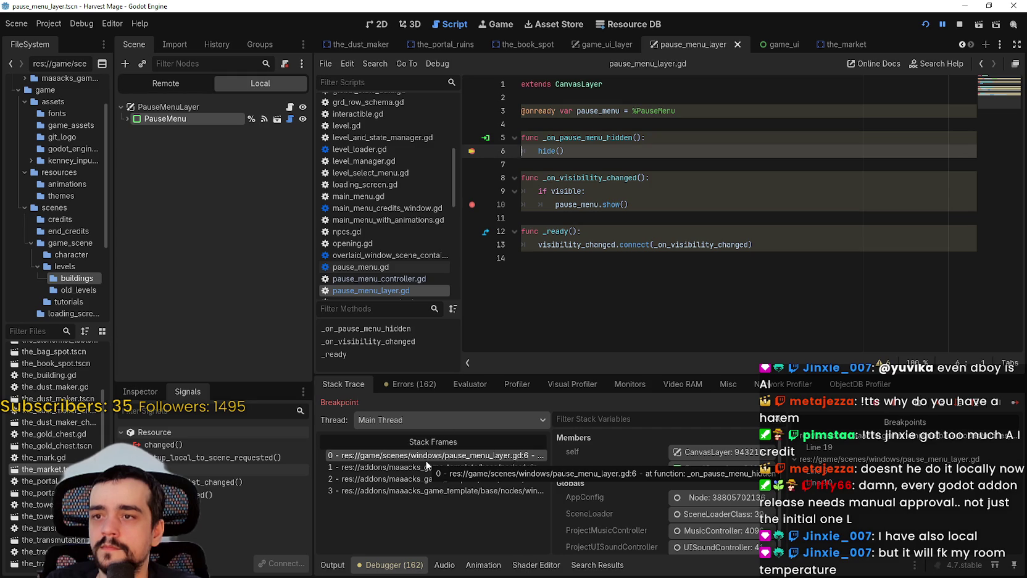
left_click_drag(564, 151, 487, 139)
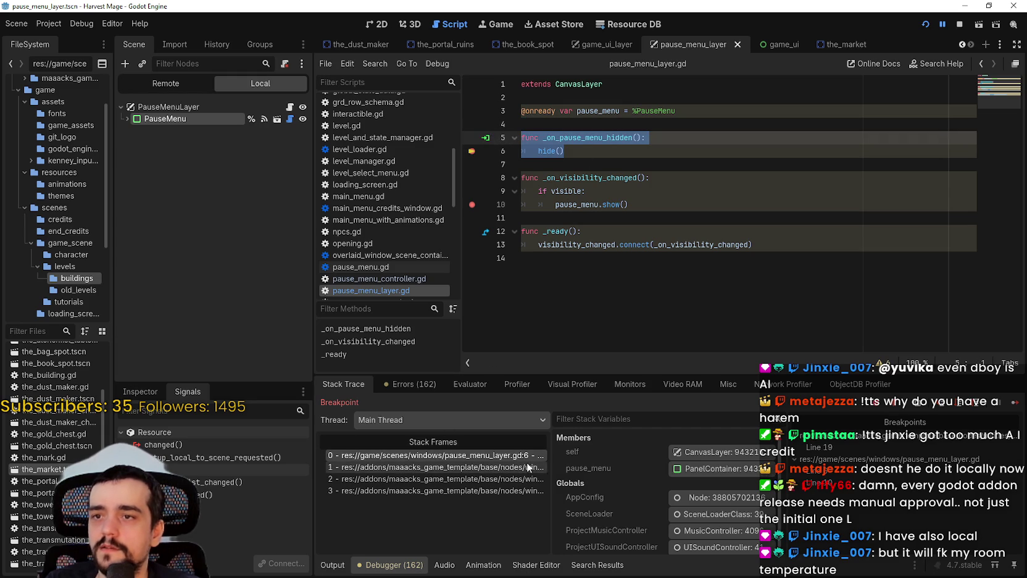
left_click(449, 469)
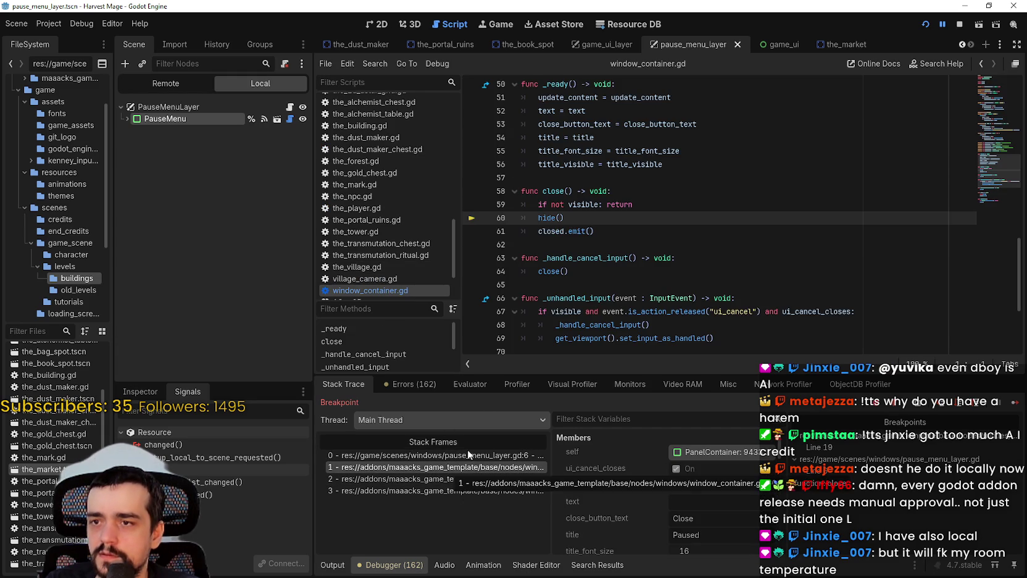
left_click_drag(564, 218, 535, 220)
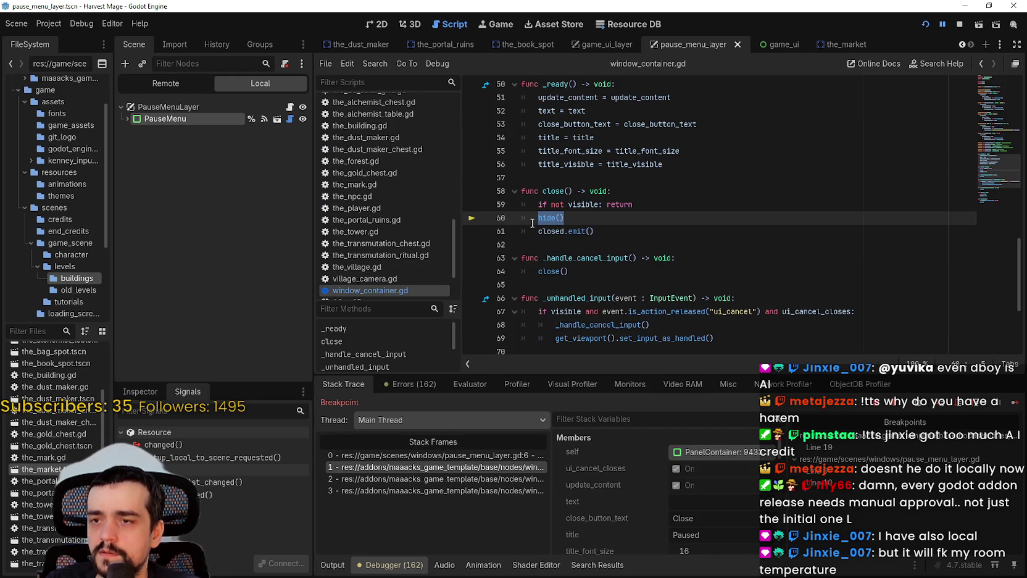
Review window_container.gd's class header and signal declarations, then move to its _ready() and close() functions.
scroll(543, 237, "up", 15)
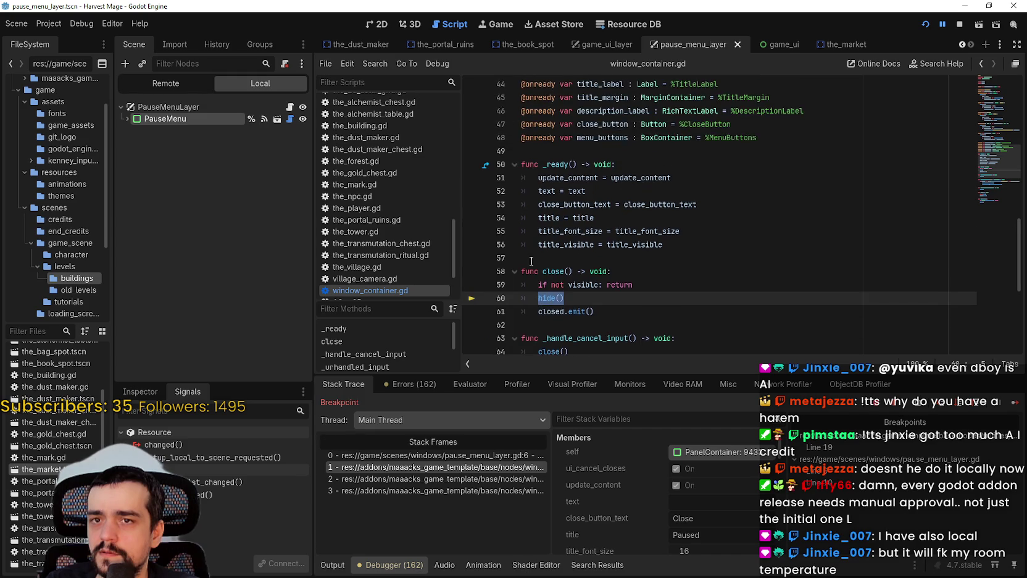
scroll(547, 284, "up", 2)
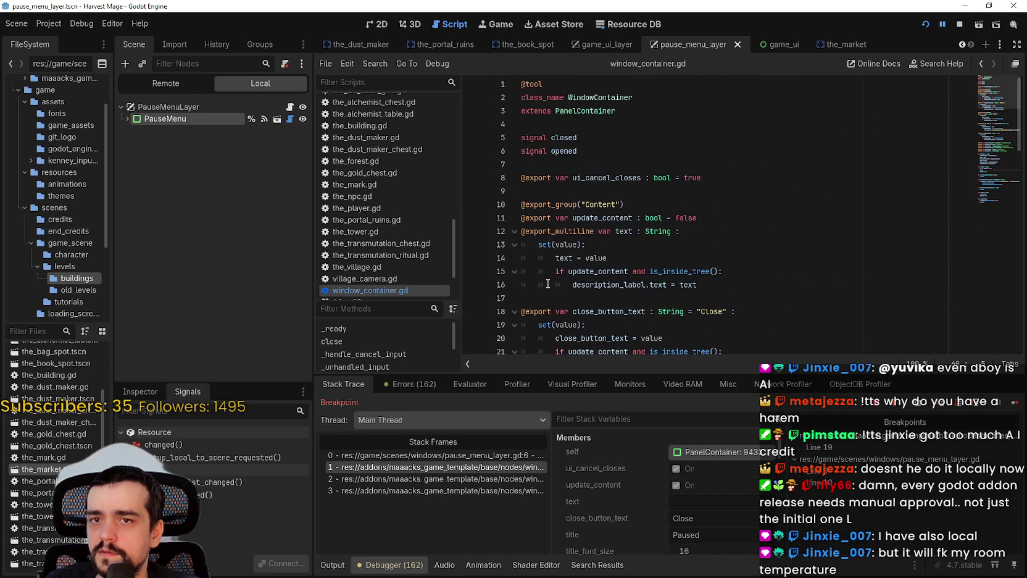
mouse_move(597, 83)
left_mouse_down()
mouse_move(618, 139)
mouse_move(641, 158)
left_mouse_up()
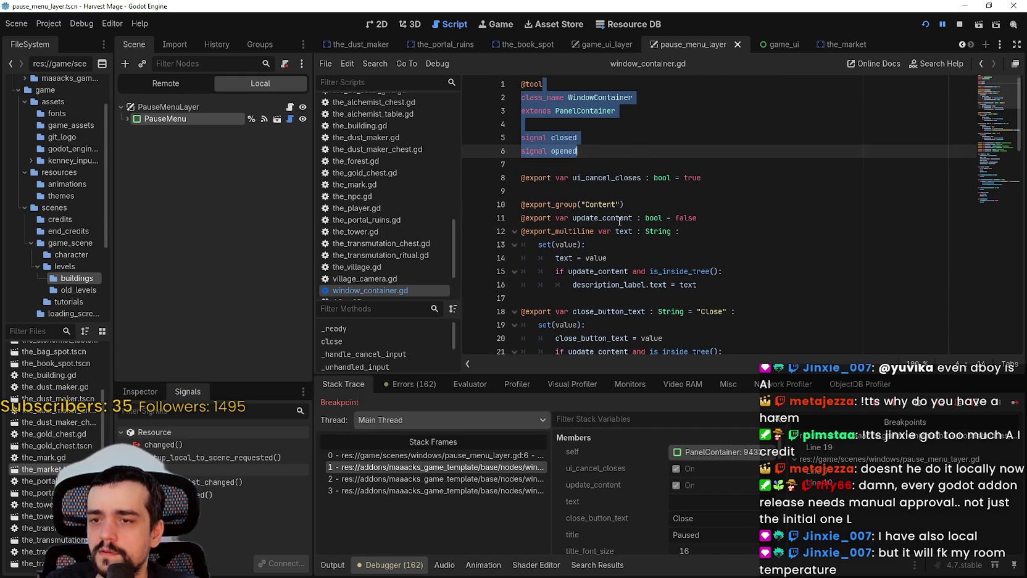
scroll(620, 206, "down", 10)
scroll(596, 206, "down", 5)
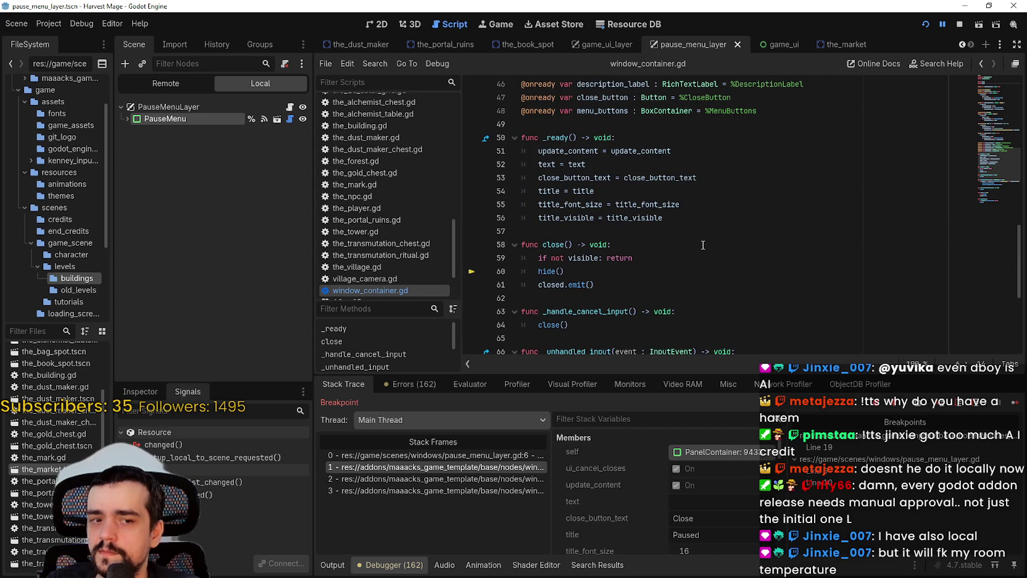
scroll(698, 241, "down", 2)
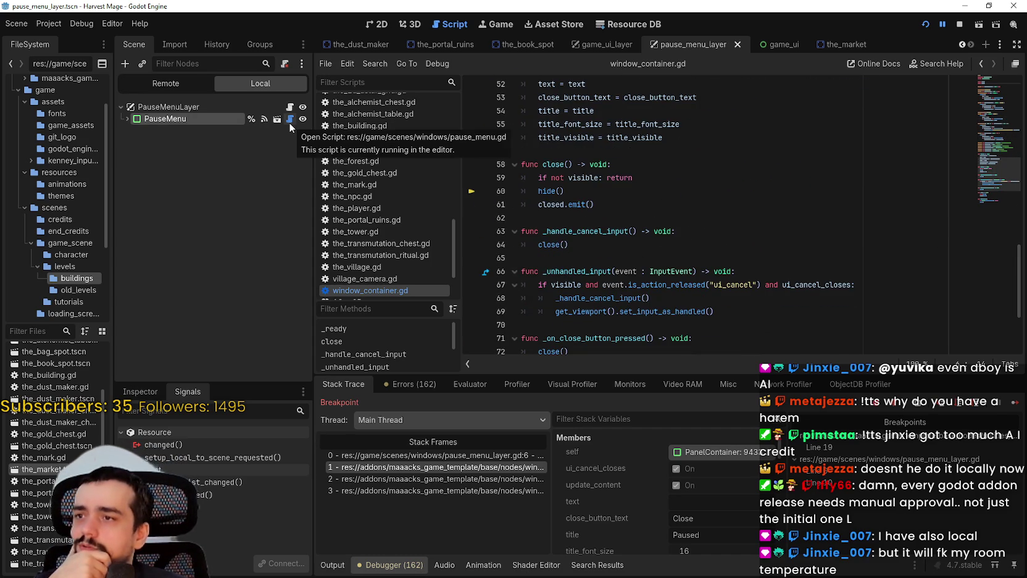
scroll(756, 281, "up", 1)
scroll(995, 111, "up", 15)
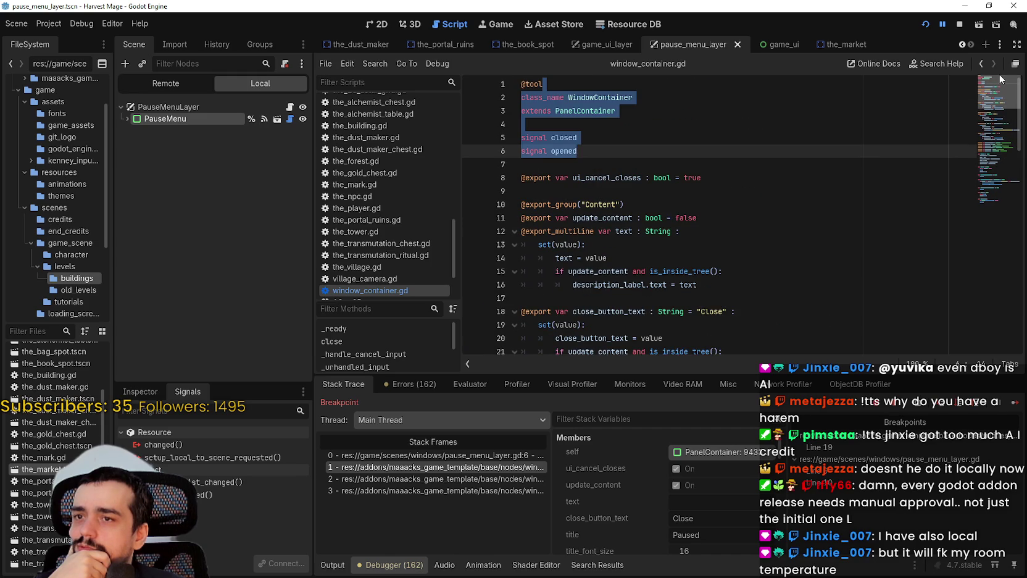
left_click(1001, 80)
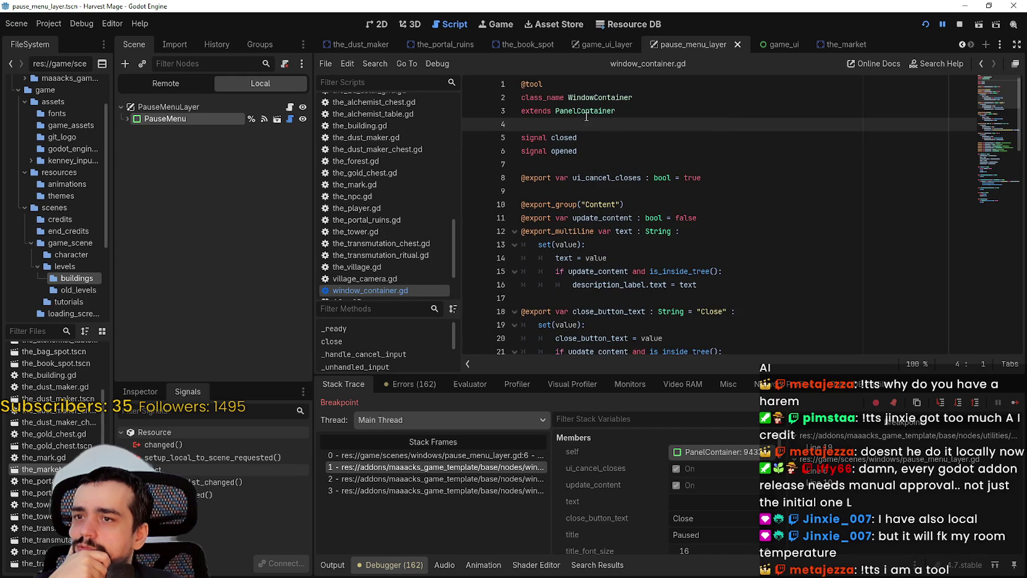
left_click(992, 156)
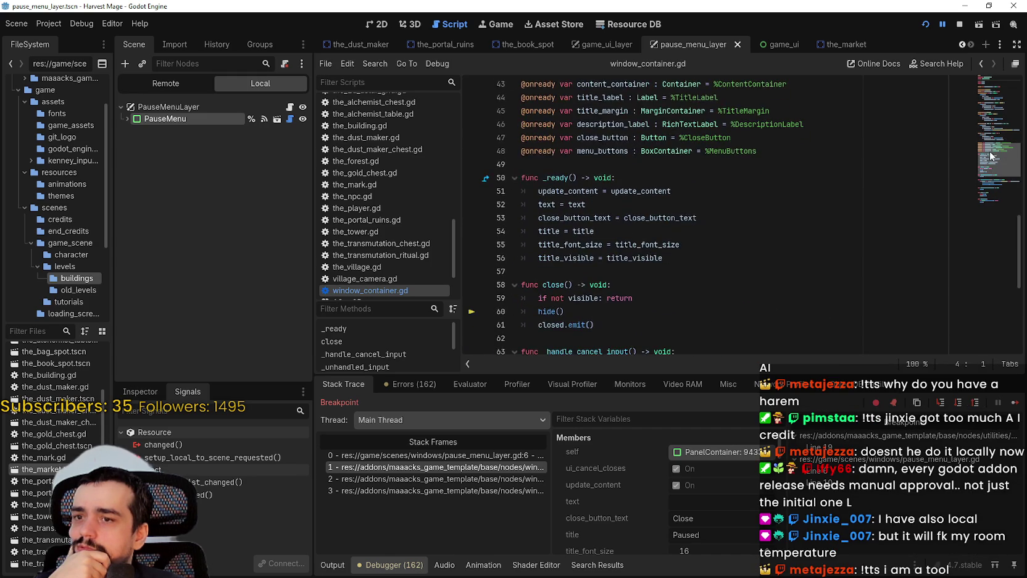
left_click_drag(992, 156, 988, 180)
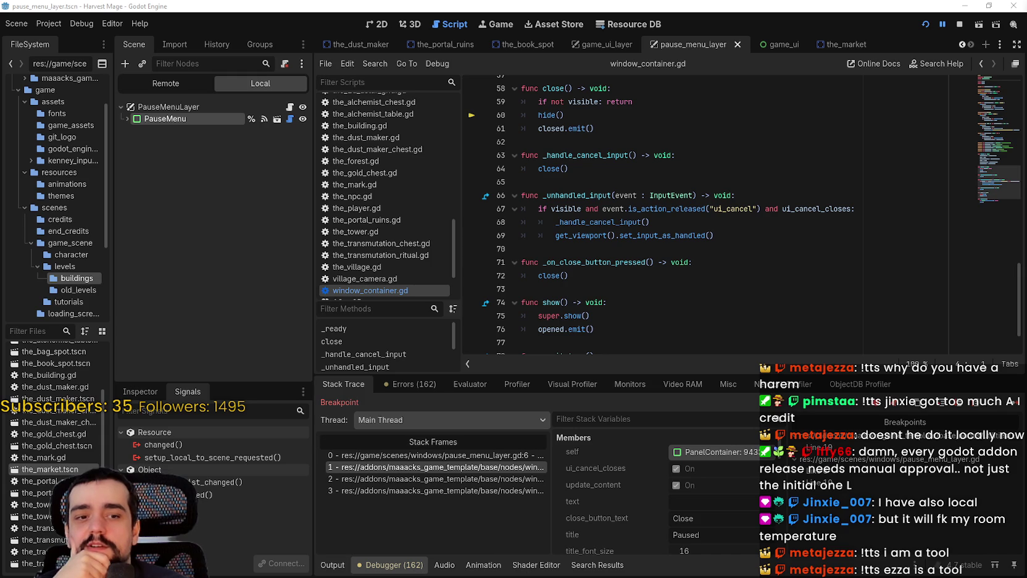
Move through the blank lines 73 and 70 to the close() call on line 64.
left_click(630, 289)
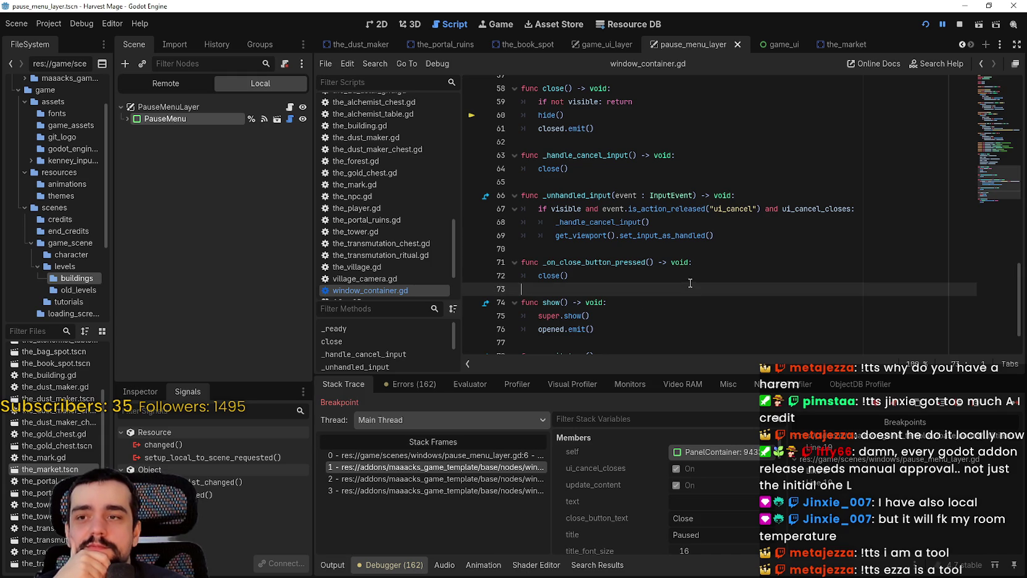
left_click(586, 247)
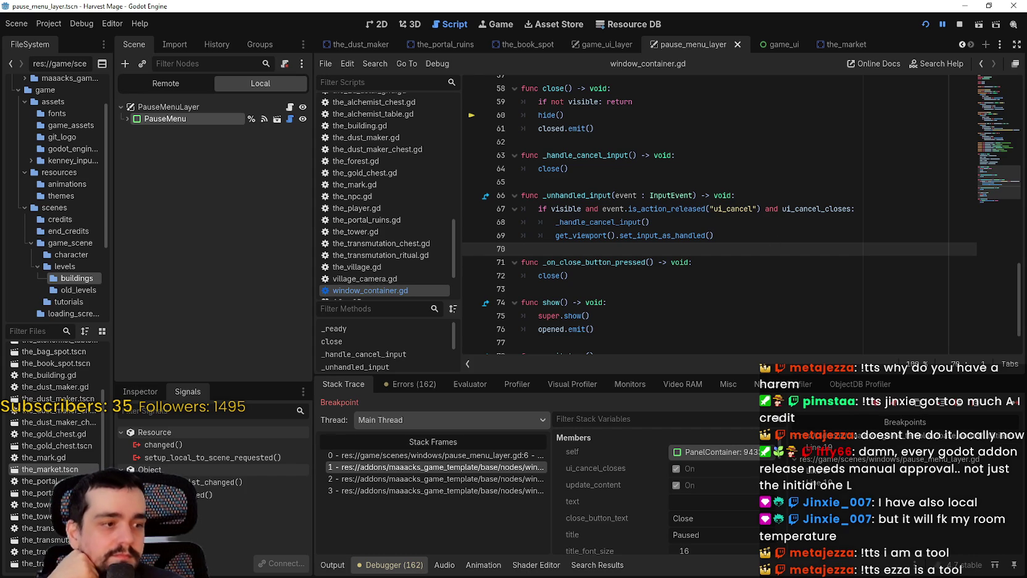
left_click(773, 265)
left_click(662, 252)
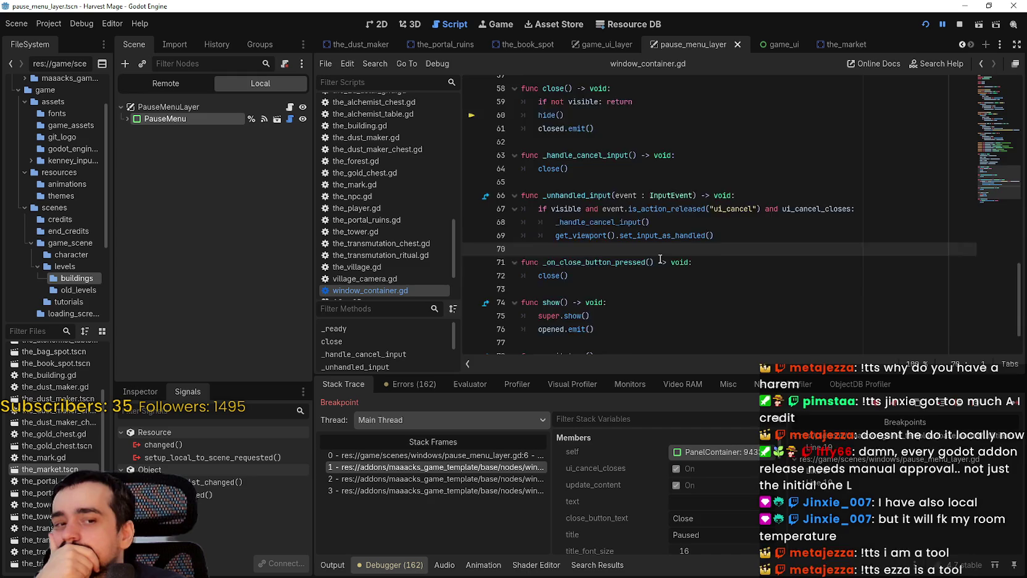
scroll(662, 259, "up", 2)
left_click(665, 251)
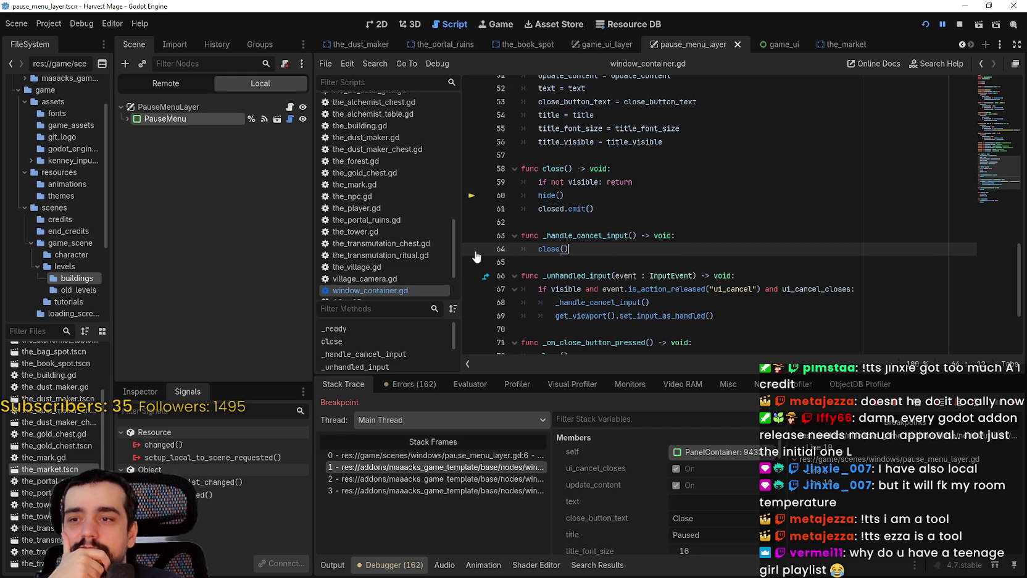
Toggle a breakpoint on line 64 on and off, then go to closed.emit() on line 61.
left_click(472, 249)
left_click(473, 249)
left_click(567, 172)
left_click(670, 196)
left_click(660, 207)
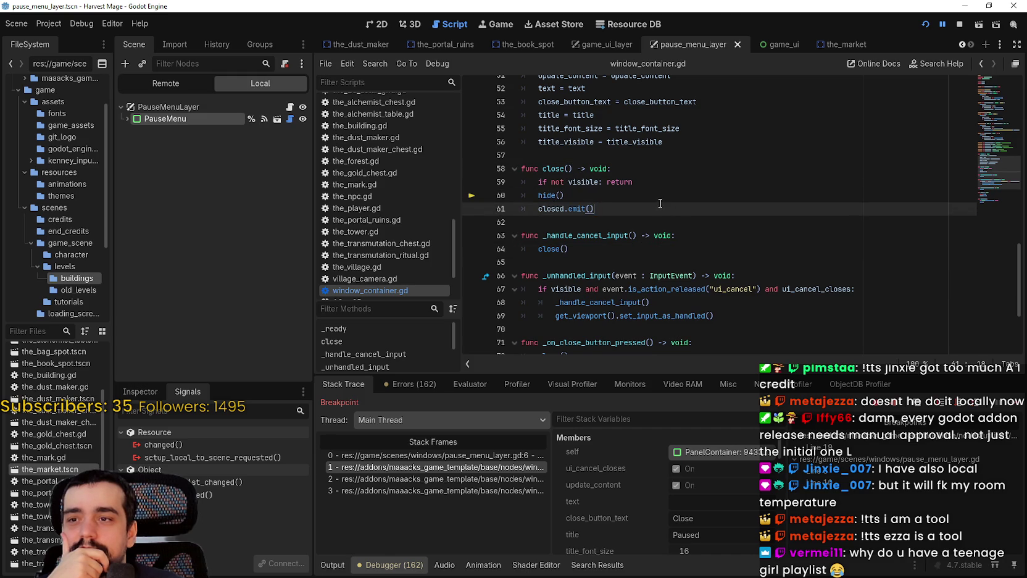
Step through Stack Frames 3, 0, 1 and 2 to follow the close() call chain.
left_click(504, 489)
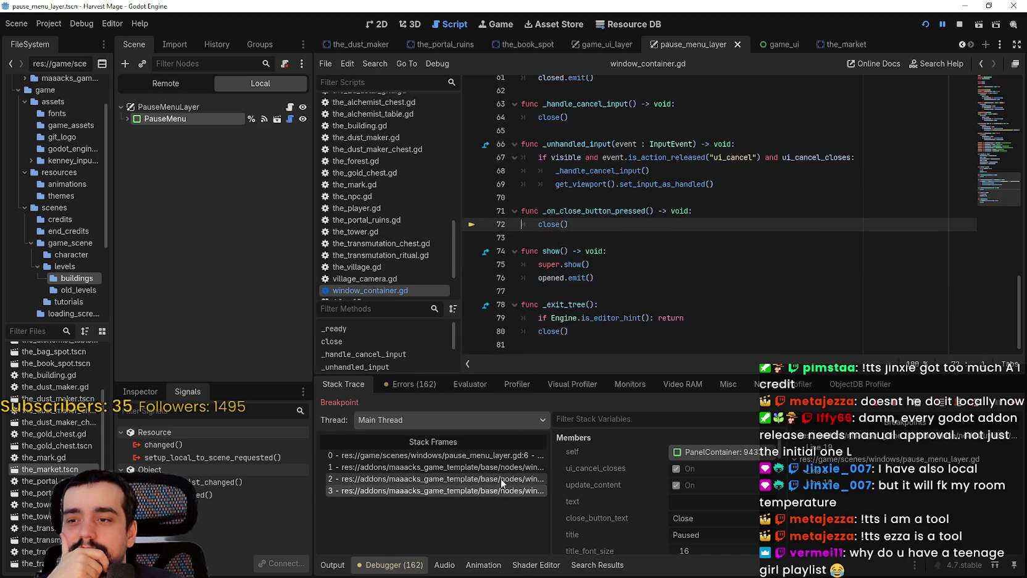
left_click(504, 478)
left_click(505, 467)
left_click(506, 457)
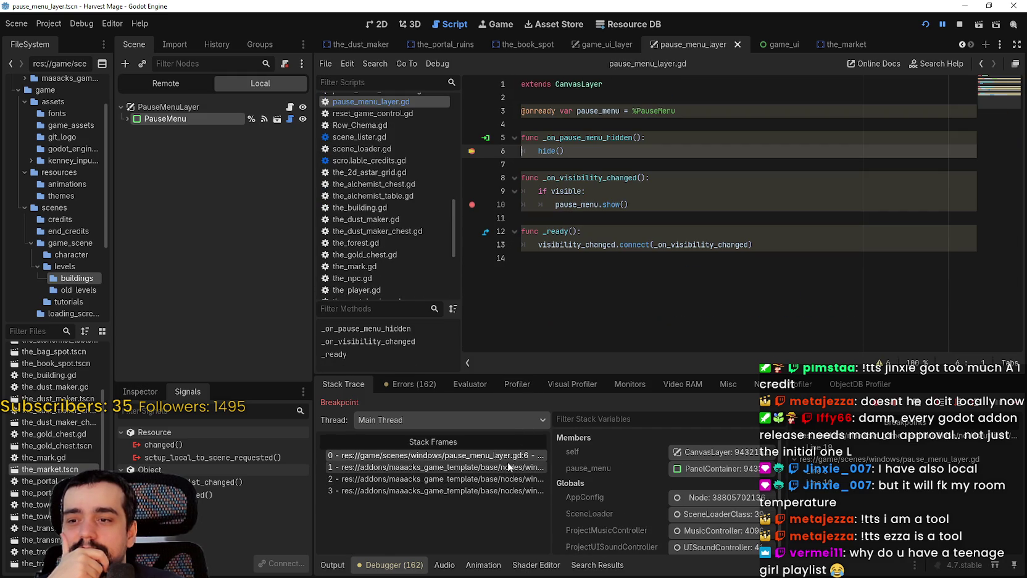
left_click(508, 468)
left_click(504, 486)
left_click(504, 479)
left_click(508, 468)
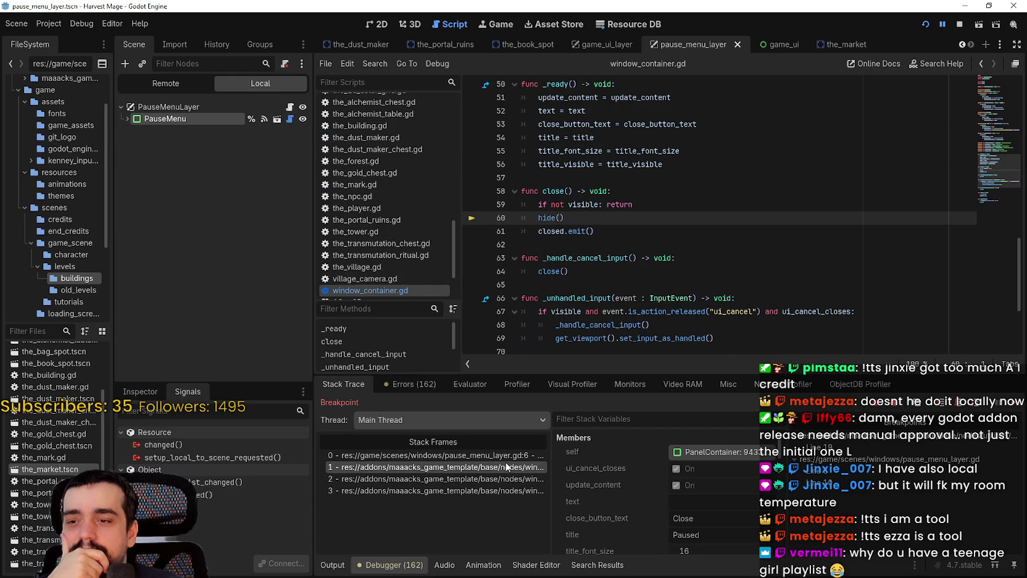
left_click(506, 455)
left_click(508, 479)
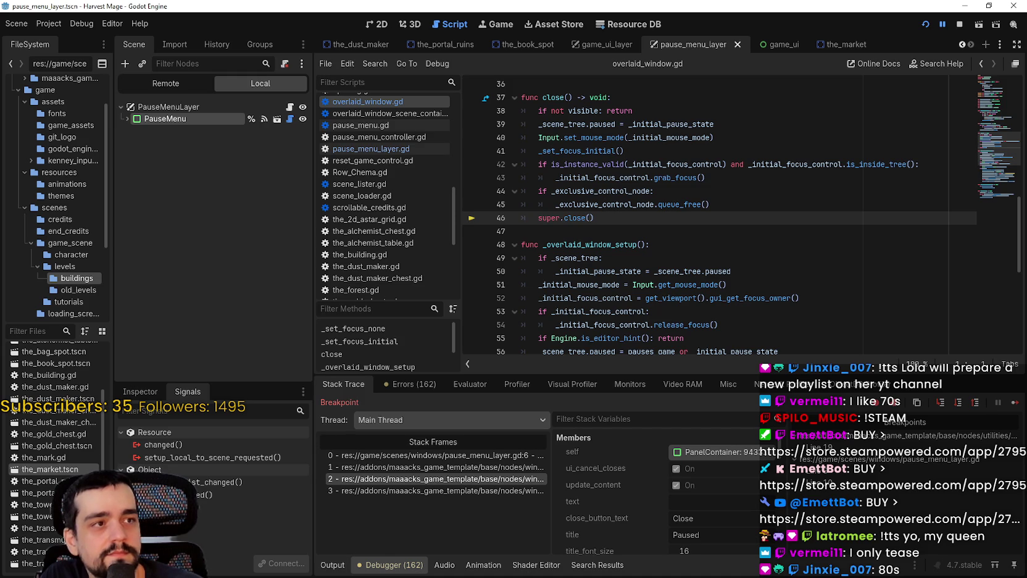
left_click(622, 244)
Inspect stack frame 3 in window_container.gd and bring the top of the script into view.
left_click(639, 229)
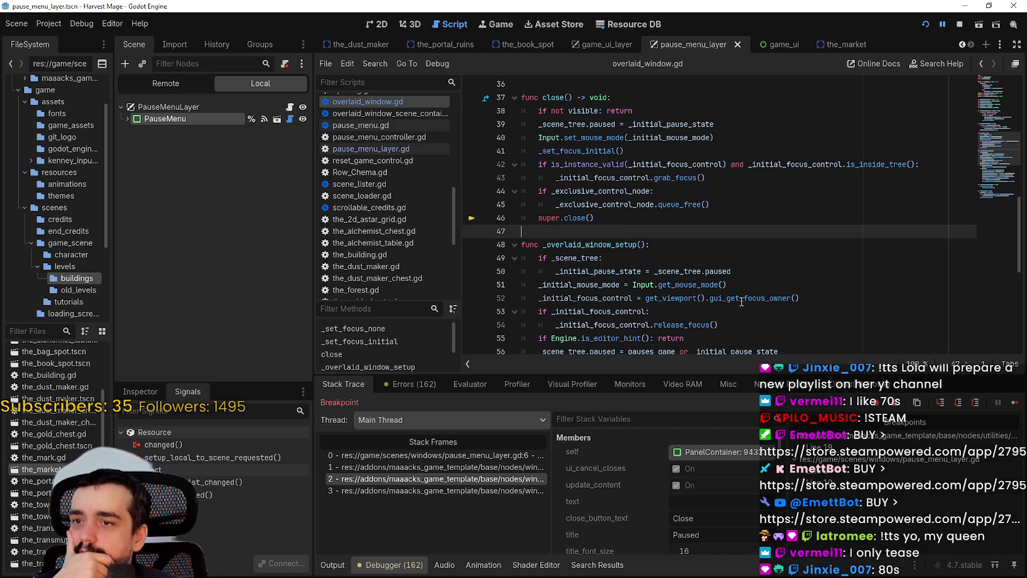
left_click(443, 490)
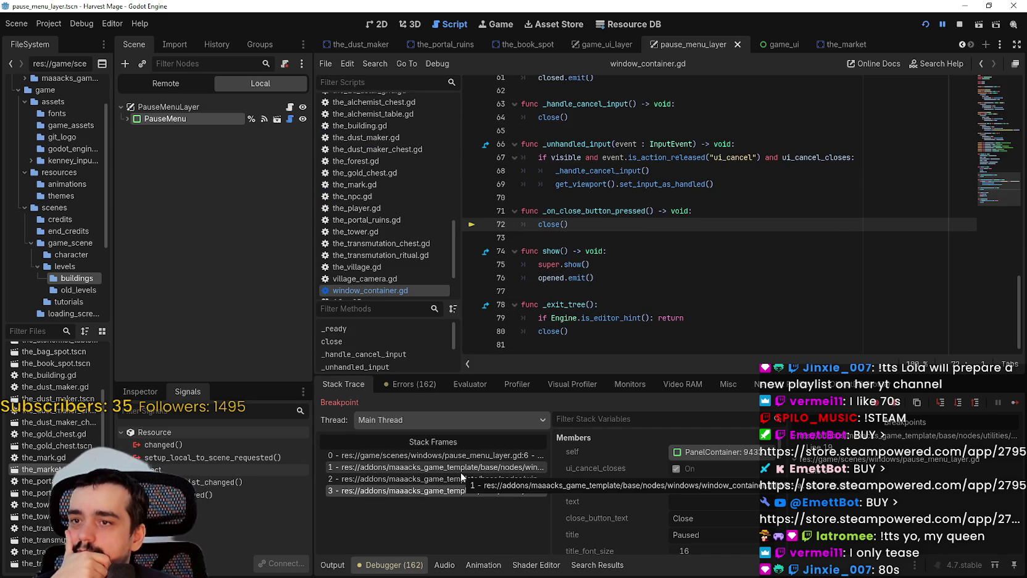
scroll(653, 261, "up", 2)
scroll(646, 268, "up", 10)
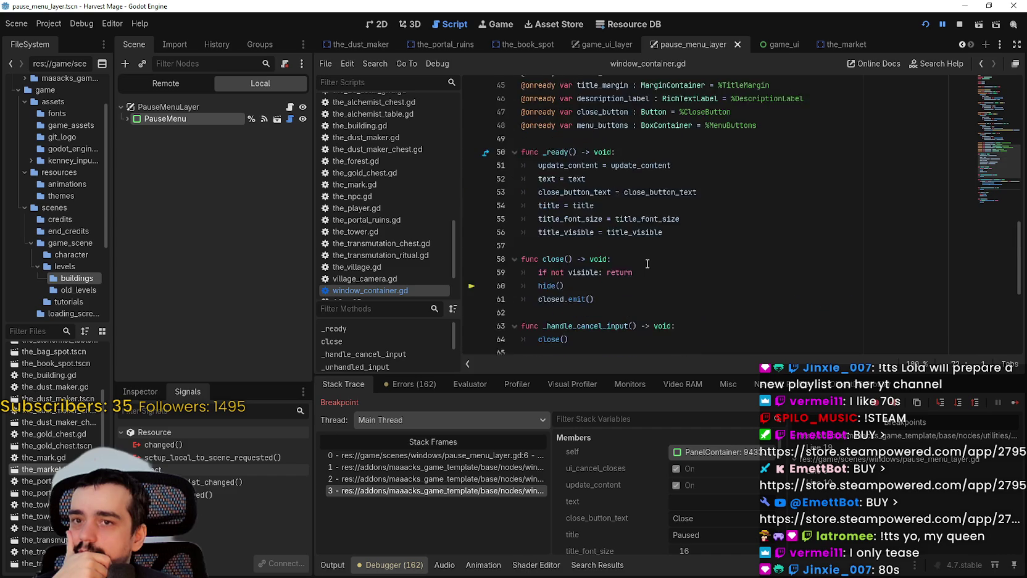
left_click(1015, 91)
left_click_drag(1013, 72, 1010, 178)
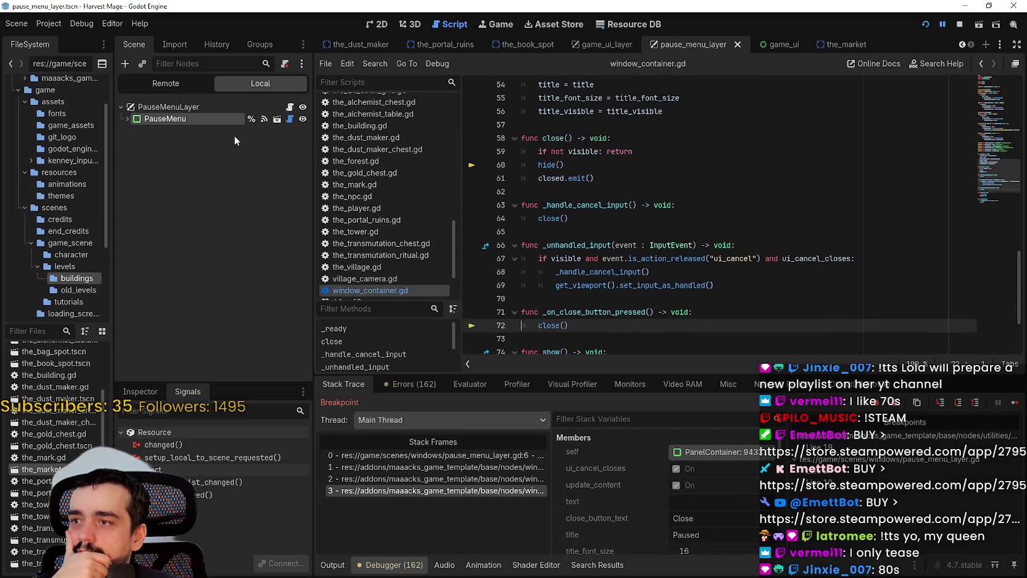
Open the PauseMenu node's pause_menu.gd and jump to the OverlaidWindow class definition.
left_click(290, 119)
left_click_drag(1008, 120, 1005, 73)
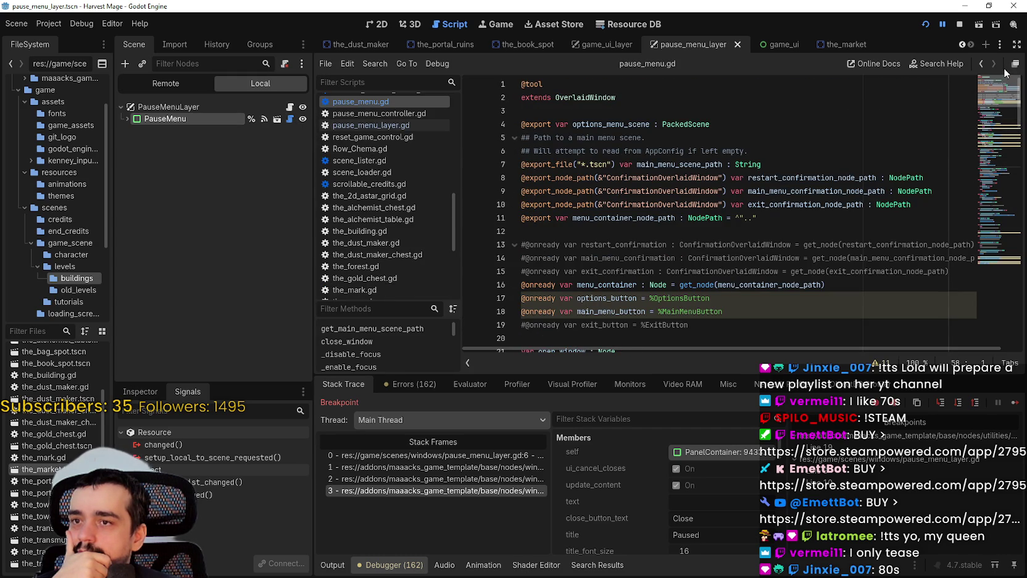
right_click(592, 98)
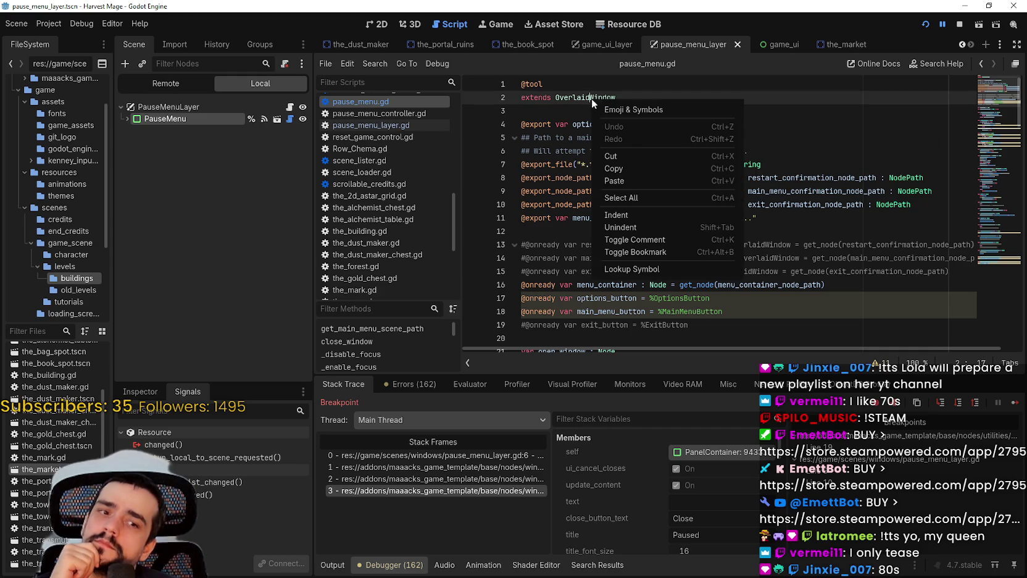
left_click(630, 268)
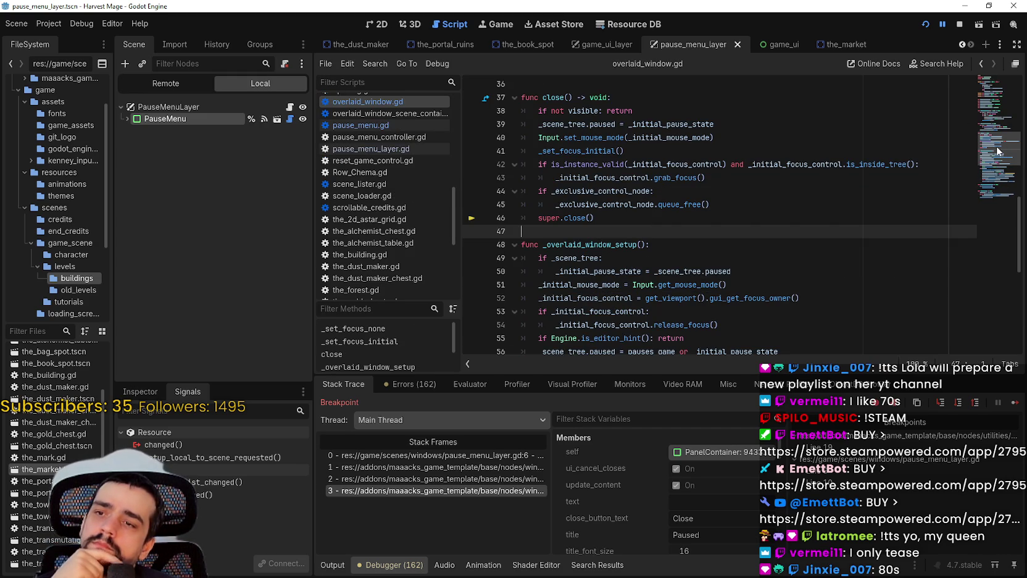
scroll(996, 146, "up", 1)
left_click_drag(996, 145, 996, 90)
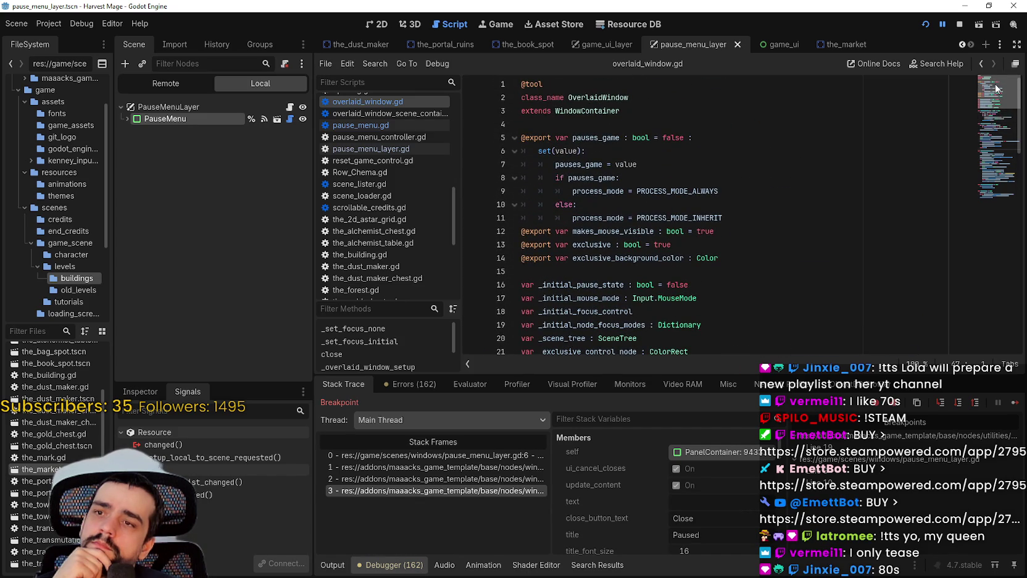
Open code actions on the WindowContainer base class and scroll down through overlaid_window.gd.
right_click(591, 112)
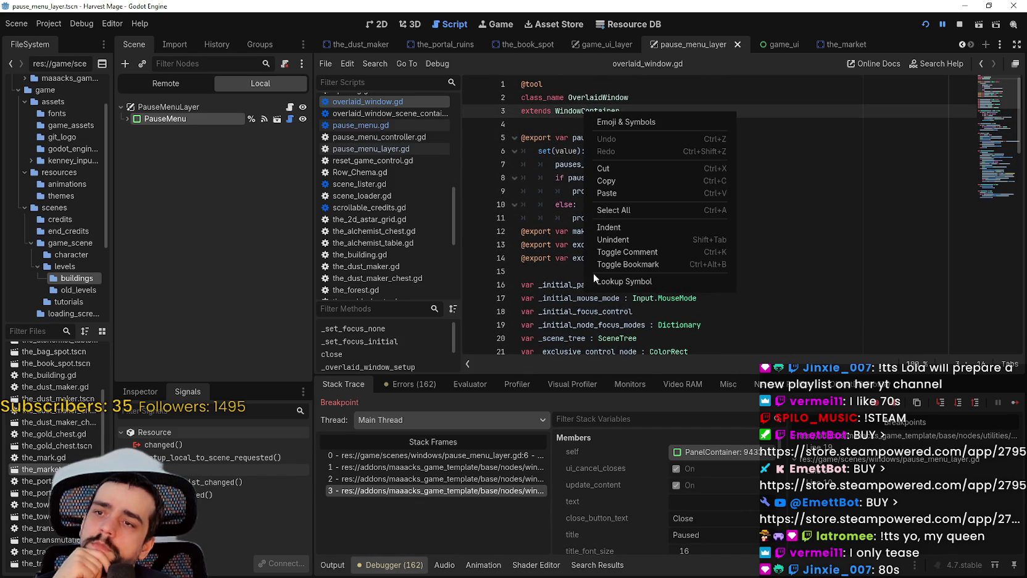
scroll(622, 295, "down", 4)
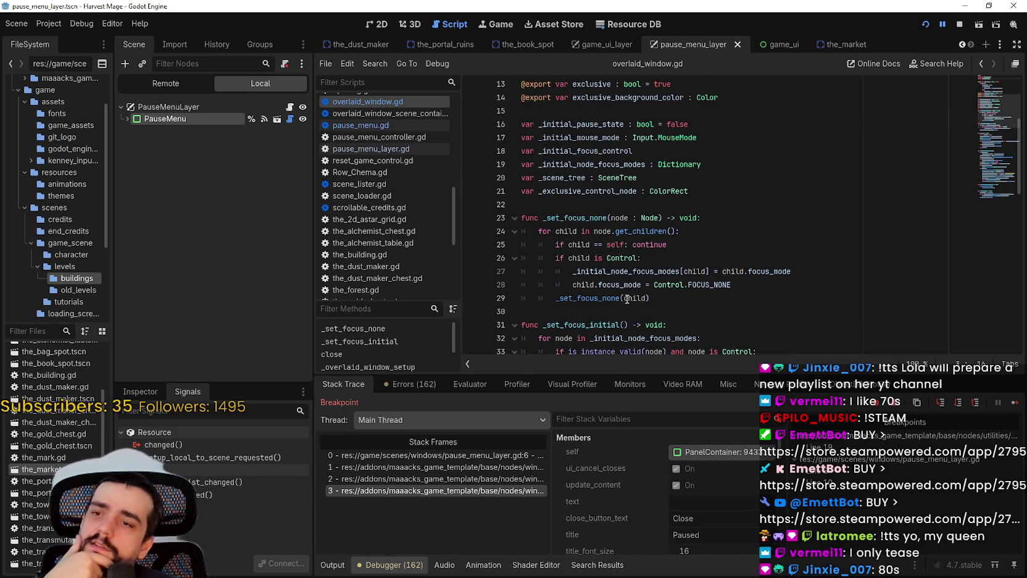
scroll(622, 295, "down", 8)
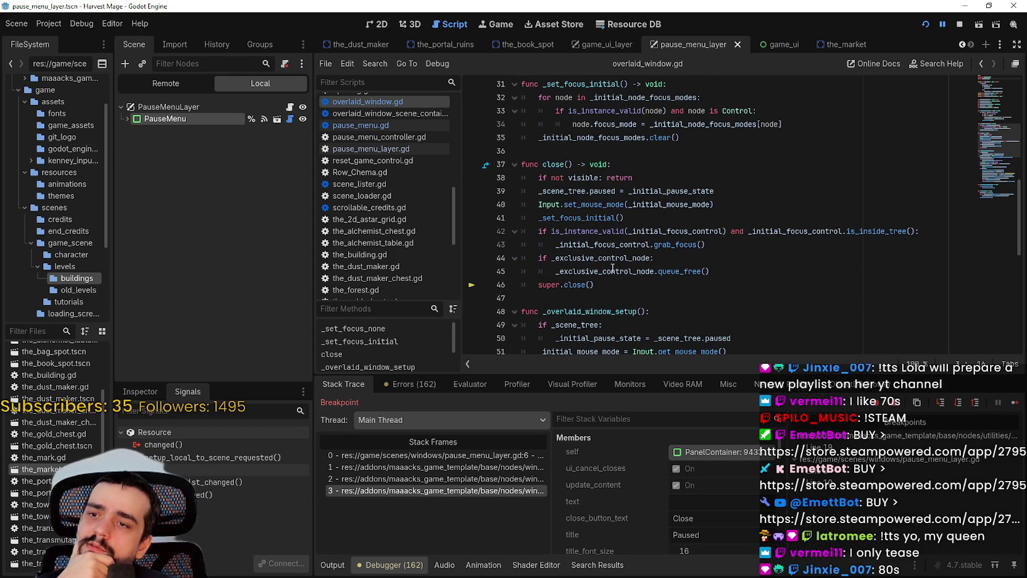
scroll(613, 267, "down", 2)
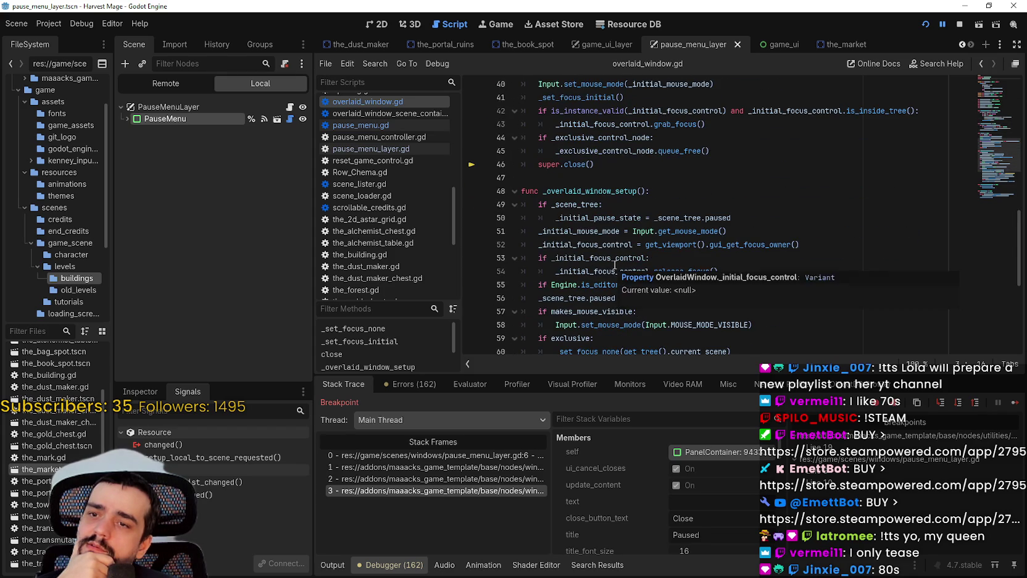
mouse_move(616, 263)
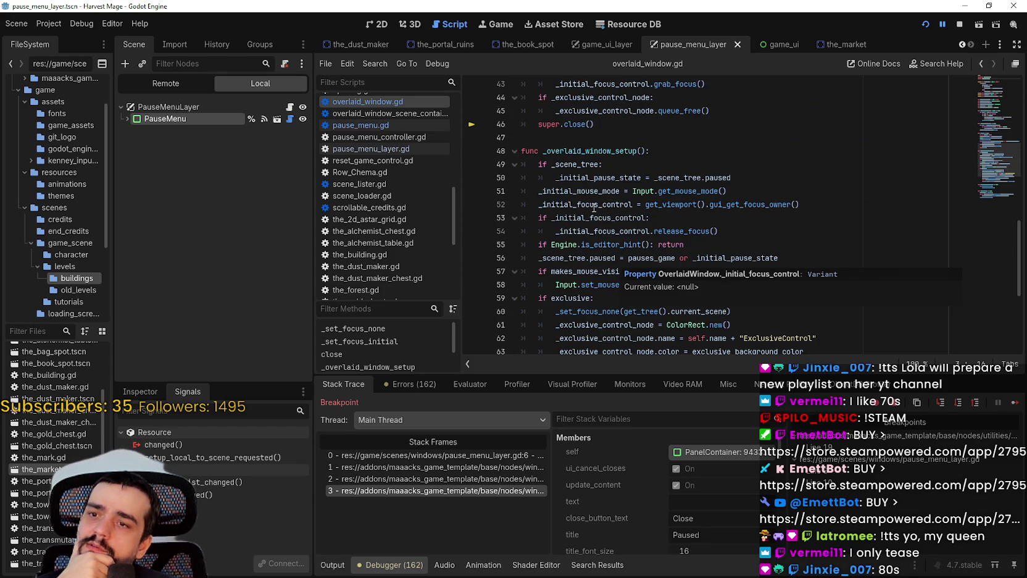
scroll(583, 158, "down", 2)
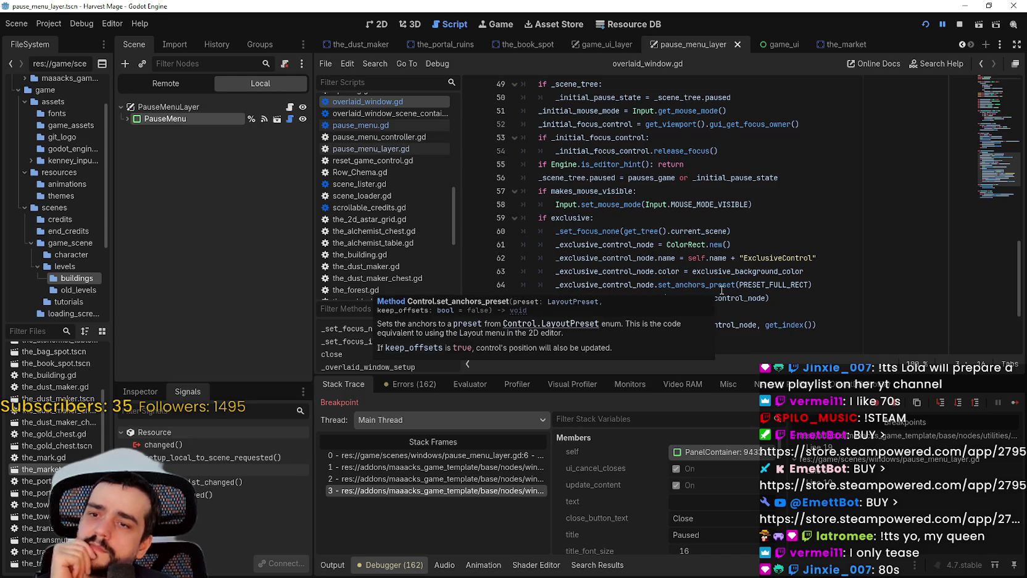
scroll(677, 251, "down", 2)
Check lines 68-78 of overlaid_window.gd, including the _on_visibility_changed call, then stop the running game.
left_click(677, 256)
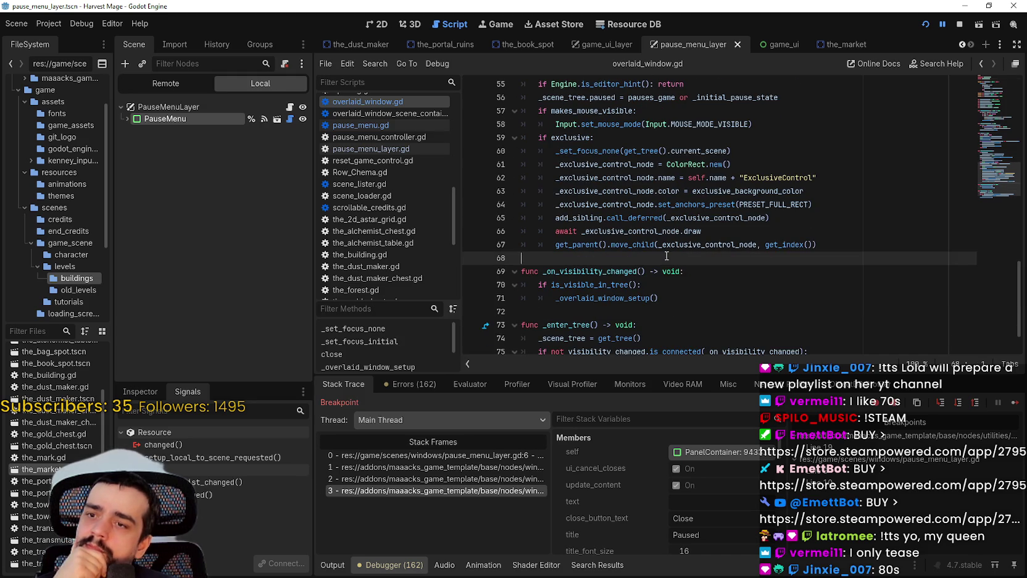
scroll(667, 255, "down", 1)
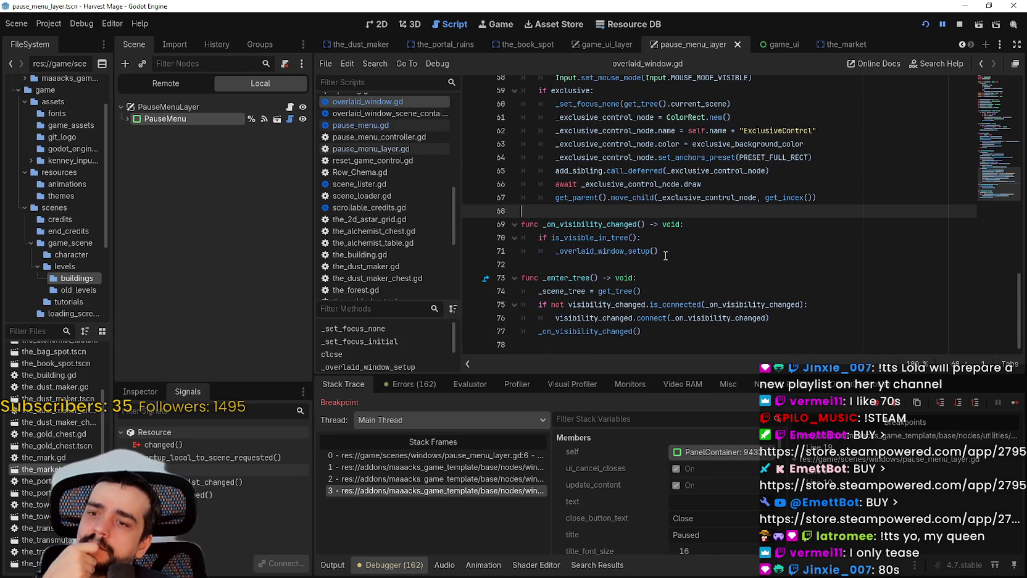
left_click(600, 344)
double_click(669, 318)
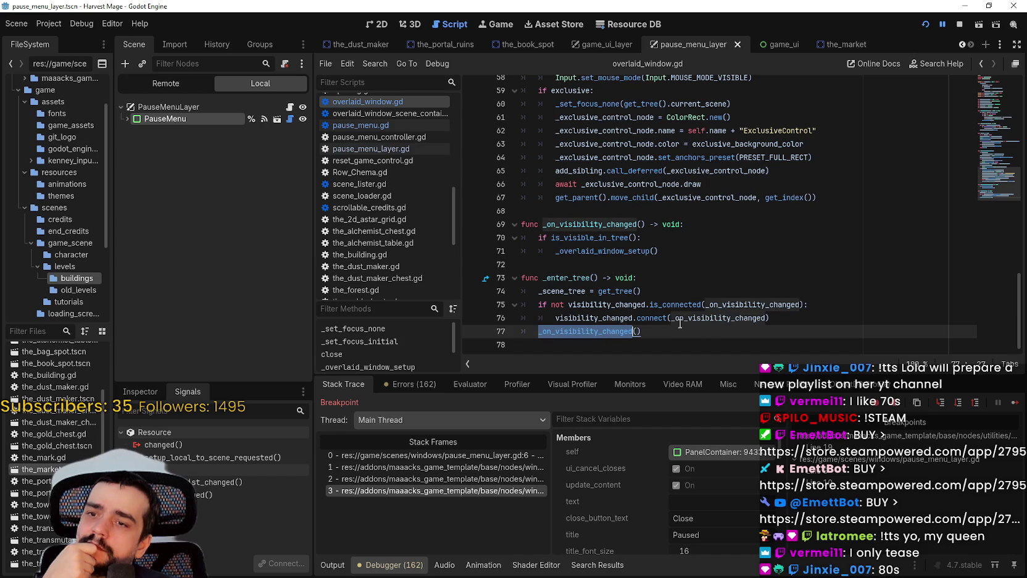
left_click(747, 295)
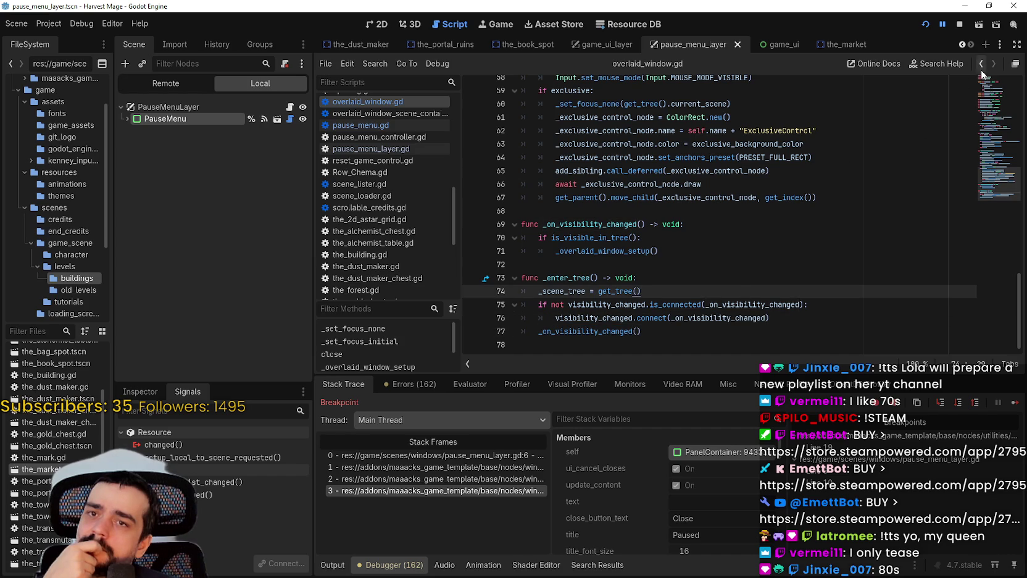
left_click(961, 24)
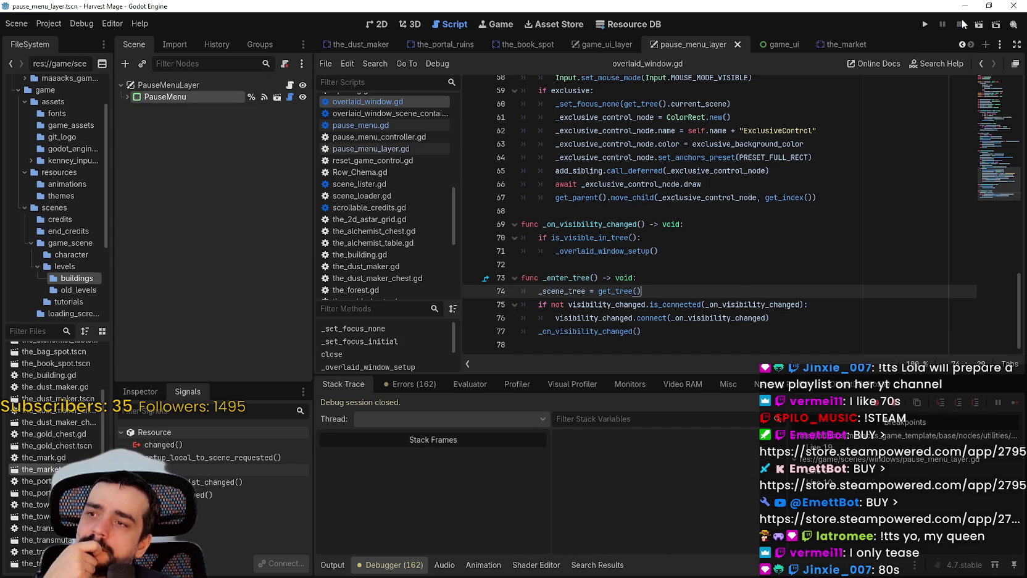
Switch to the game_ui_layer scene, then open and cancel the Add Child Node dialog on GameUILayer.
left_click(594, 47)
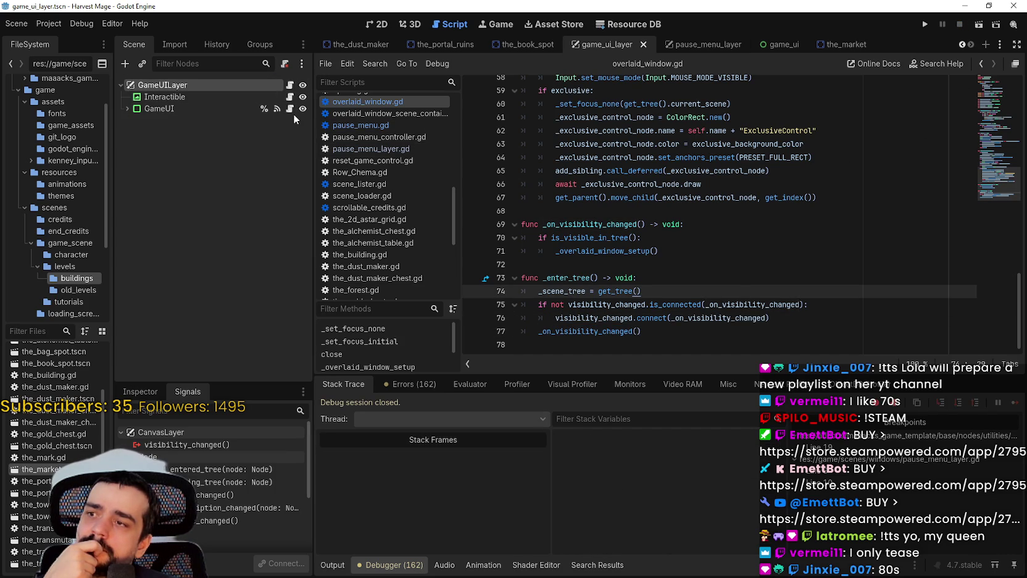
left_click(702, 40)
left_click(593, 45)
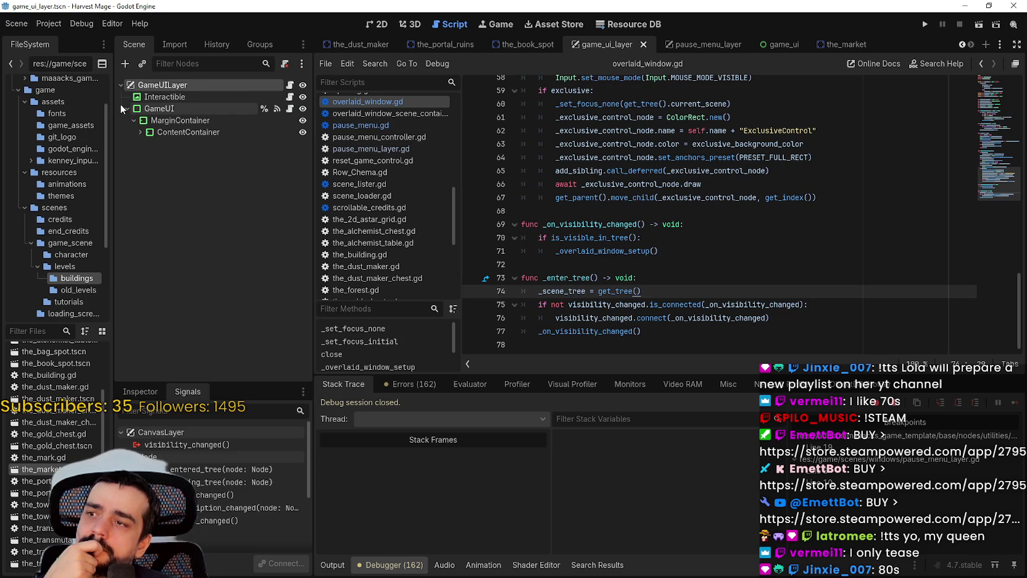
right_click(173, 87)
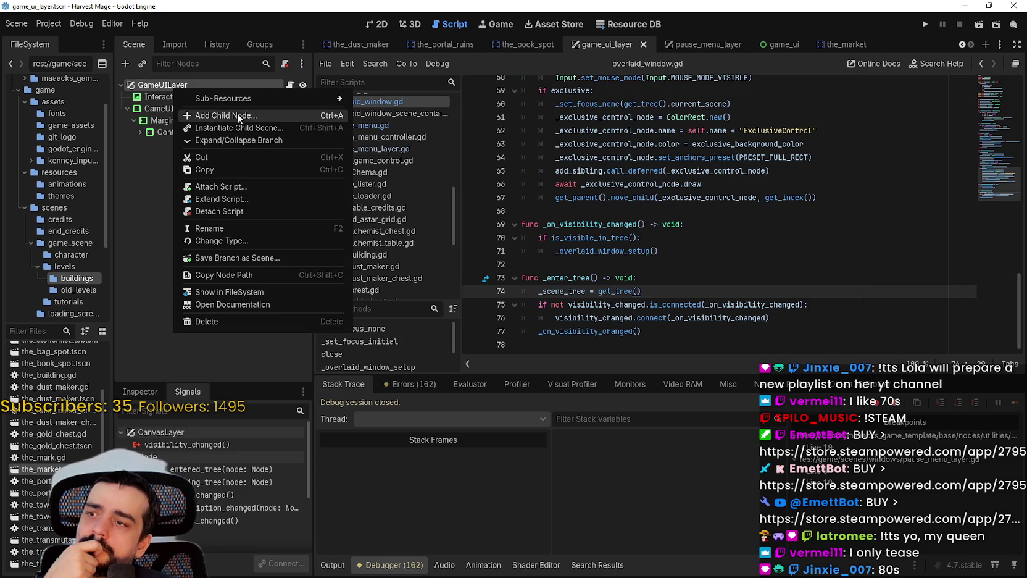
left_click(237, 113)
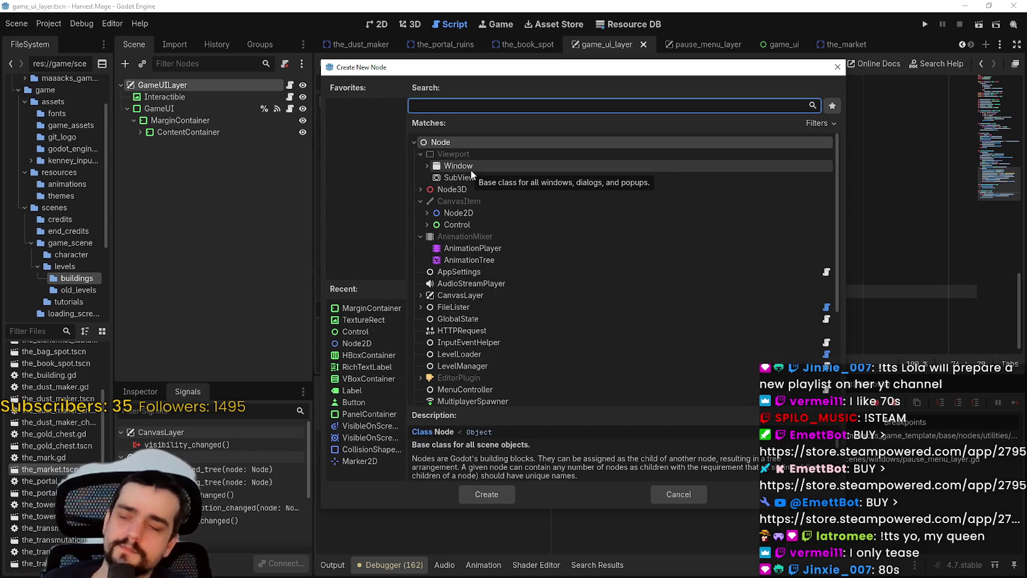
left_click(836, 68)
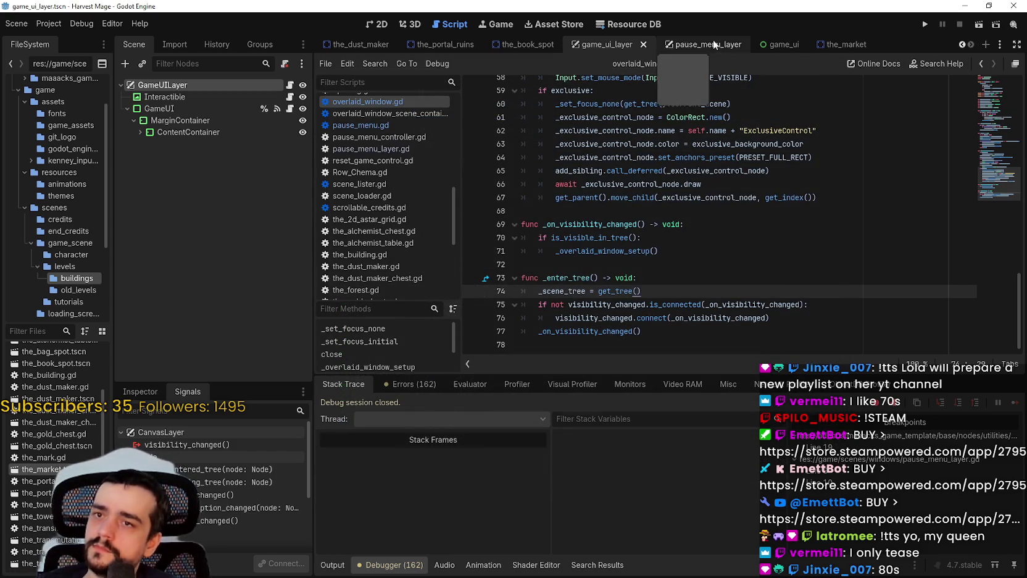
Add a Control node as a child of GameUILayer.
right_click(141, 91)
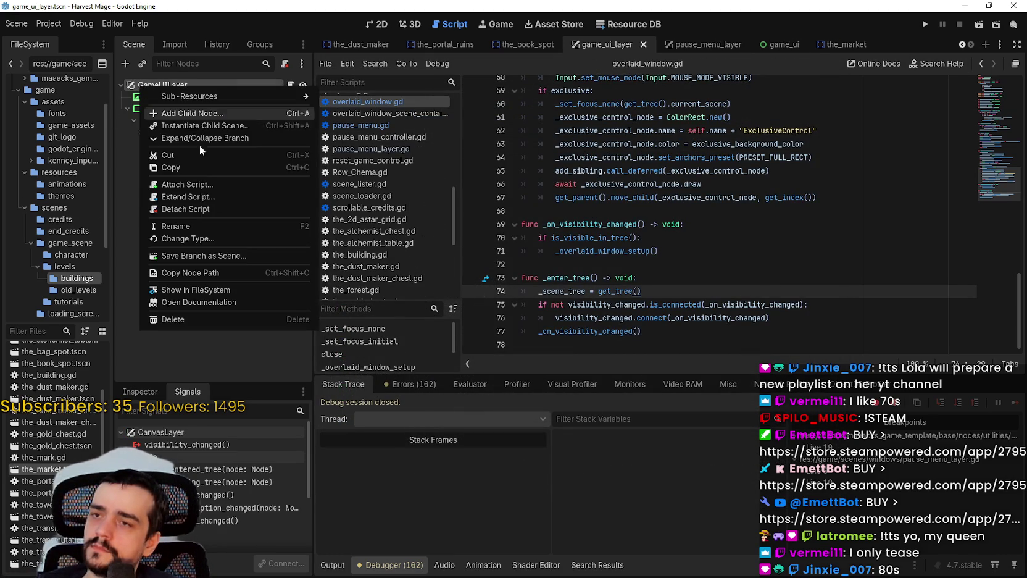
left_click(185, 114)
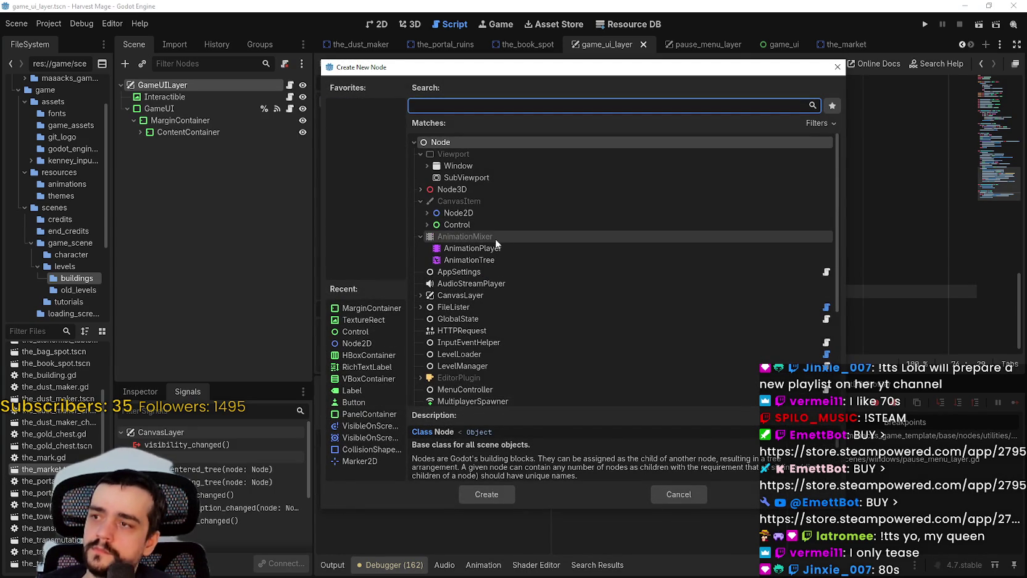
left_click(465, 225)
left_click(479, 494)
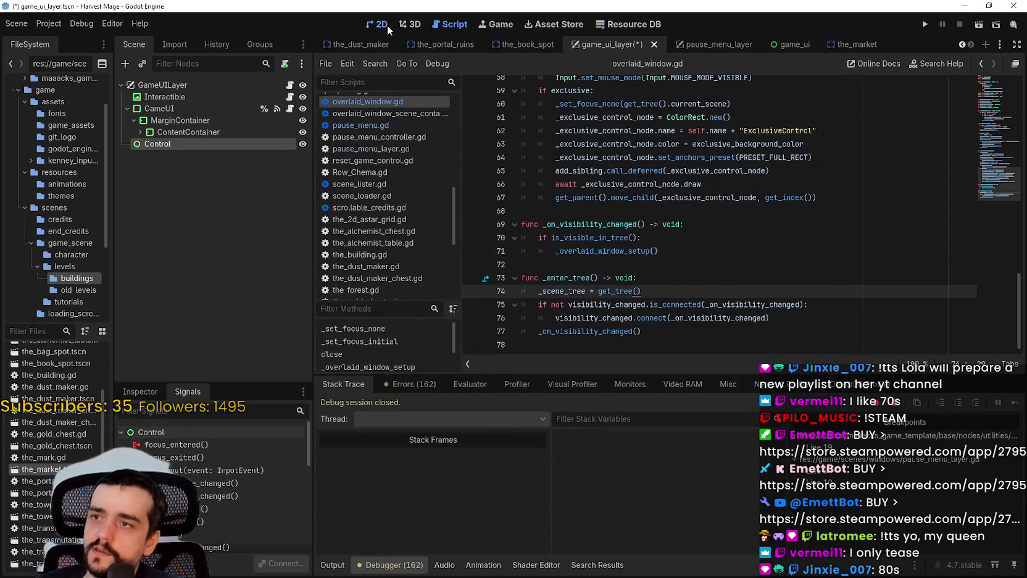
In the 2D view, move the Control node to the top under GameUILayer.
left_click(383, 24)
scroll(497, 168, "up", 9)
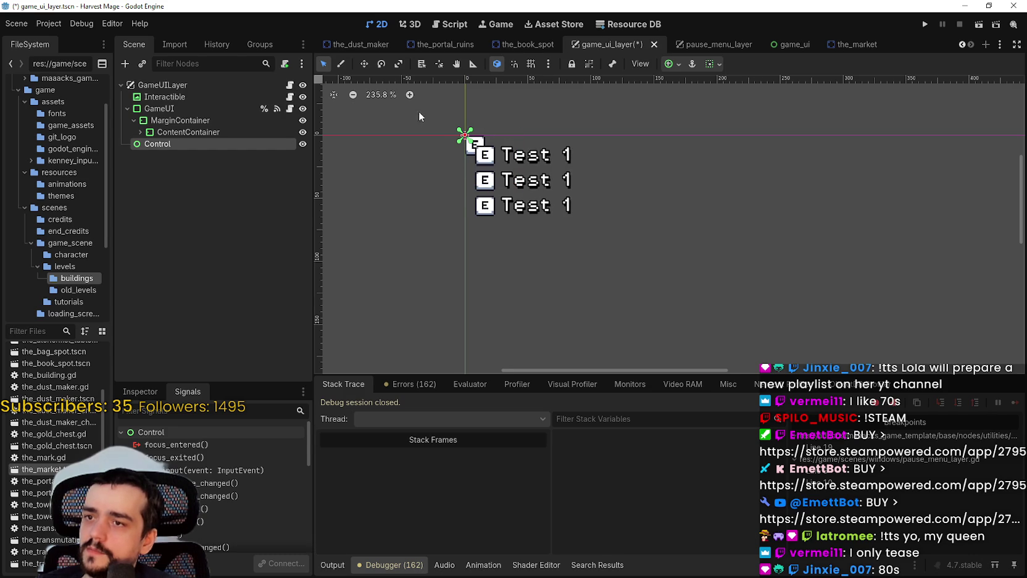
scroll(458, 142, "up", 3)
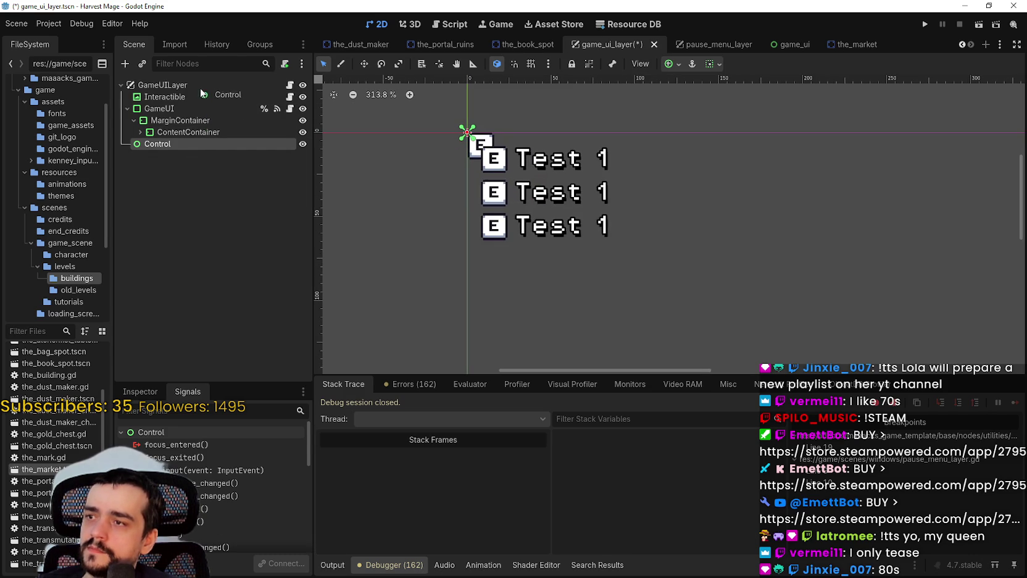
left_click_drag(200, 91, 199, 92)
left_click(708, 47)
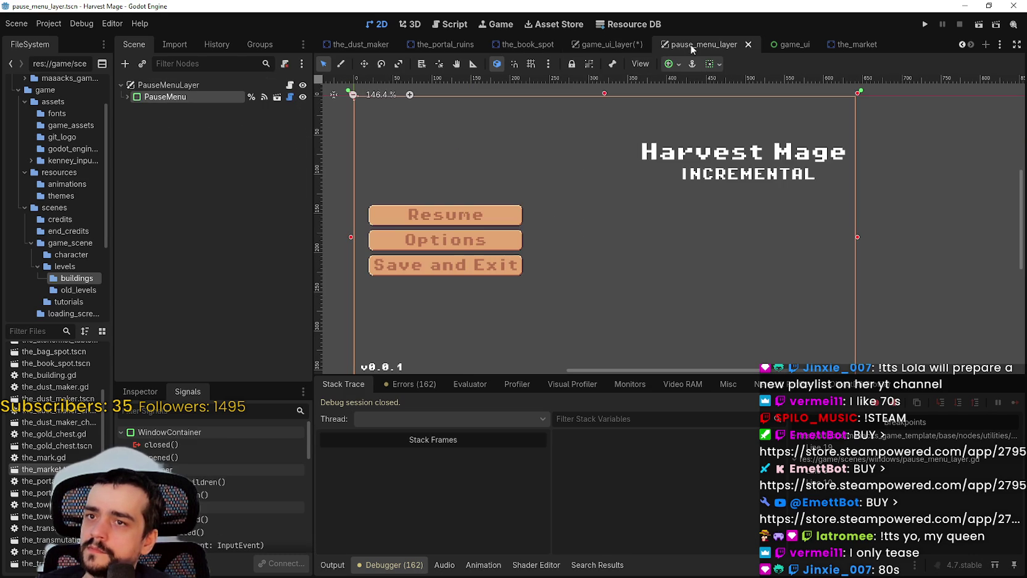
left_click(609, 44)
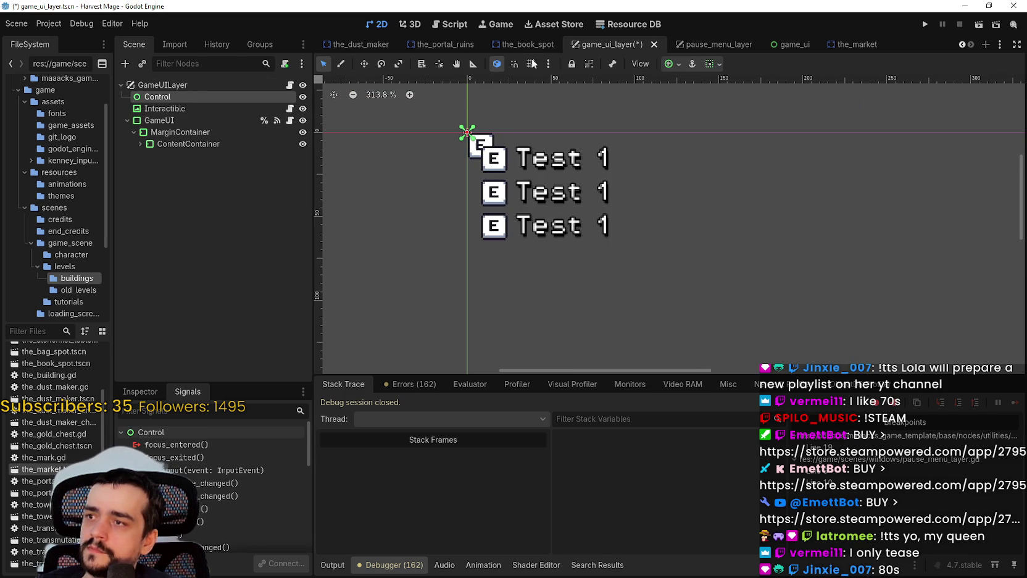
Rename the Control node to UI_Menu.
double_click(192, 99)
type("UI")
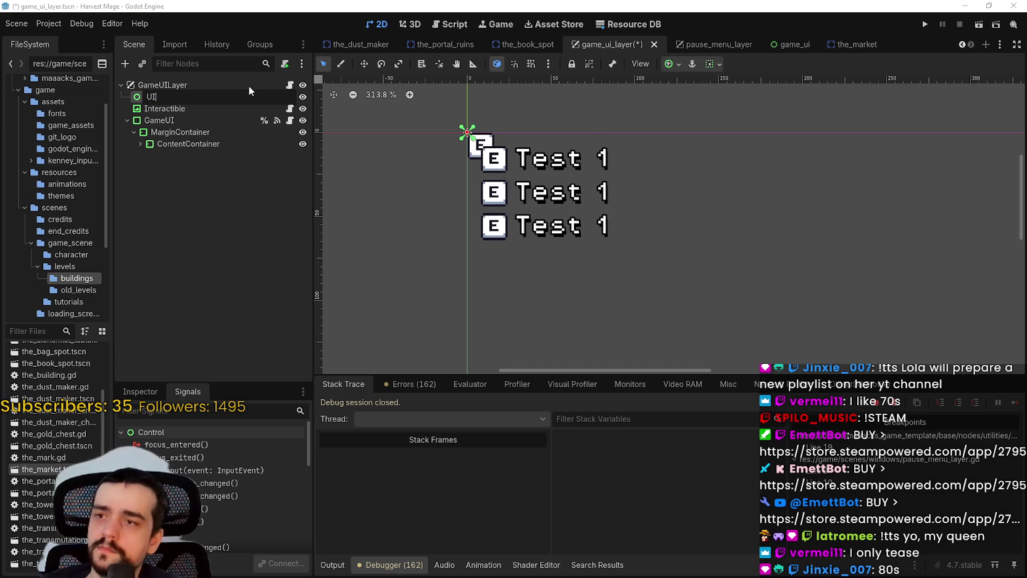
type("M")
key("BackSpace")
type("_Menu")
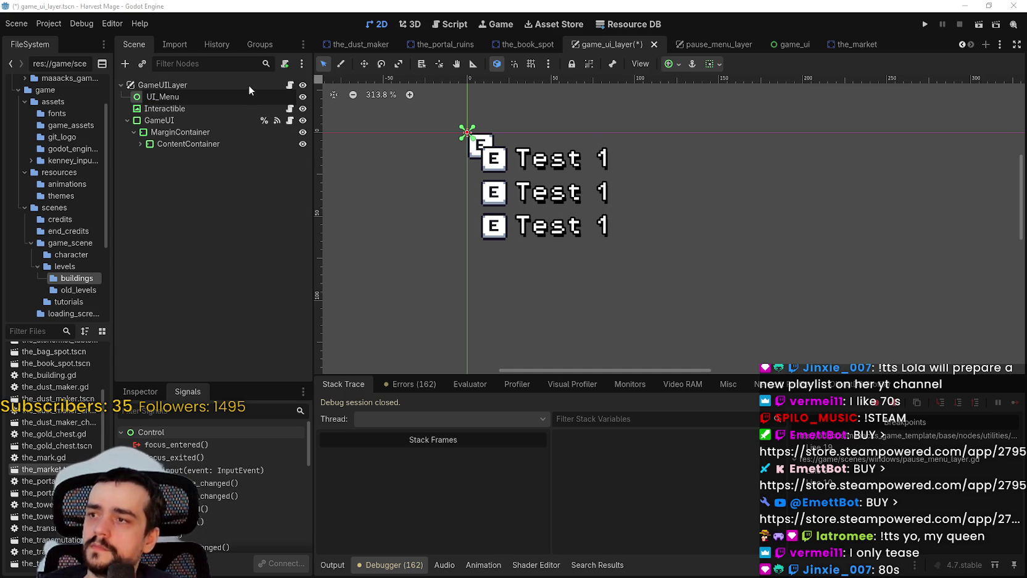
key("Return")
Make Interactible a child of UI_Menu and place it at the lower right of the canvas.
left_click(164, 108)
mouse_move(185, 97)
left_mouse_down()
mouse_move(169, 92)
mouse_move(176, 122)
mouse_move(167, 149)
left_mouse_up()
scroll(625, 192, "down", 8)
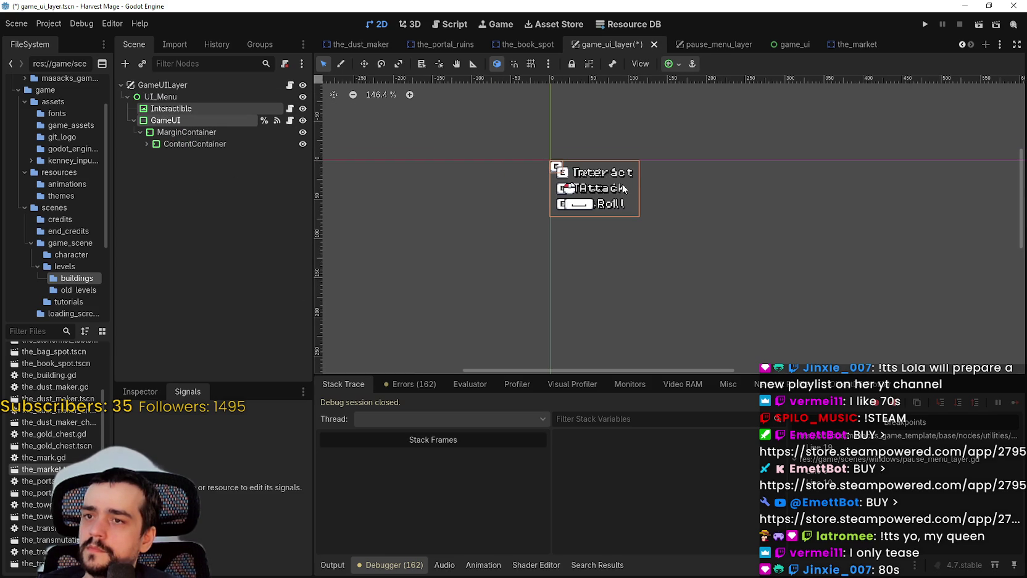
key("ctrl+z")
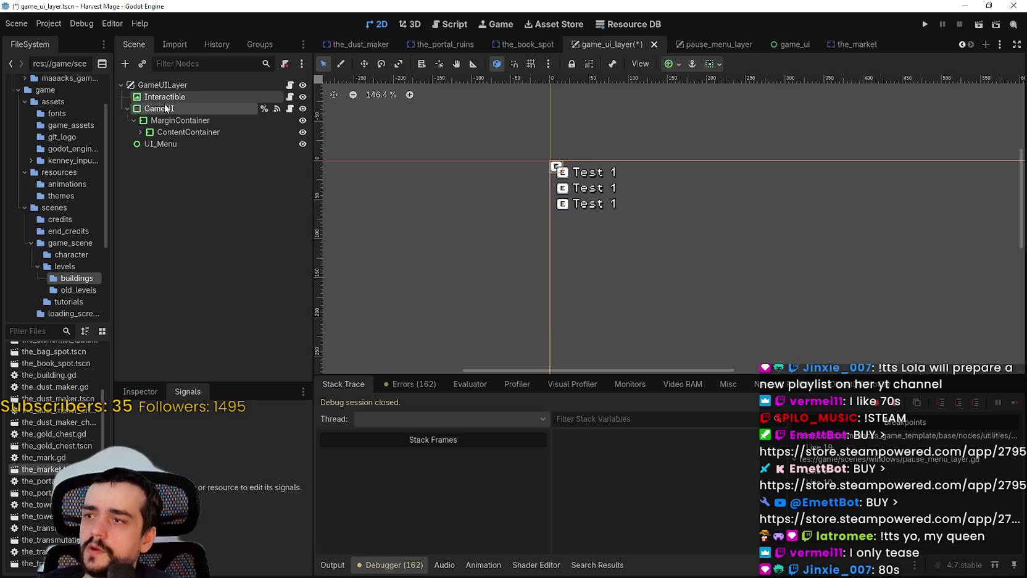
left_click(161, 109)
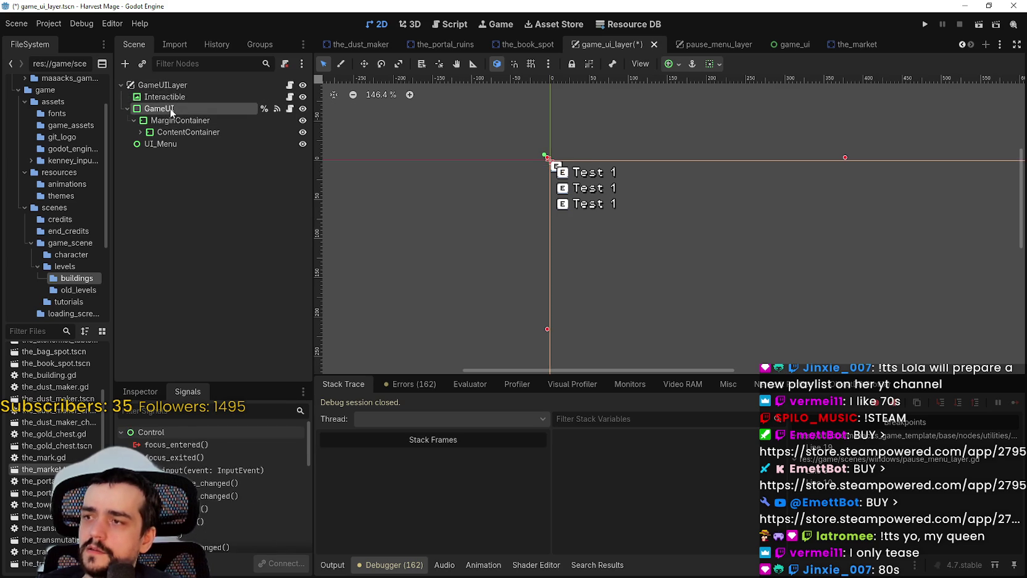
left_click(161, 98)
left_click_drag(162, 110, 165, 146)
scroll(441, 173, "down", 3)
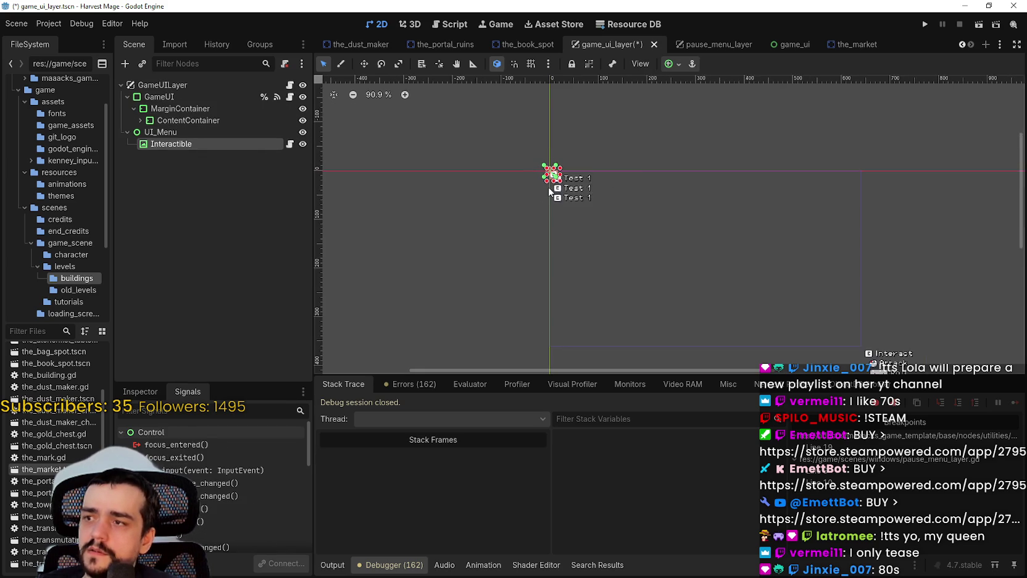
scroll(538, 133, "up", 3)
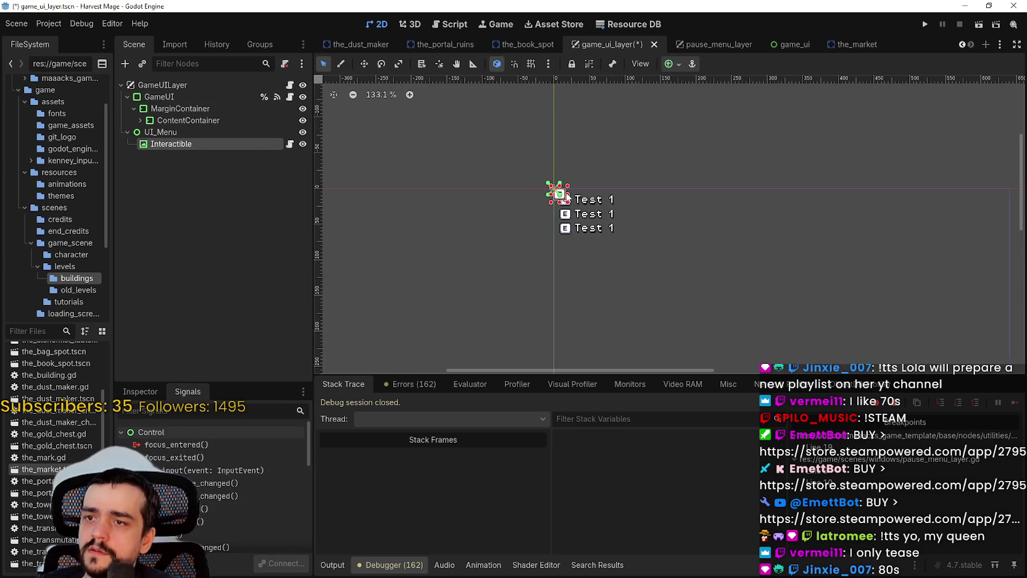
left_click_drag(548, 184, 841, 307)
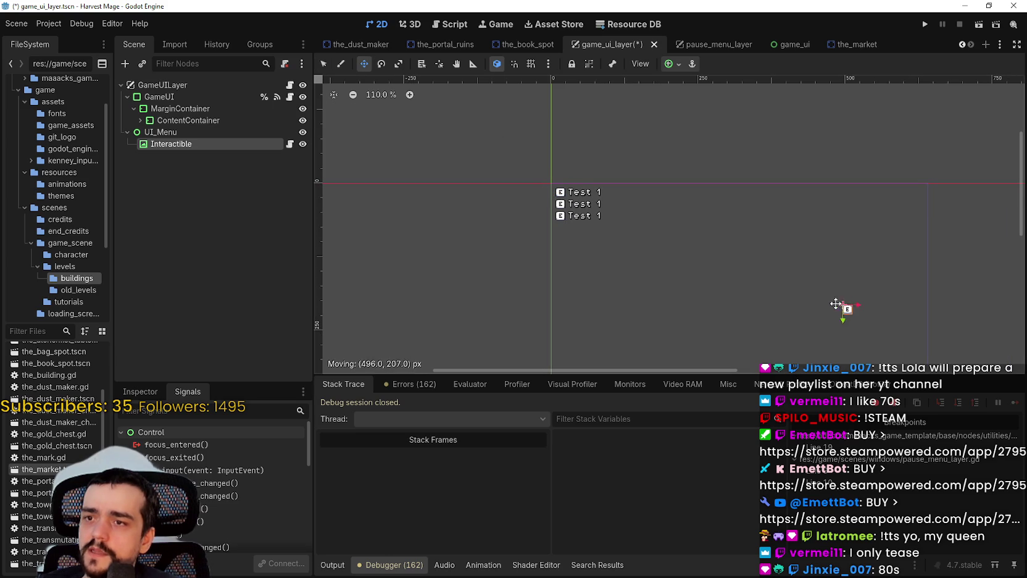
mouse_move(691, 204)
left_mouse_down()
mouse_move(648, 327)
mouse_move(701, 266)
left_mouse_up()
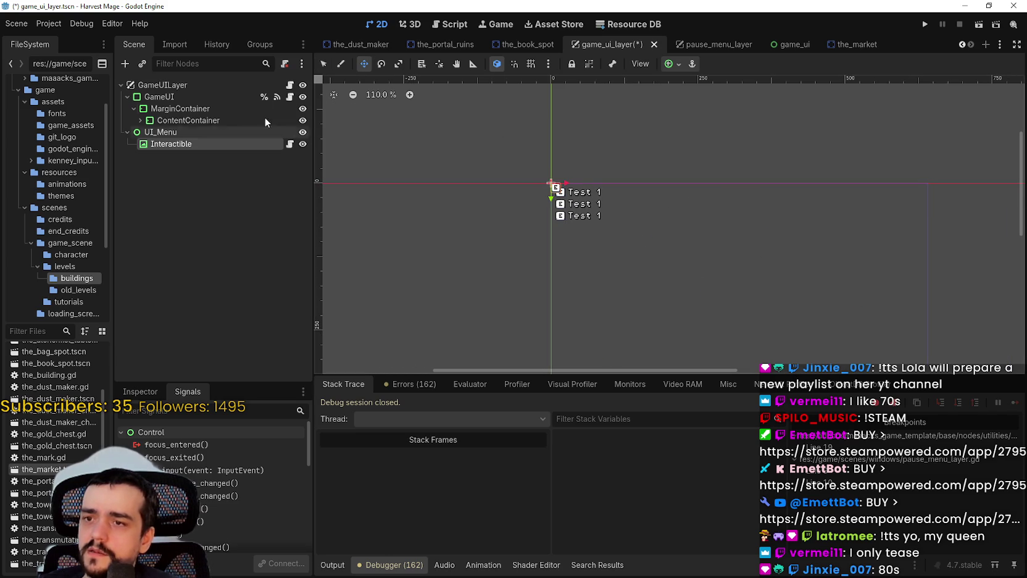
Move GameUI under UI_Menu as well.
left_click(191, 109)
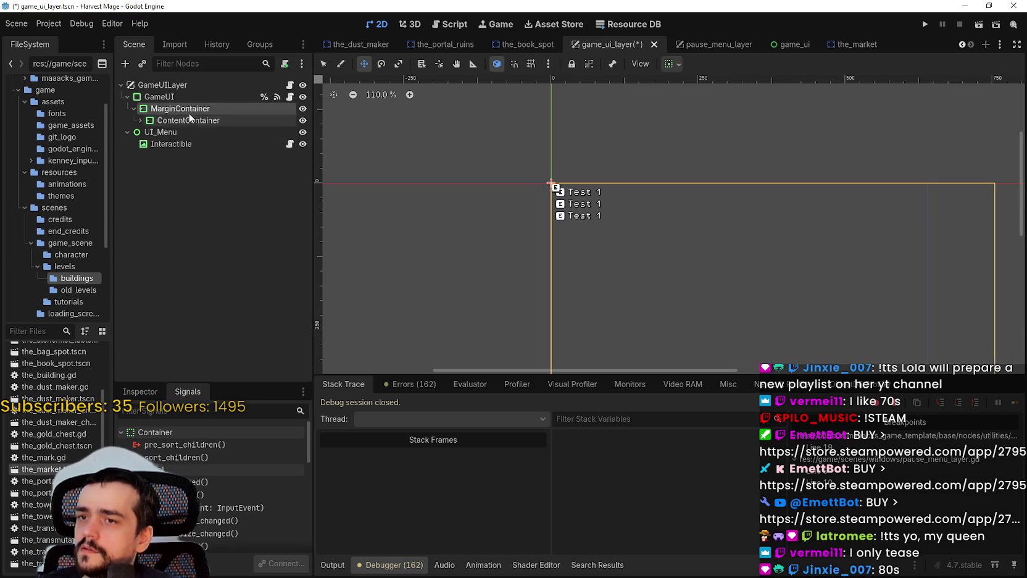
left_click_drag(160, 97, 175, 150)
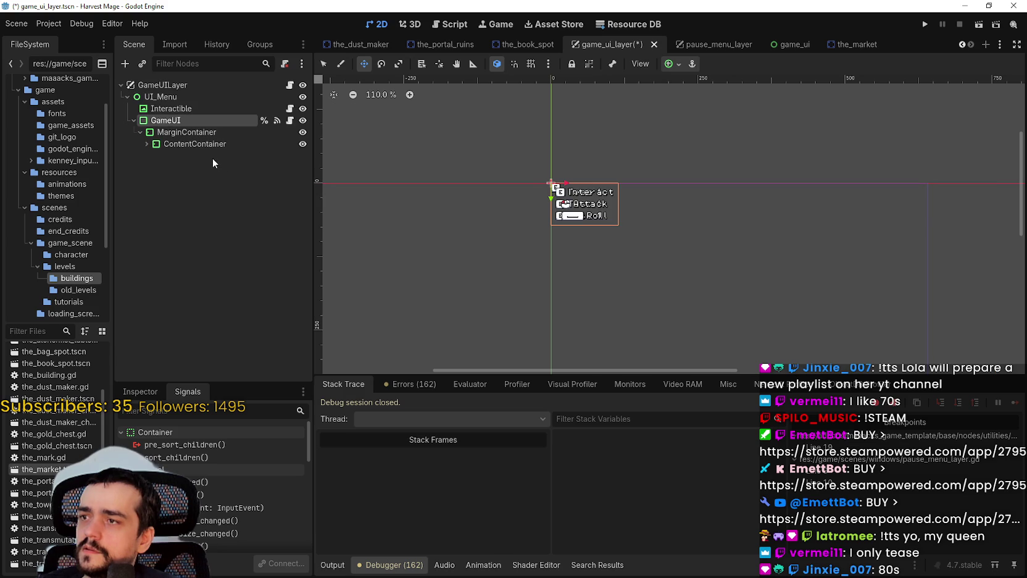
scroll(678, 210, "down", 2)
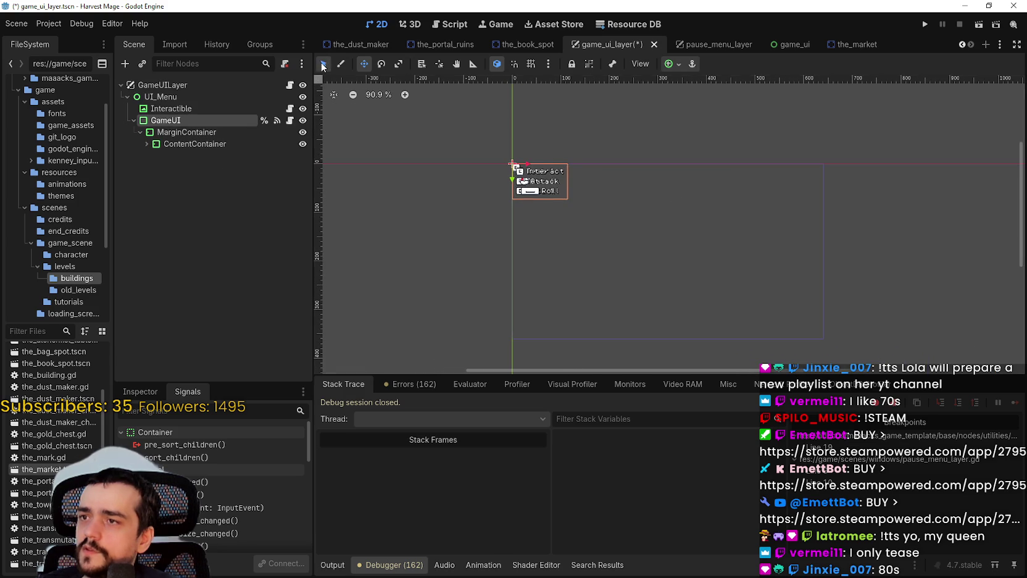
left_click(673, 64)
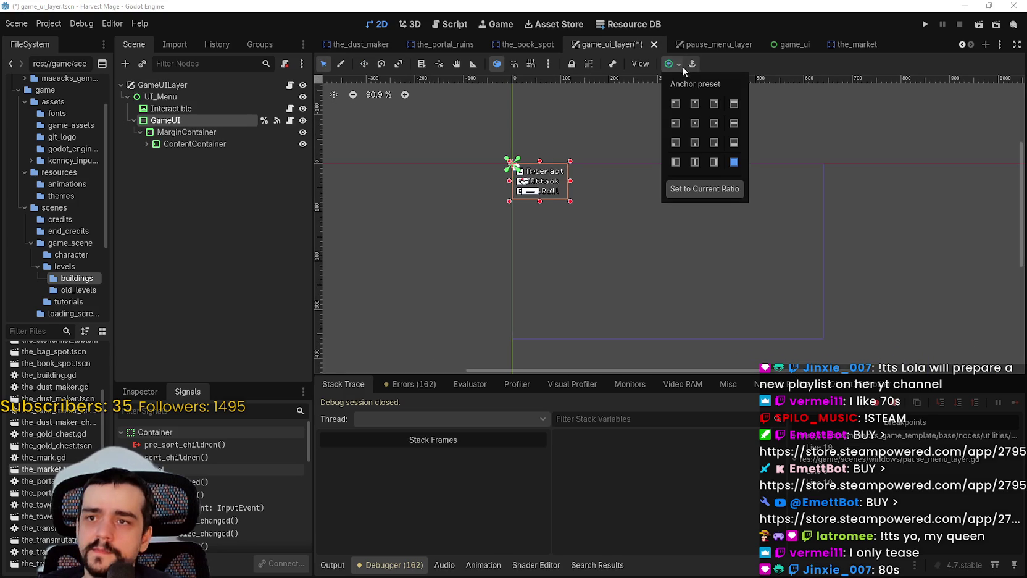
Apply the Full Rect anchor preset to GameUI and enlarge it toward the lower right.
left_click(734, 162)
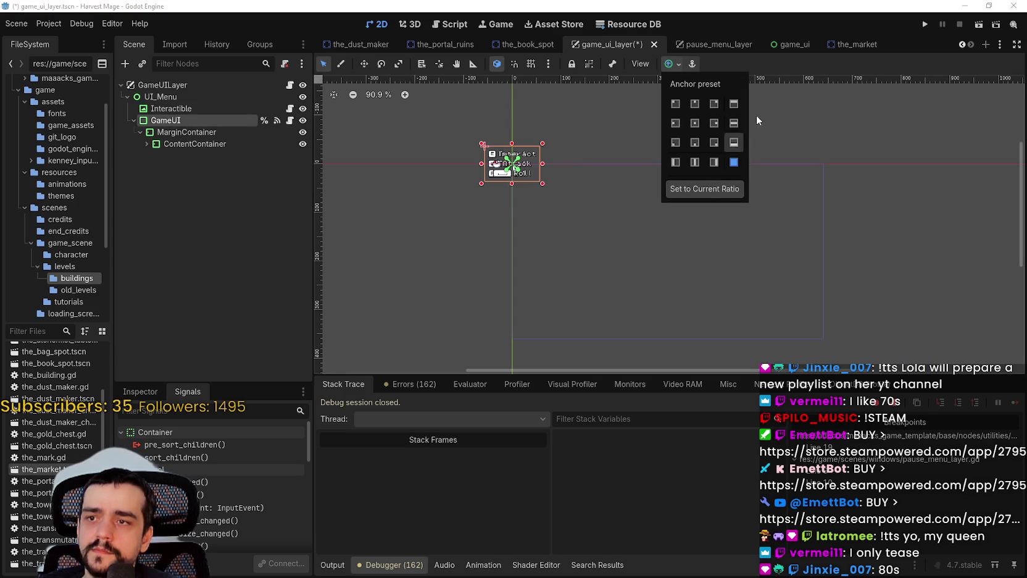
scroll(593, 202, "up", 5)
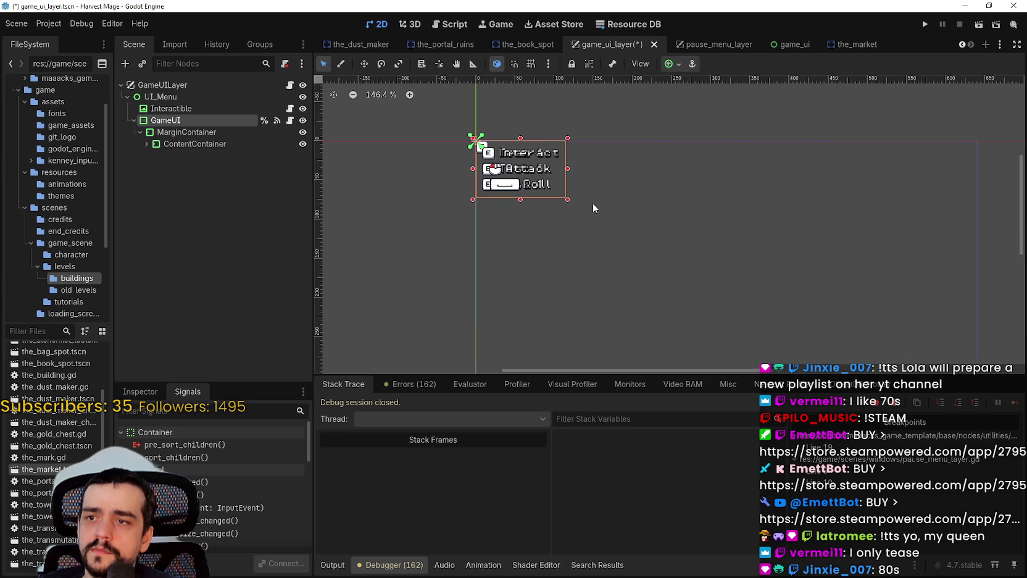
mouse_move(569, 200)
left_mouse_down()
mouse_move(697, 257)
mouse_move(755, 317)
mouse_move(756, 279)
left_mouse_up()
scroll(756, 279, "down", 4)
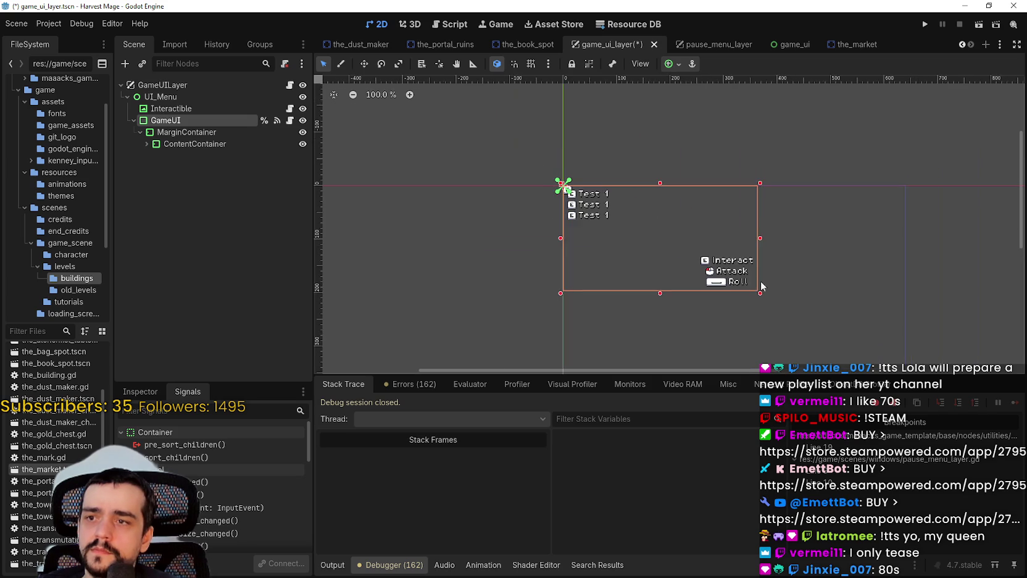
scroll(540, 141, "down", 2)
left_click(179, 96)
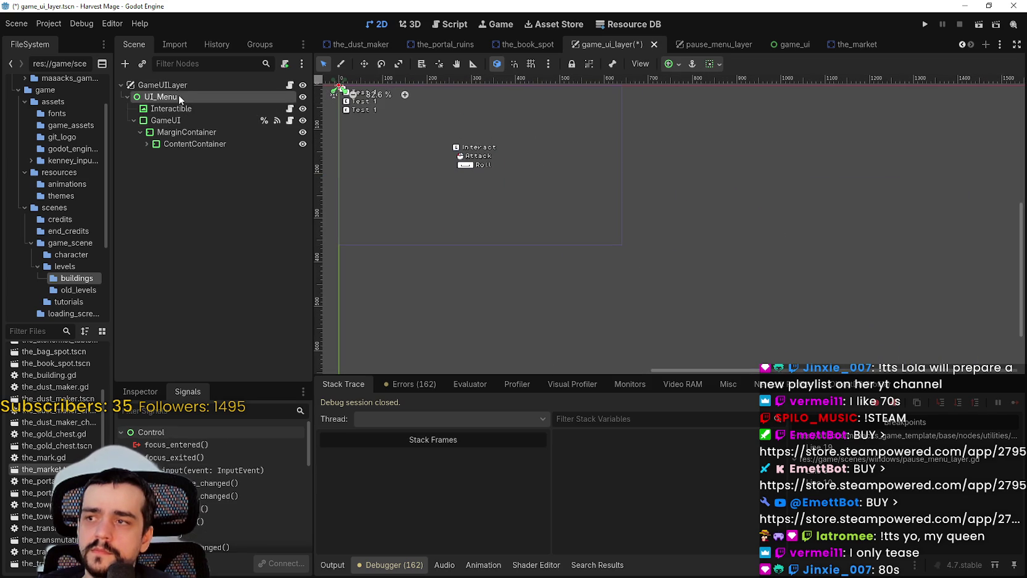
left_click(179, 120)
scroll(474, 124, "up", 8)
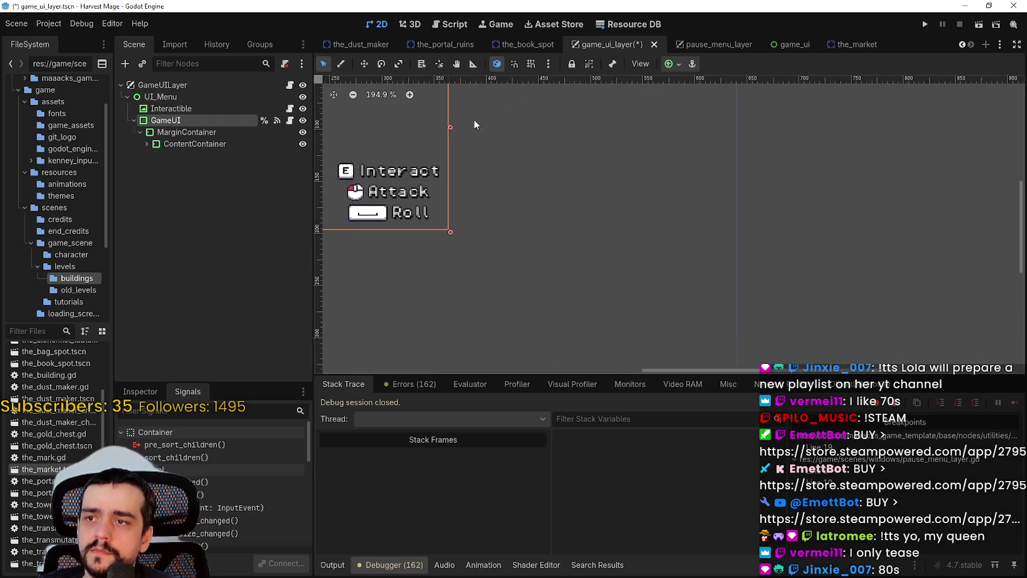
scroll(497, 203, "up", 1)
Stretch GameUI's right edge out to the viewport's right edge.
left_click_drag(486, 201, 747, 201)
scroll(741, 247, "up", 11)
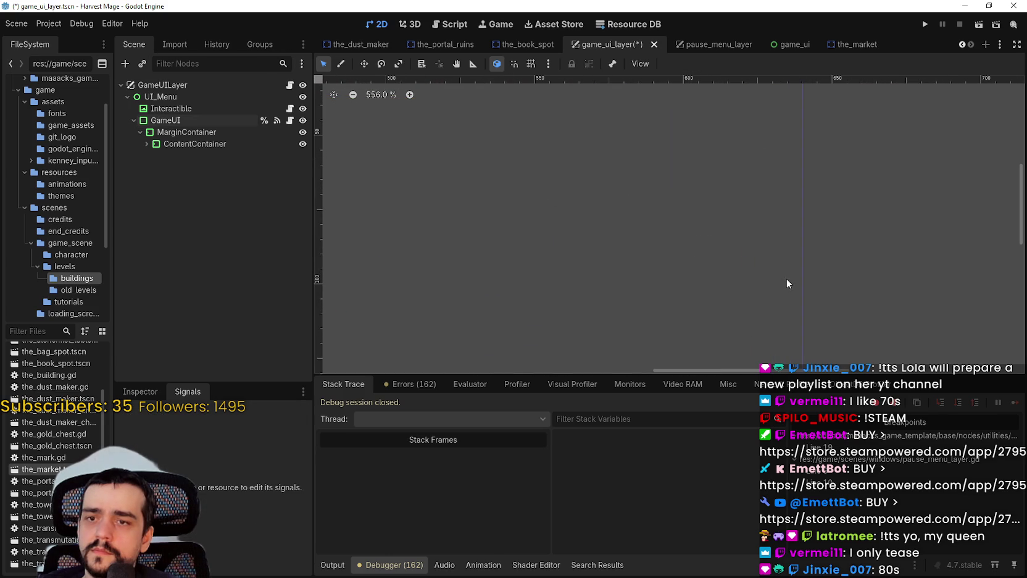
scroll(661, 253, "down", 6)
left_click(525, 222)
left_click(195, 120)
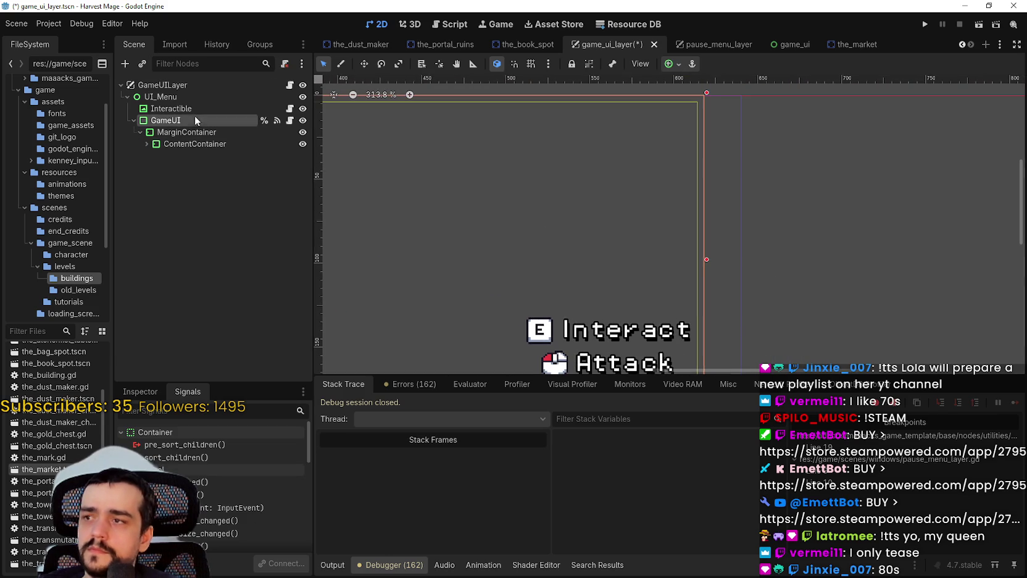
scroll(759, 228, "up", 15)
left_click_drag(667, 259, 827, 279)
scroll(828, 268, "down", 18)
scroll(628, 243, "up", 3)
scroll(545, 271, "down", 7)
scroll(631, 196, "up", 2)
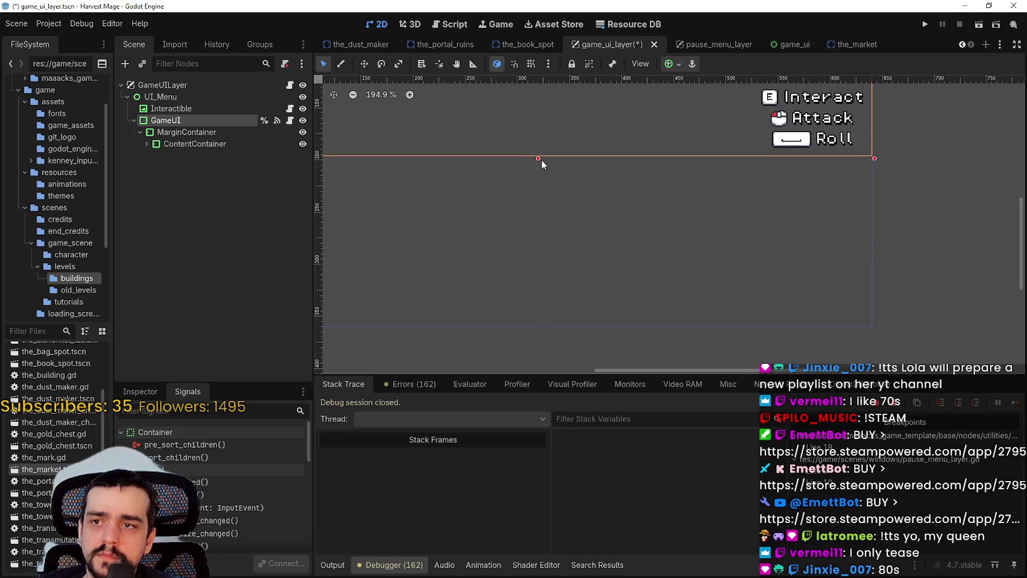
Pull GameUI's bottom edge down to the screen bottom and save the game_ui_layer scene.
mouse_move(539, 158)
left_mouse_down()
mouse_move(561, 251)
mouse_move(561, 313)
mouse_move(576, 326)
left_mouse_up()
scroll(576, 327, "up", 20)
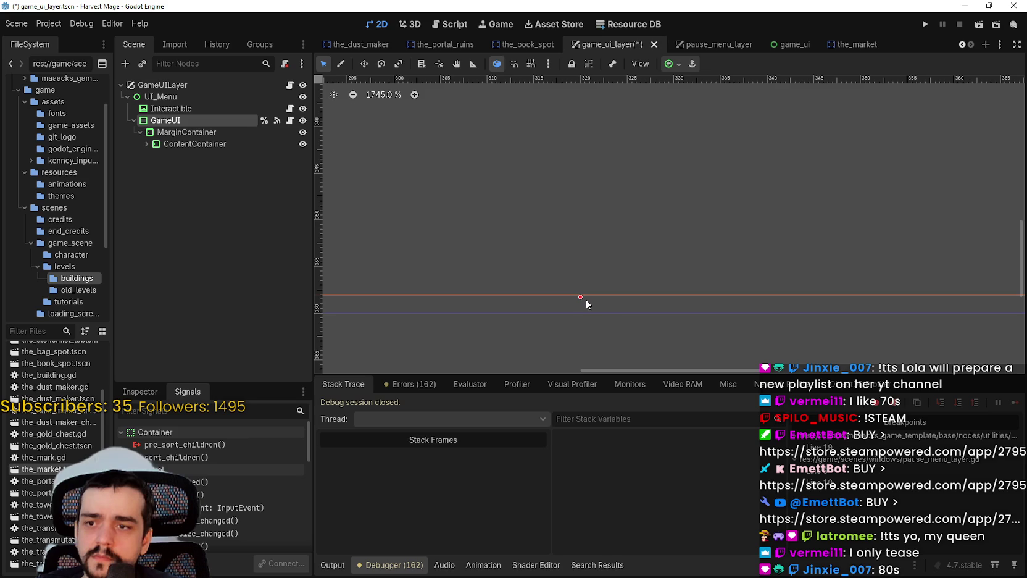
left_click_drag(580, 303, 581, 304)
scroll(581, 306, "down", 14)
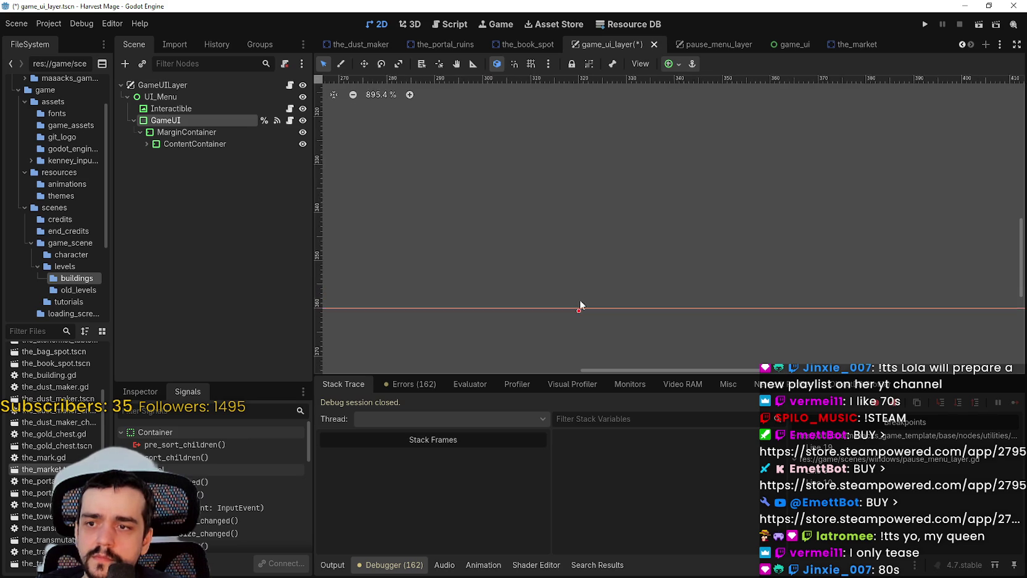
scroll(580, 284, "down", 19)
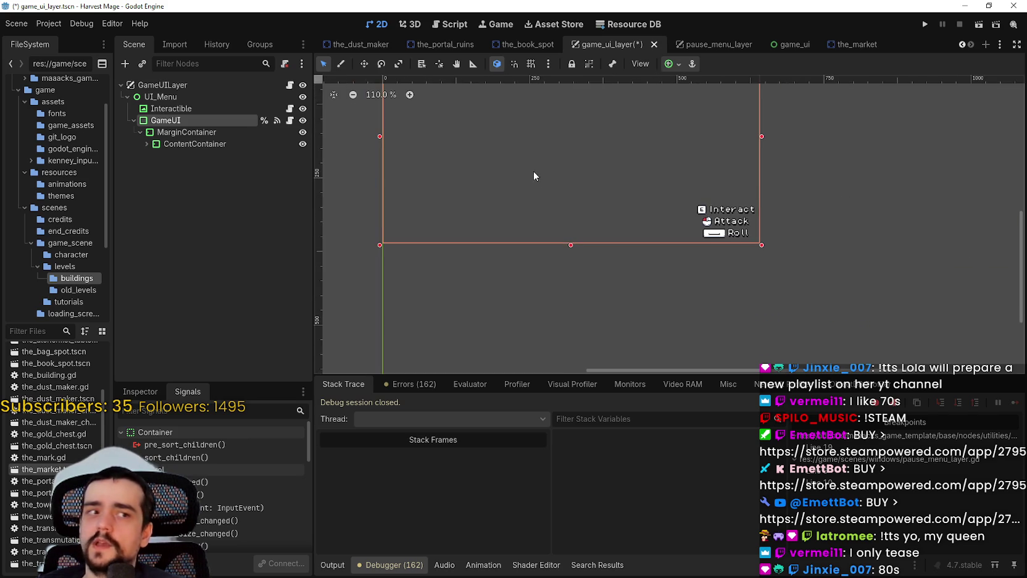
key("ctrl+s")
double_click(201, 107)
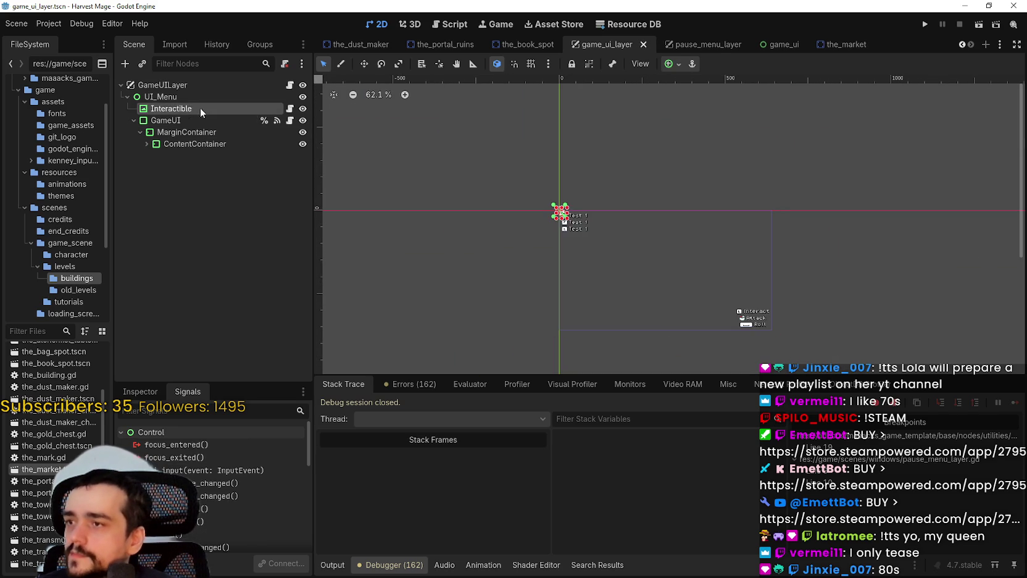
Attach a newly created ui_menu.gd script to the UI_Menu node.
left_click(175, 98)
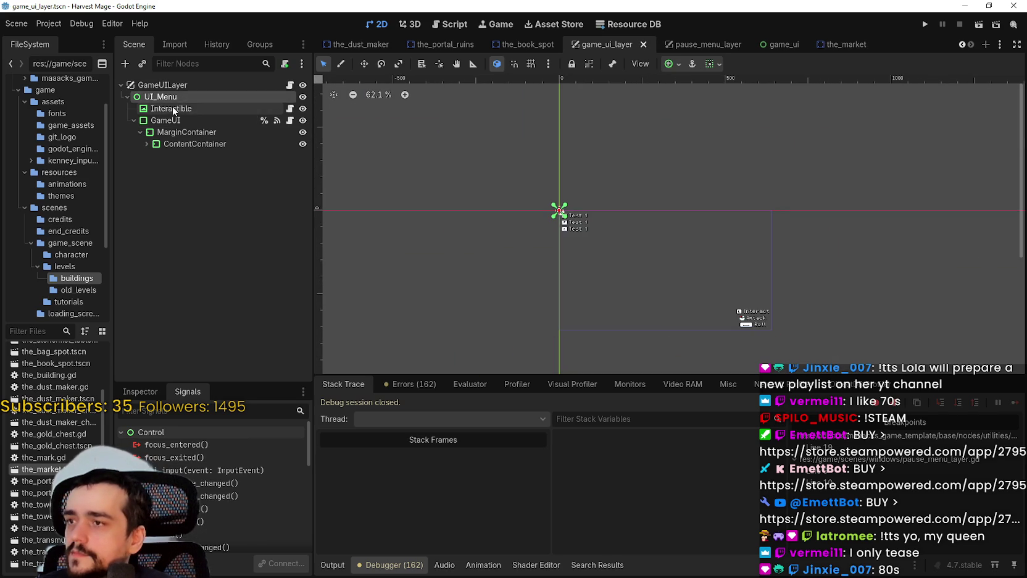
right_click(239, 97)
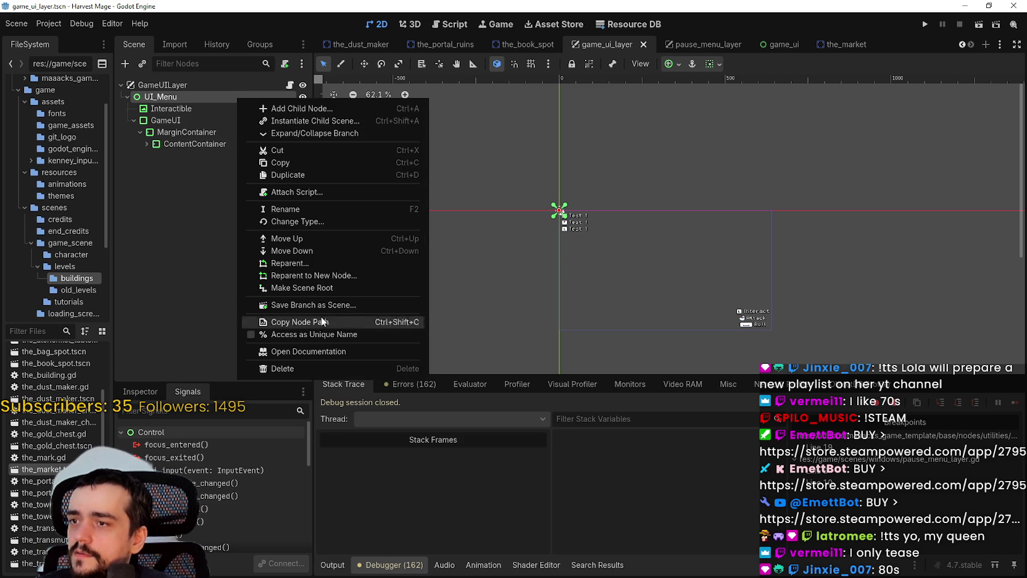
left_click(196, 188)
right_click(238, 97)
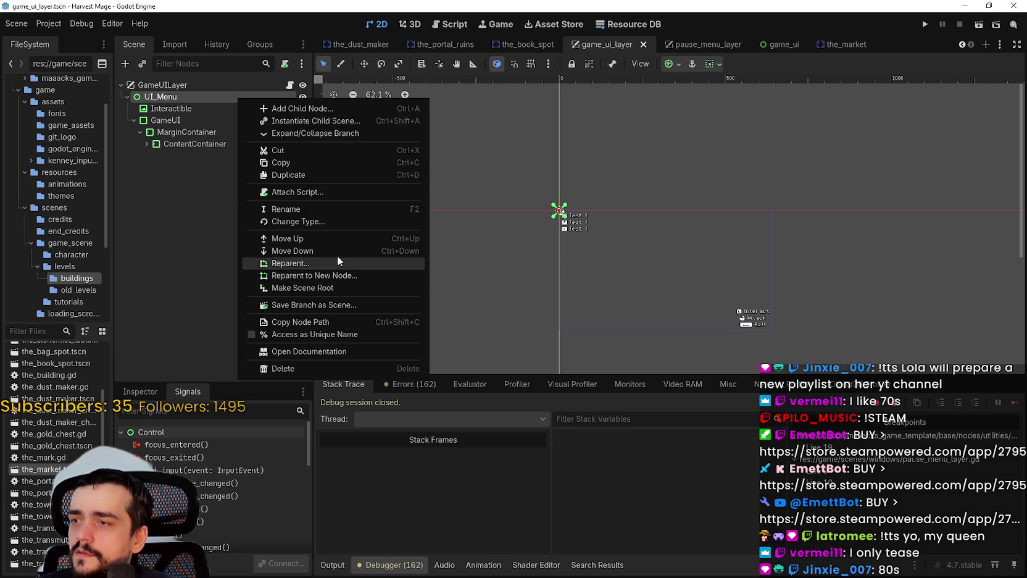
left_click(320, 191)
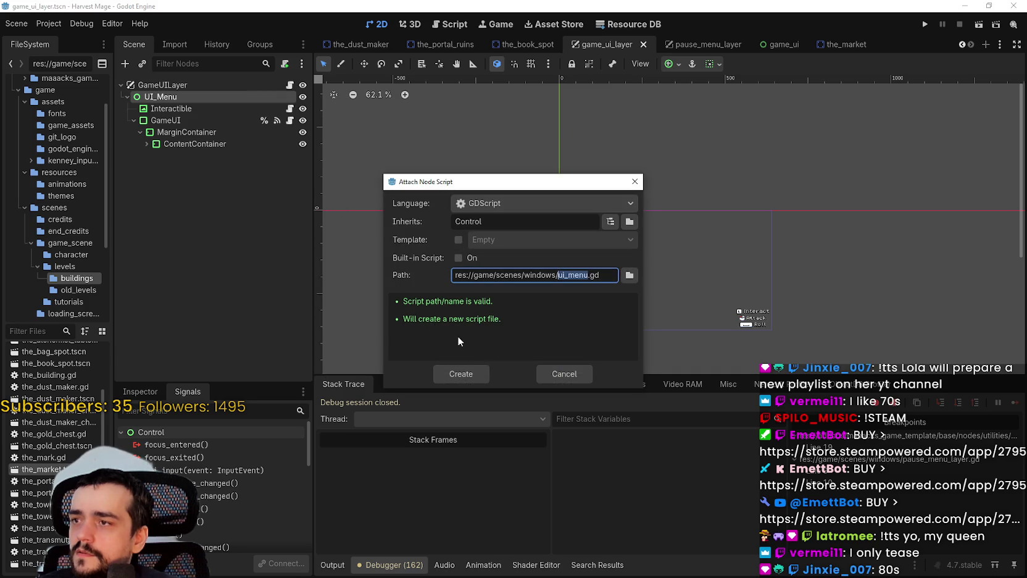
left_click(467, 374)
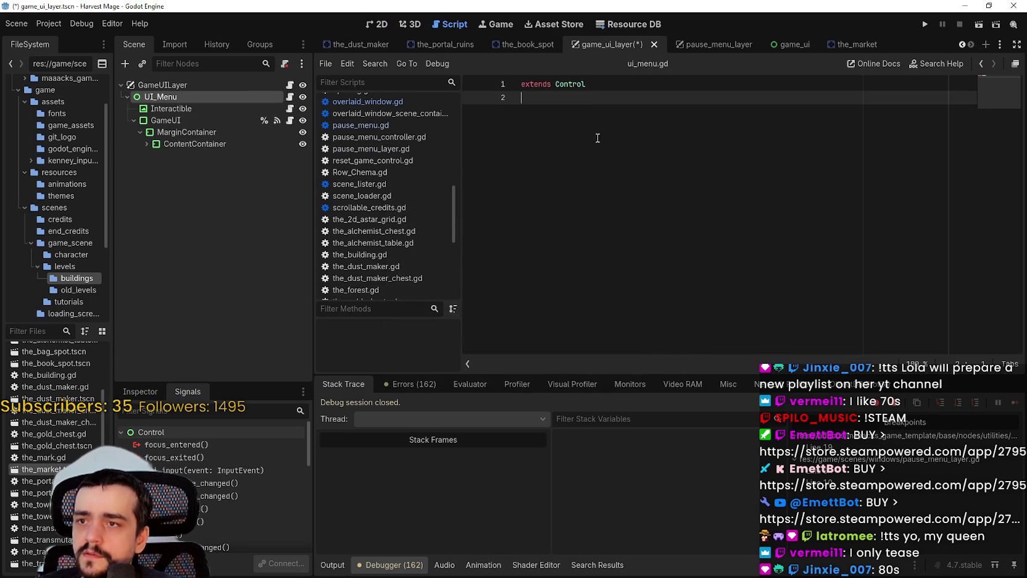
left_click(710, 44)
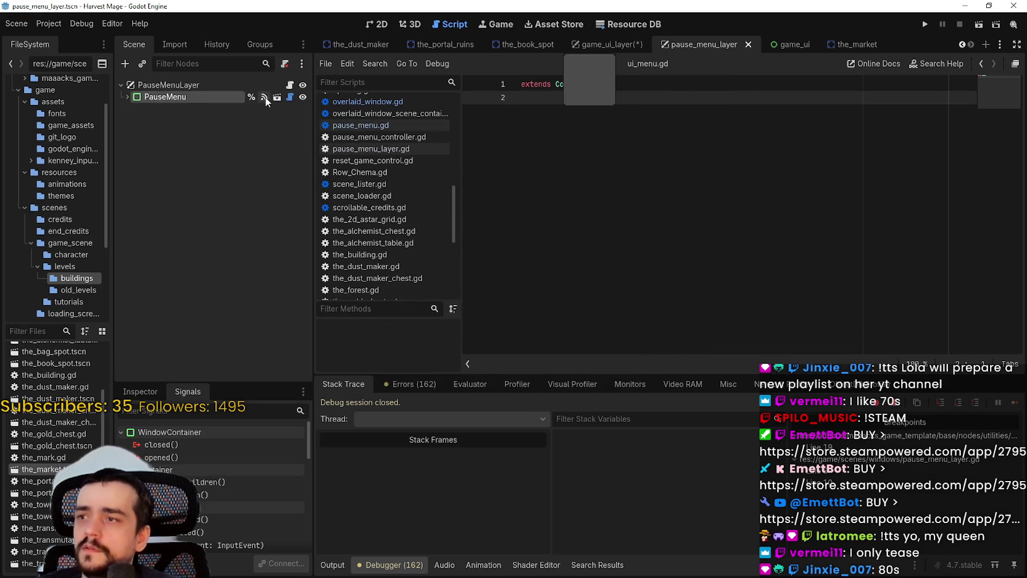
left_click(290, 97)
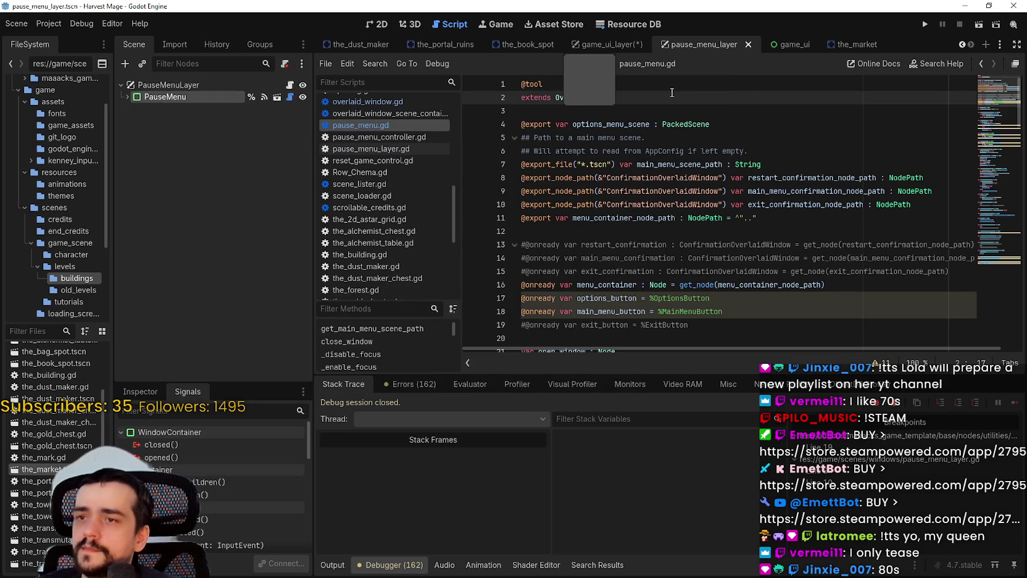
key("shift+Up")
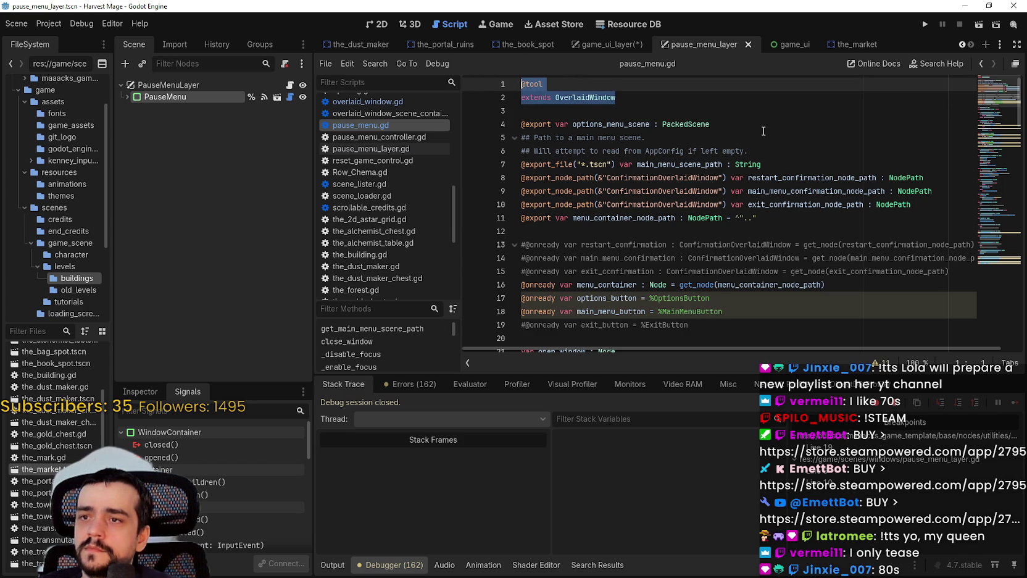
left_click(127, 97)
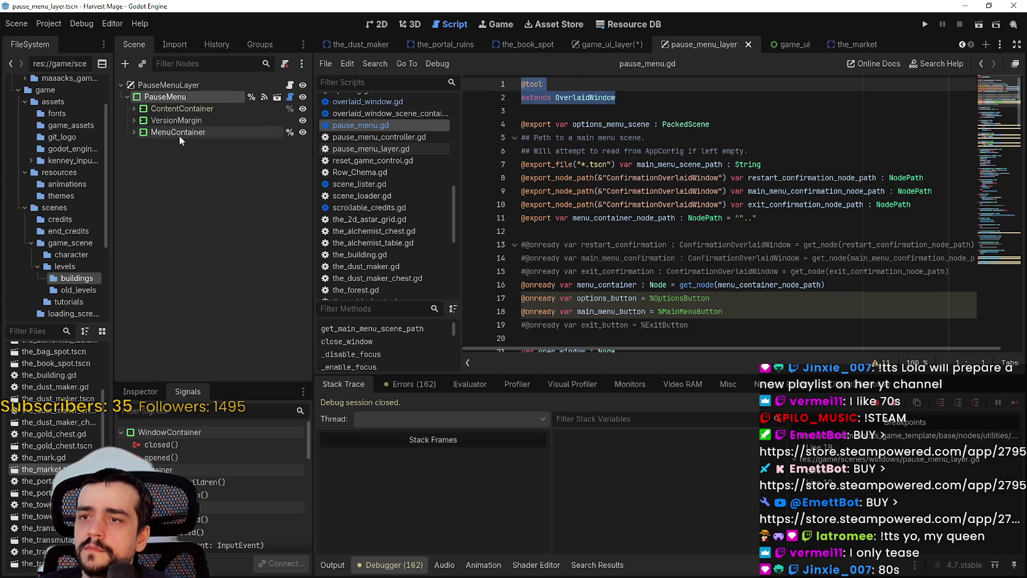
left_click(186, 98)
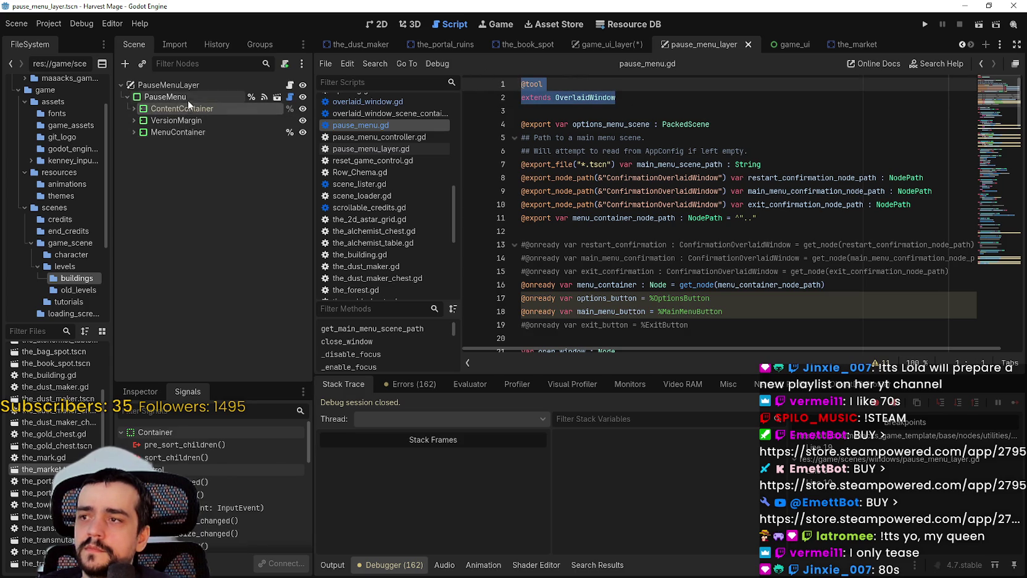
left_click(136, 390)
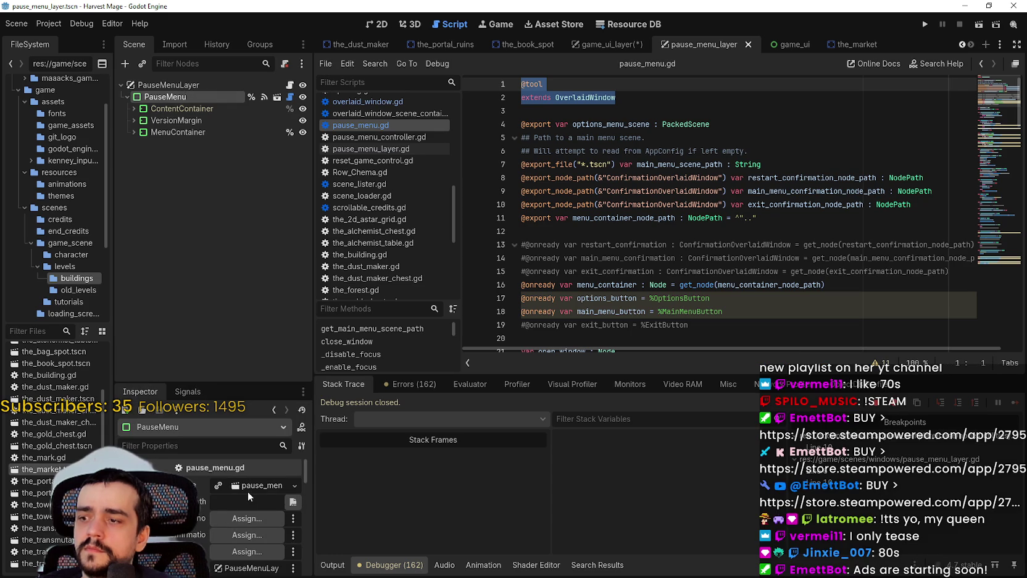
scroll(247, 490, "down", 4)
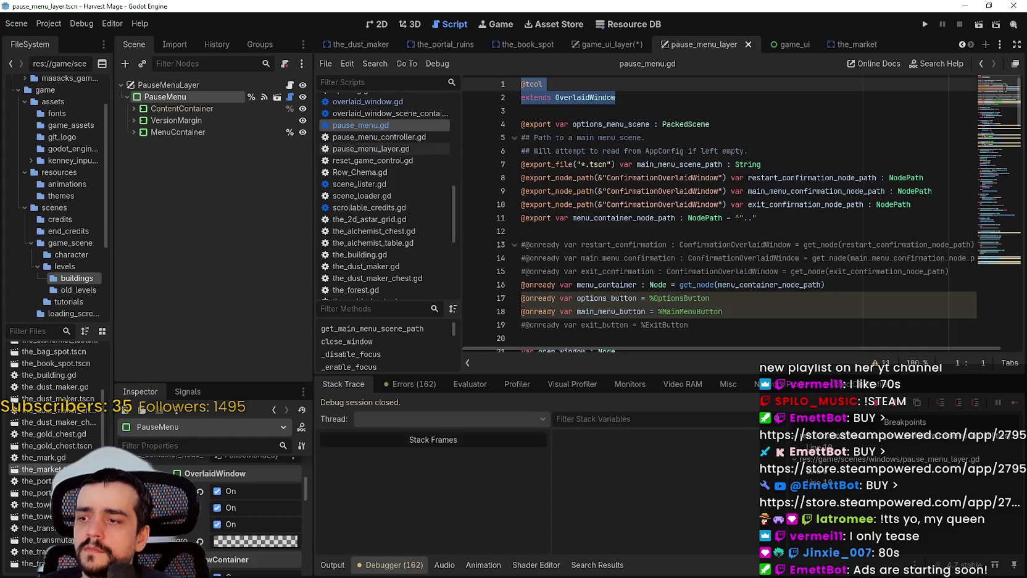
left_click_drag(618, 98, 521, 84)
key("ctrl+c")
left_click(602, 45)
key("ctrl+a")
key("ctrl+v")
key("ctrl+s")
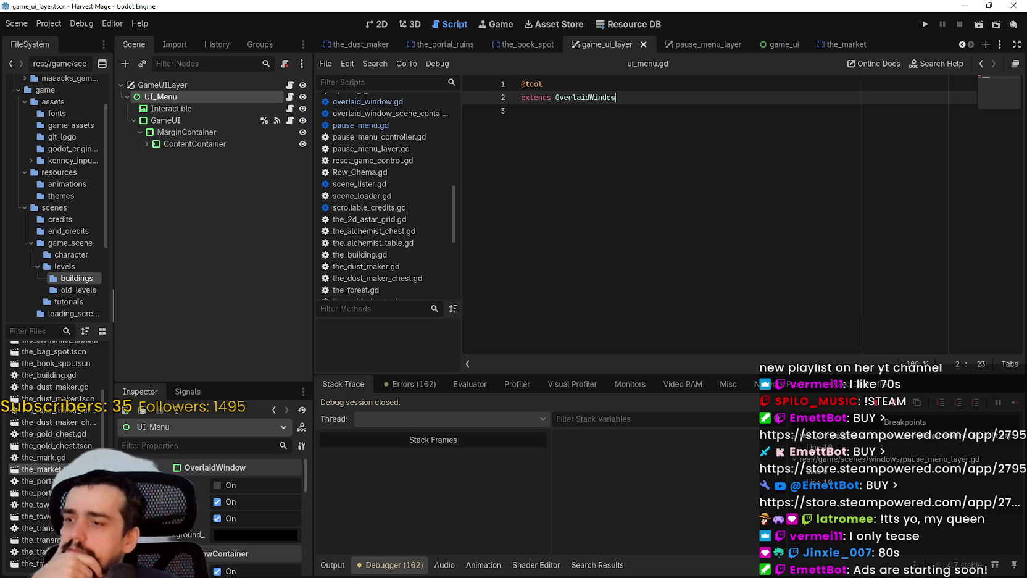
Enlarge the Inspector and review UI_Menu's Content and Title properties.
left_click_drag(208, 383, 218, 185)
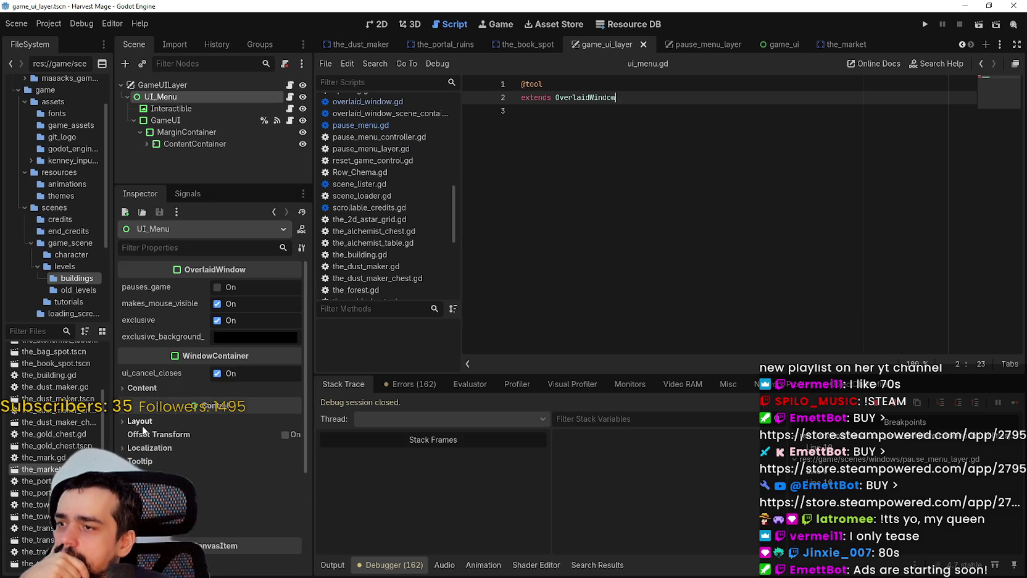
left_click(133, 388)
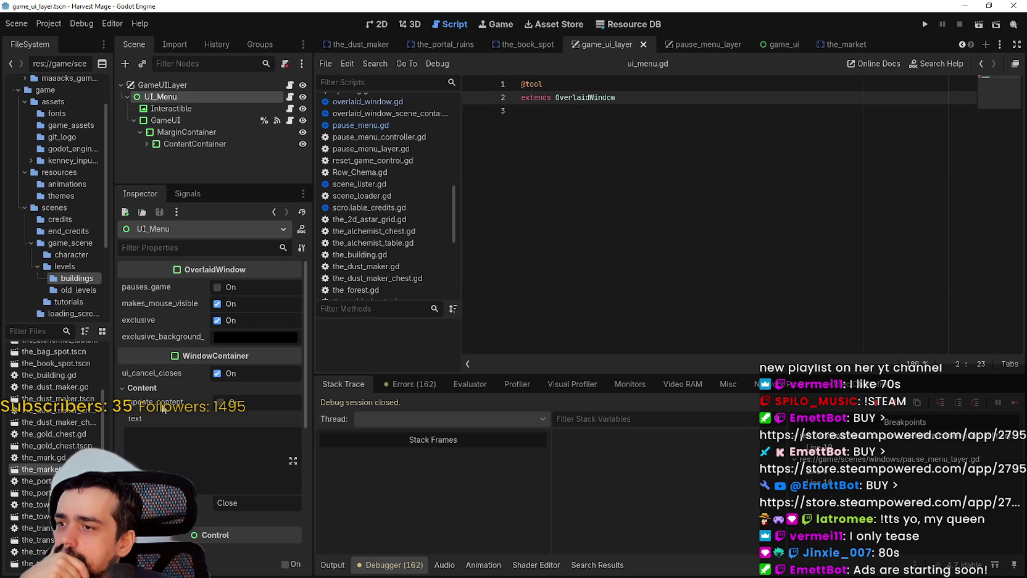
scroll(213, 470, "down", 4)
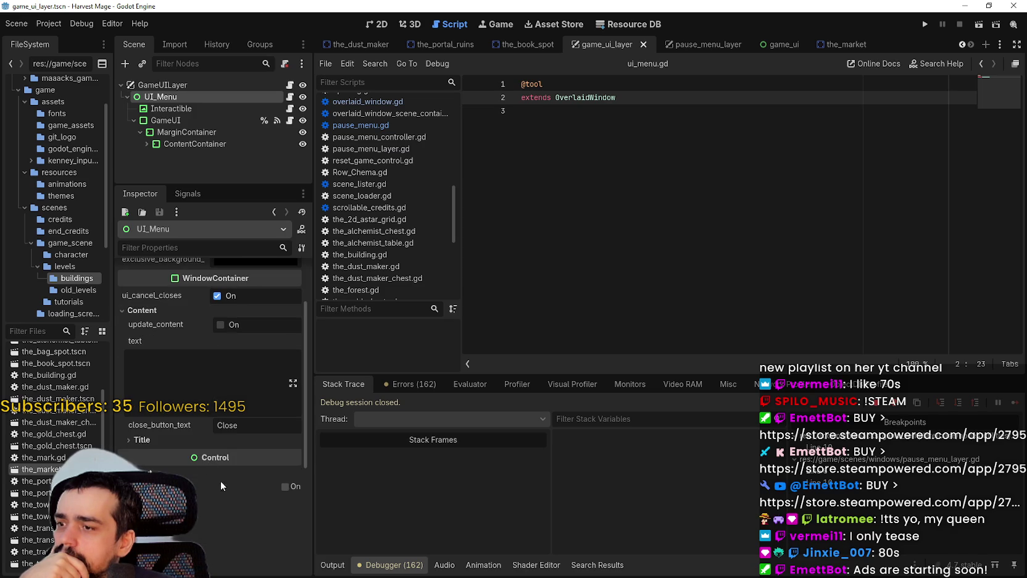
left_click(149, 403)
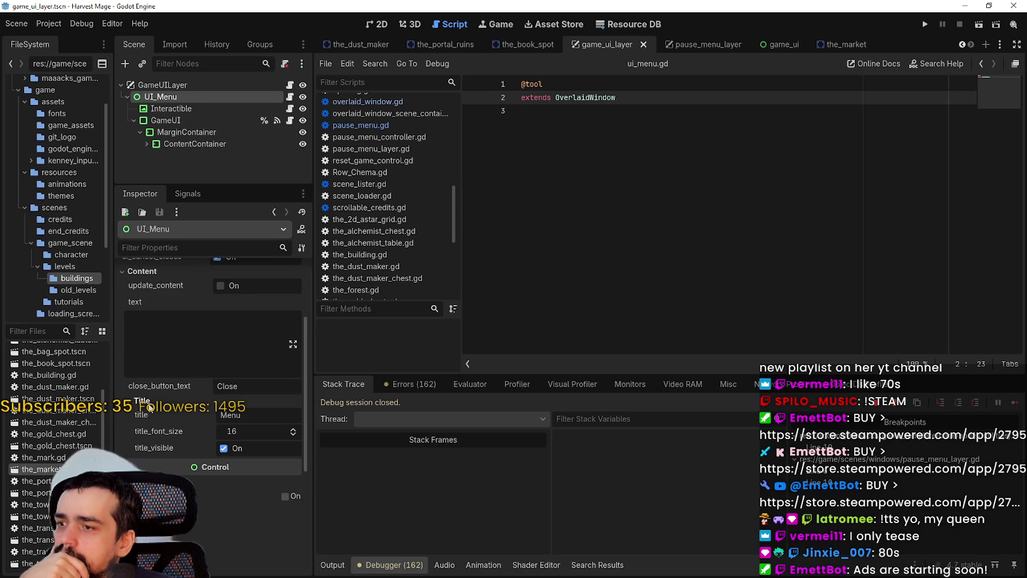
left_click(148, 401)
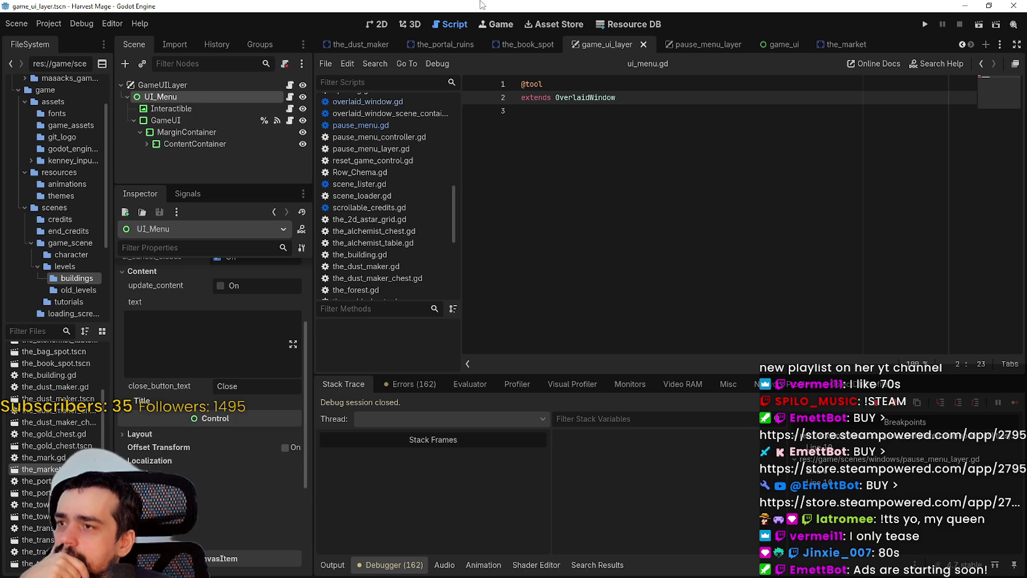
Return to the 2D workspace and frame the whole game UI layout on the canvas.
left_click(377, 23)
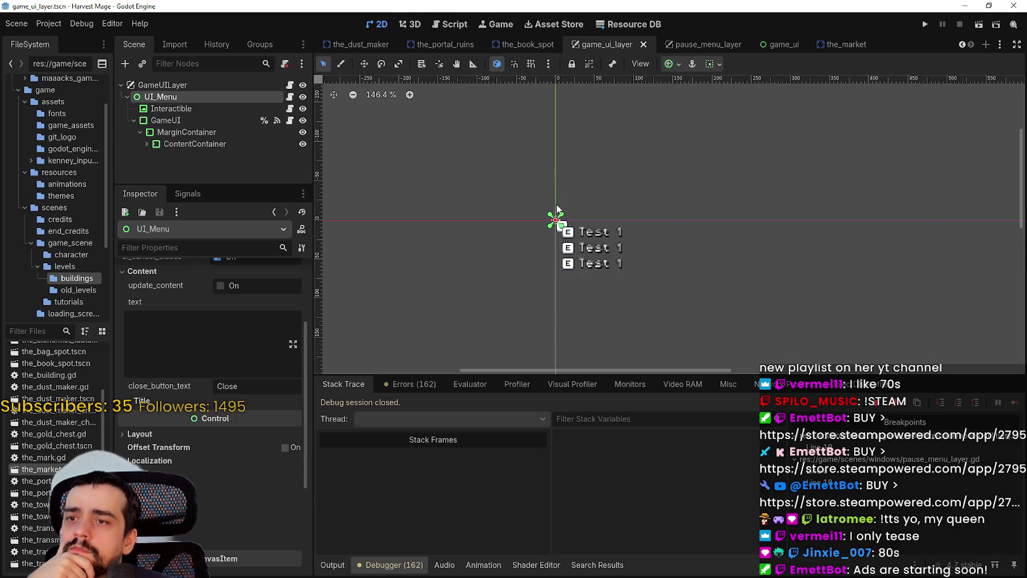
scroll(555, 223, "down", 5)
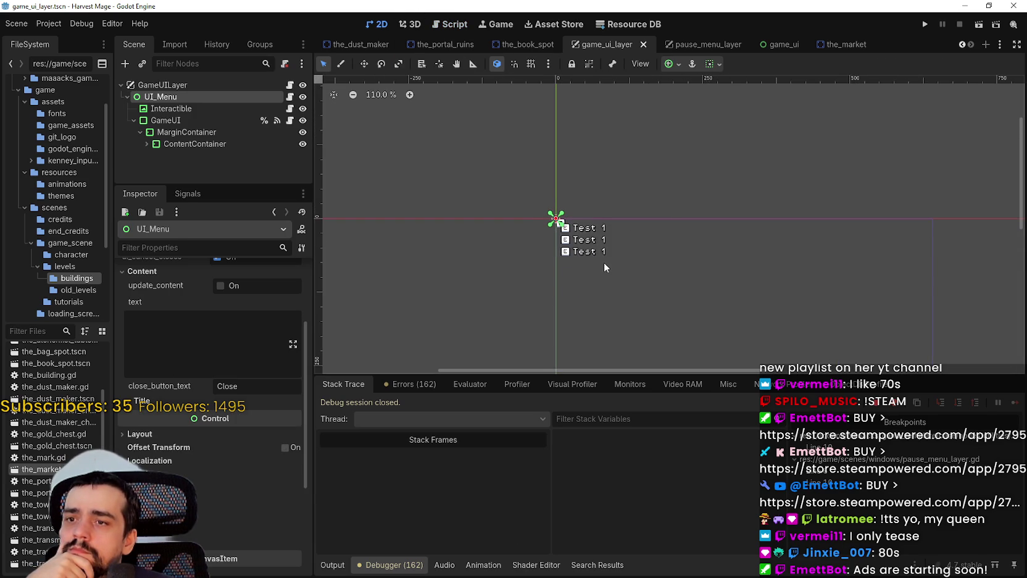
scroll(593, 242, "down", 4)
mouse_move(677, 262)
left_mouse_down()
mouse_move(567, 218)
mouse_move(585, 227)
left_mouse_up()
scroll(584, 227, "up", 1)
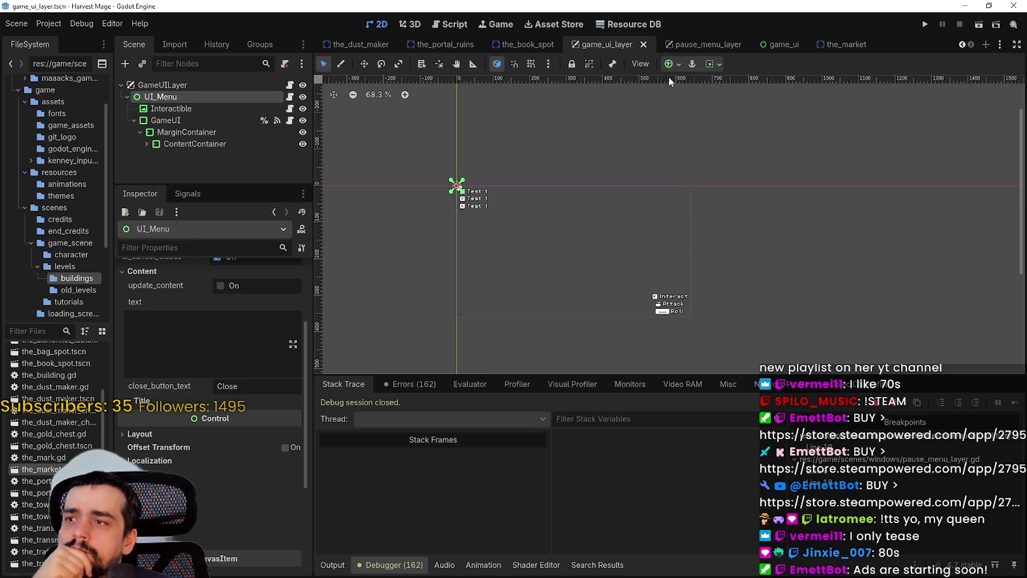
In pause_menu_layer, view PauseMenu's script, then open its overlaid_window source scene.
mouse_move(707, 49)
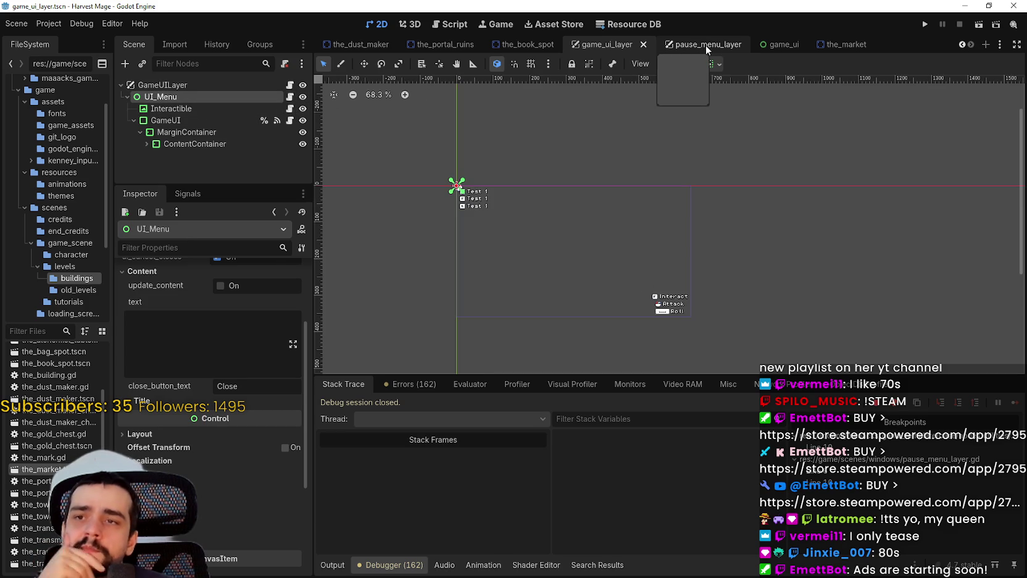
left_click(707, 46)
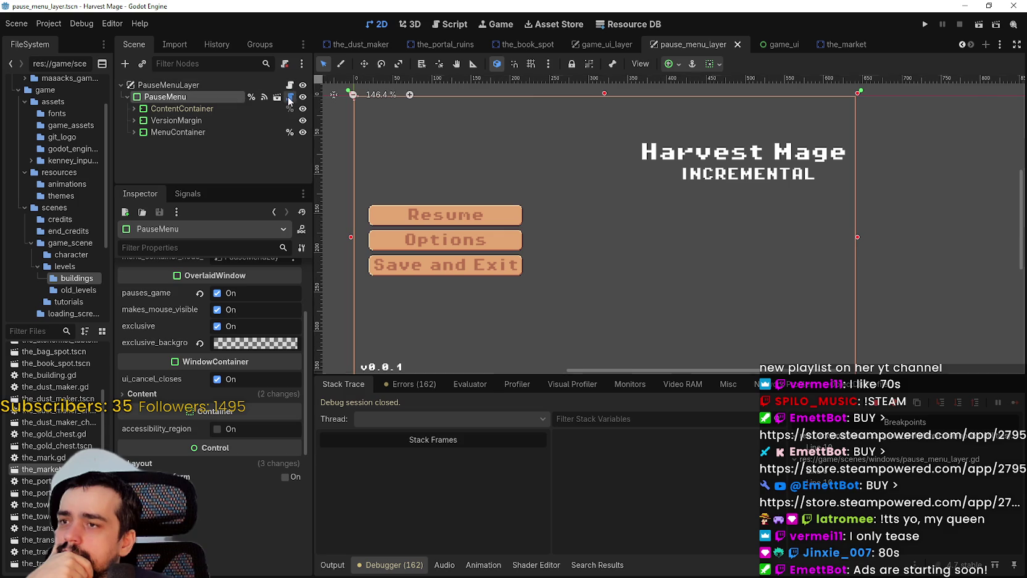
left_click(289, 98)
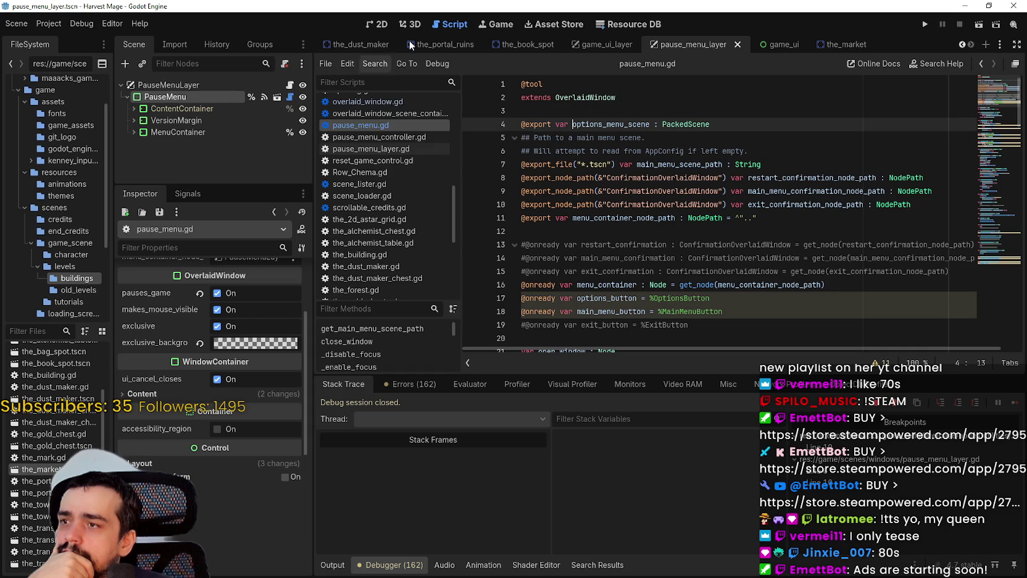
left_click(387, 26)
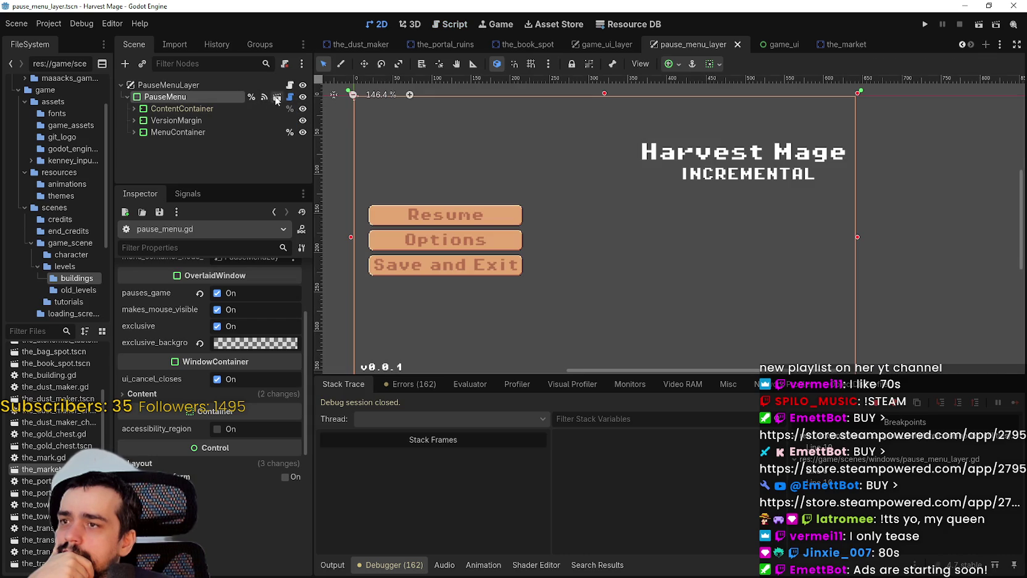
left_click(277, 97)
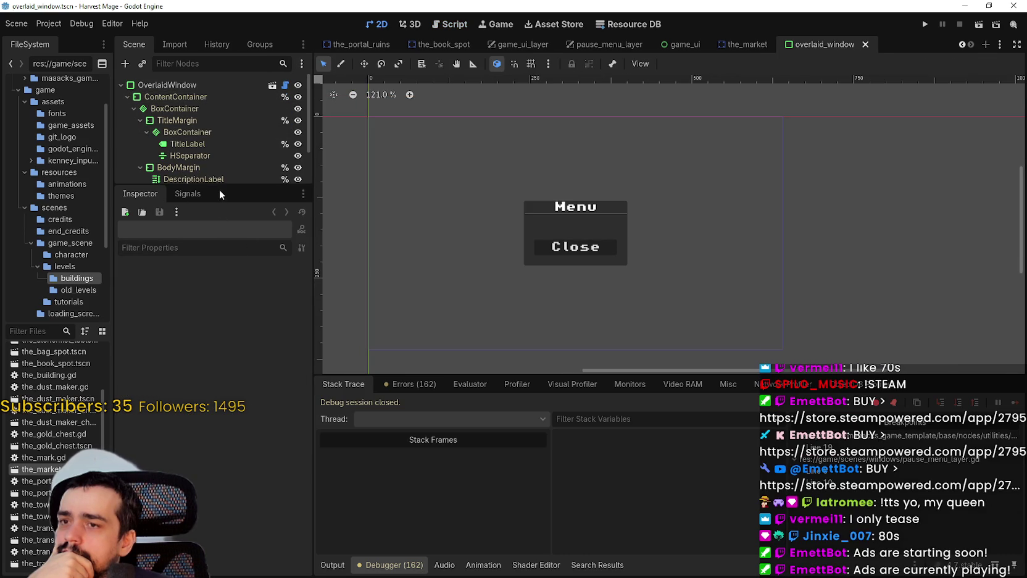
Enlarge the scene tree and open overlaid_window.gd at its exclusive-control setup code.
left_click_drag(219, 186, 241, 368)
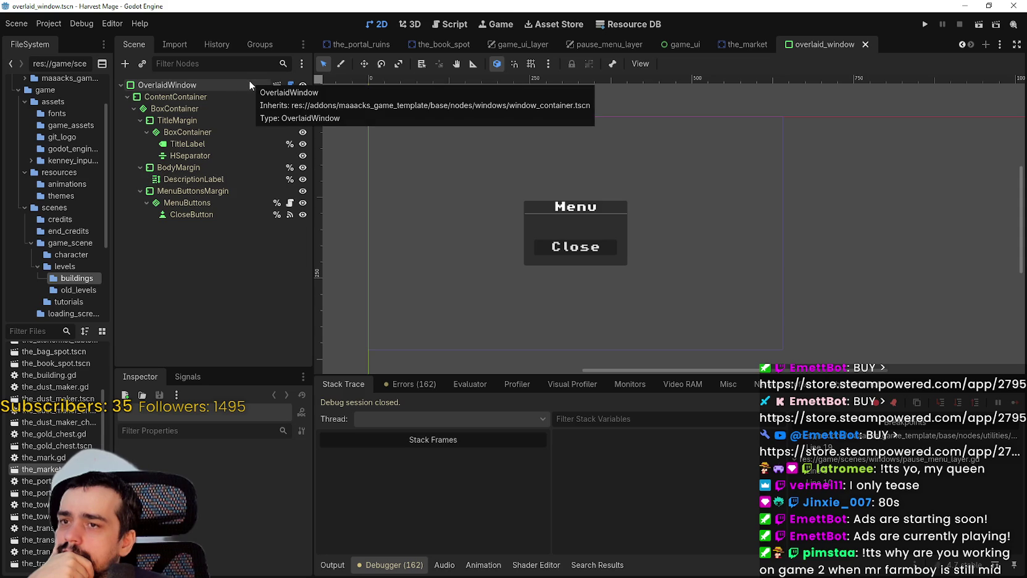
left_click(229, 108)
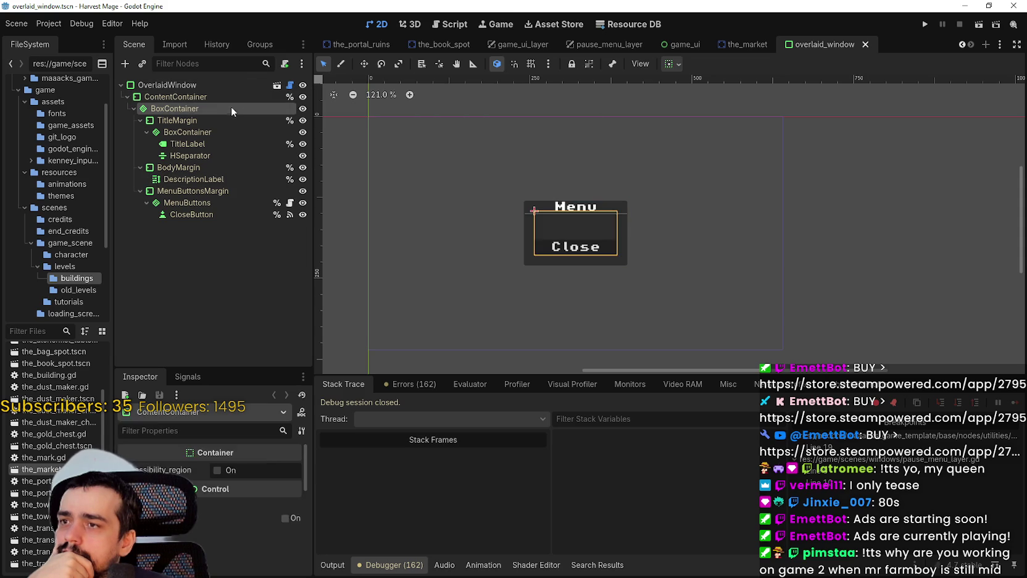
left_click(288, 87)
left_click(599, 216)
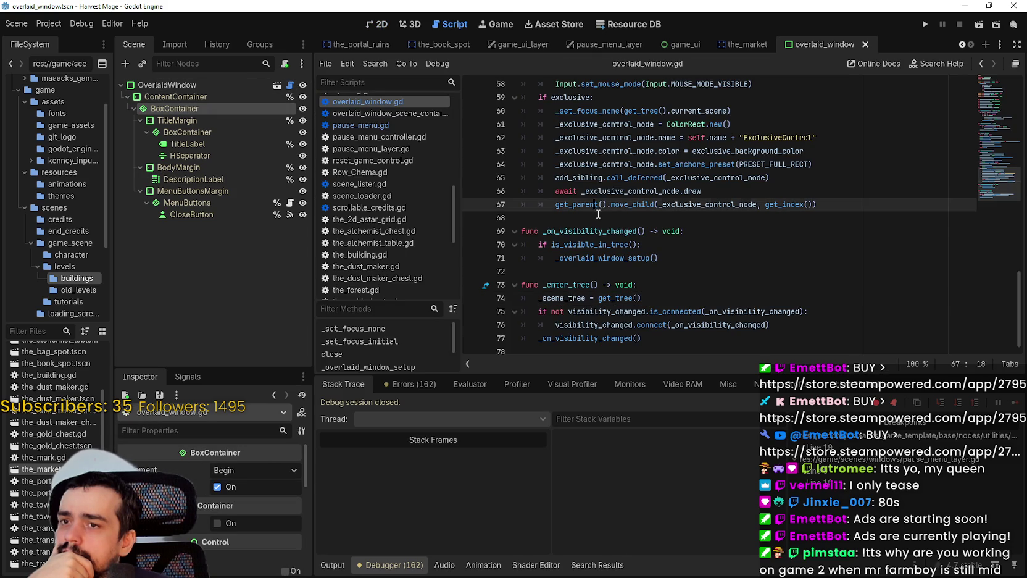
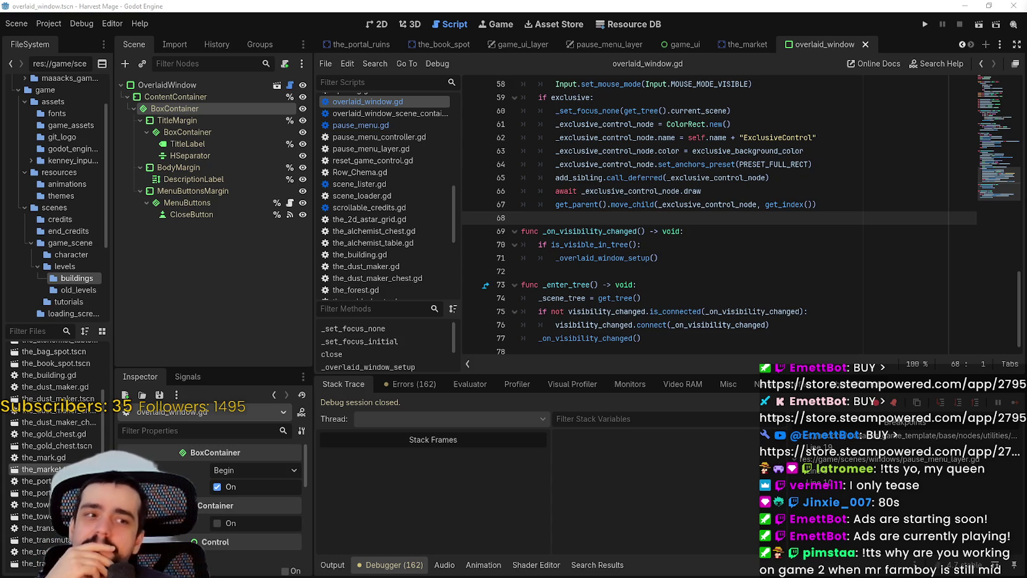
Resume past the breakpoint to see the ui_menu.gd error, then stop the game.
left_click(808, 228)
left_click(805, 205)
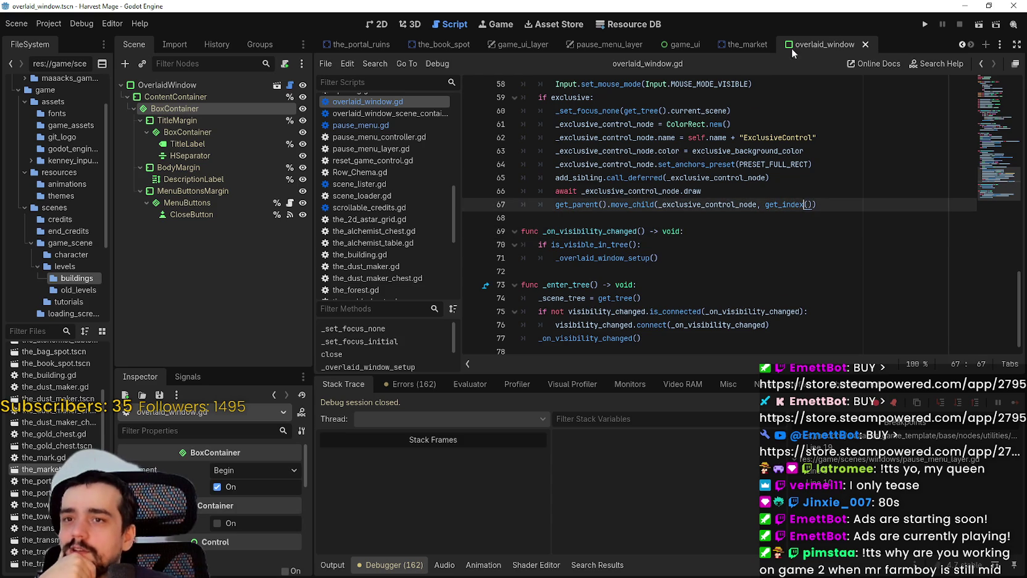
left_click(679, 43)
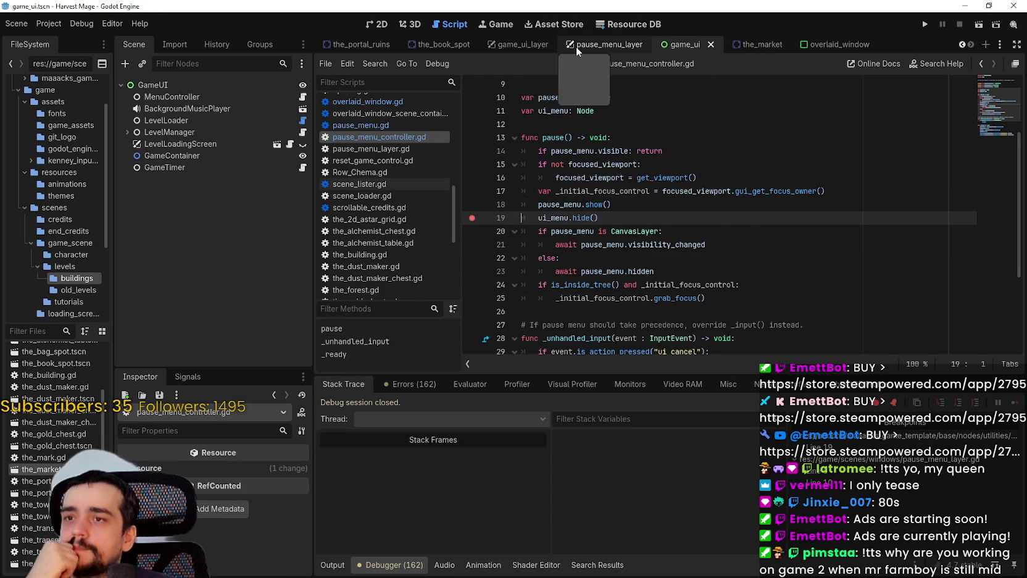
left_click(576, 46)
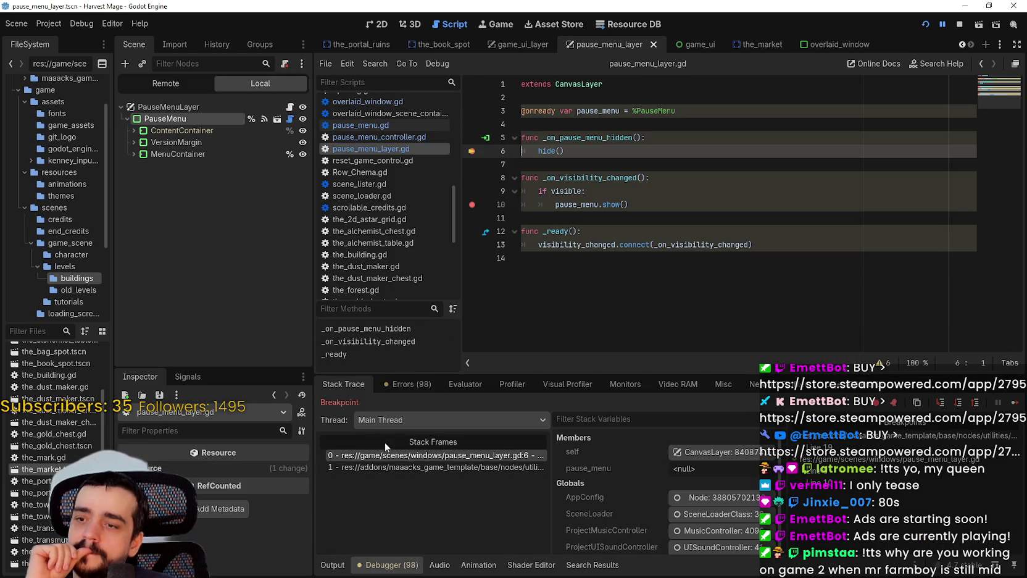
left_click(1016, 402)
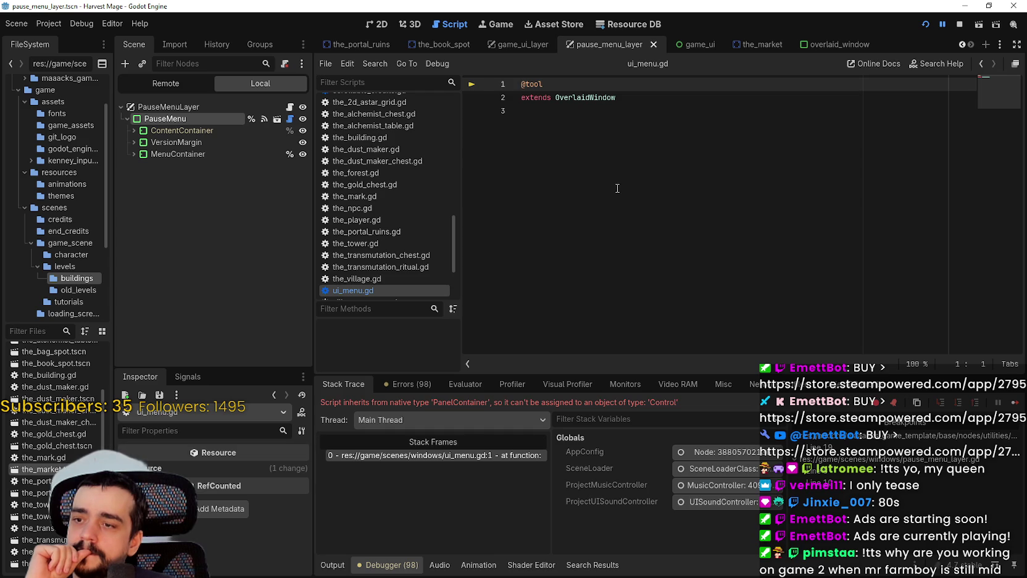
left_click(549, 94)
key("End")
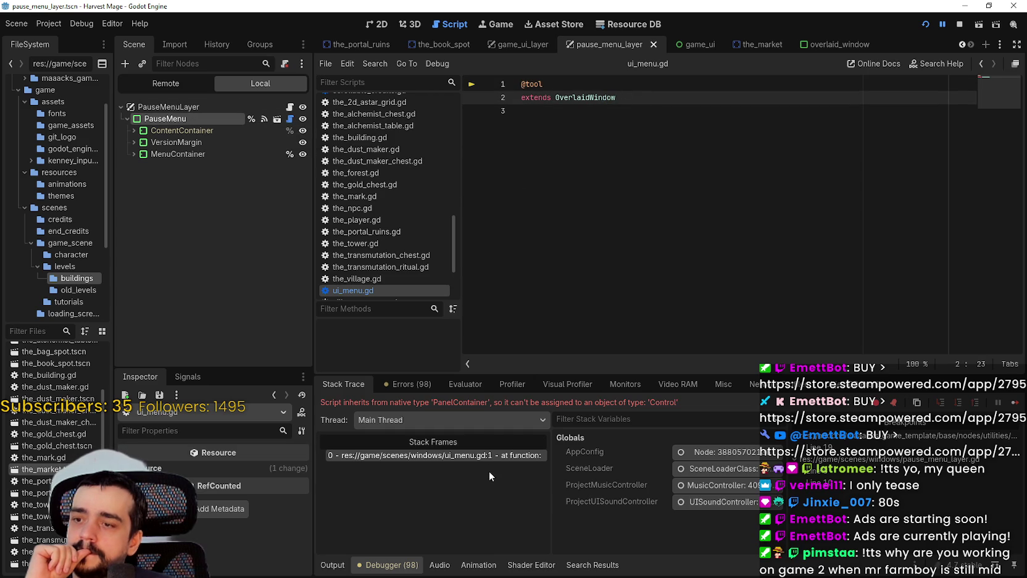
left_click(960, 24)
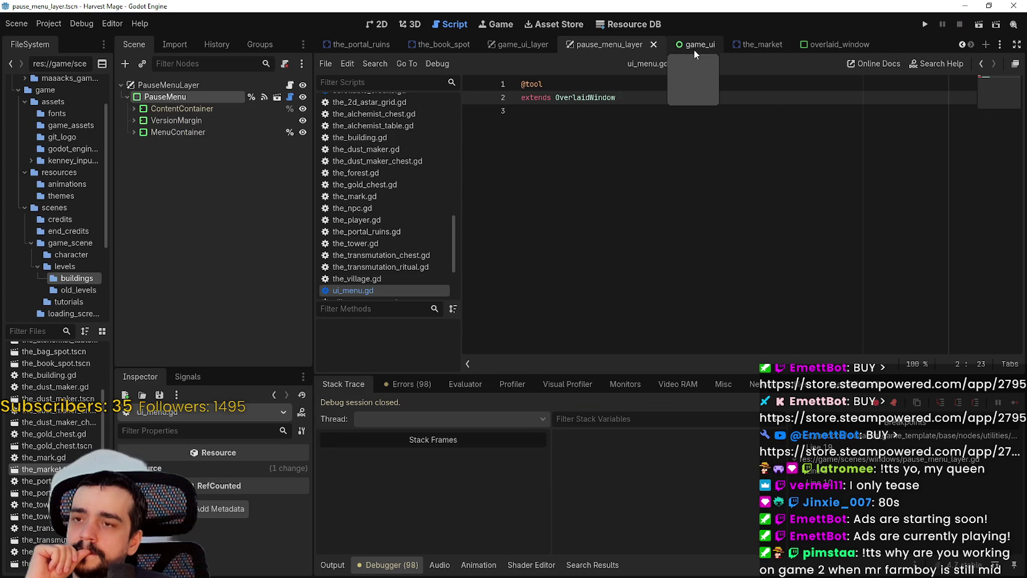
Look up the OverlaidWindow symbol to open overlaid_window.gd at its top.
right_click(602, 94)
left_click(670, 265)
scroll(667, 225, "up", 5)
left_click(994, 99)
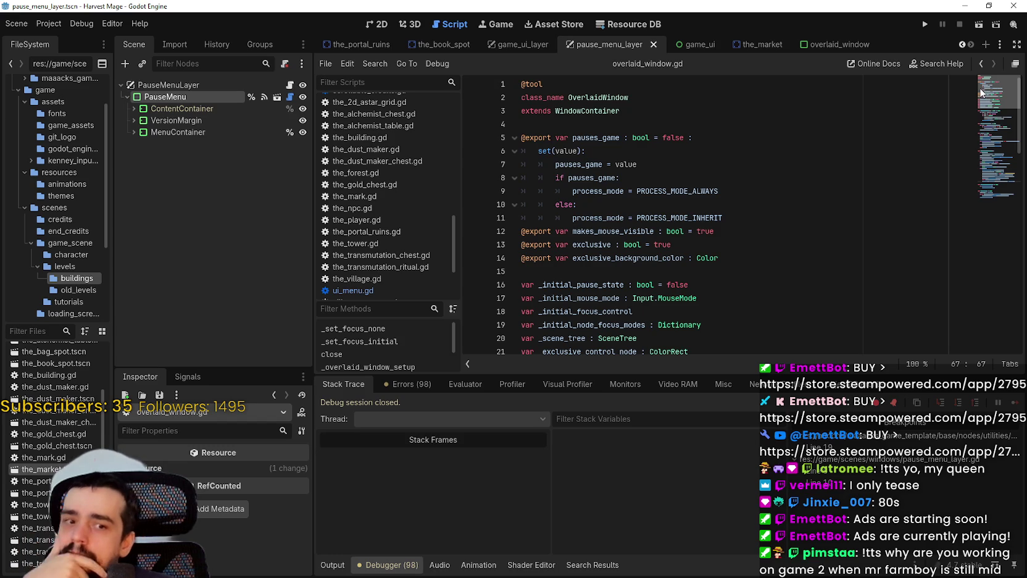
Scroll through overlaid_window.gd to review the OverlaidWindow script.
left_click_drag(981, 93, 971, 152)
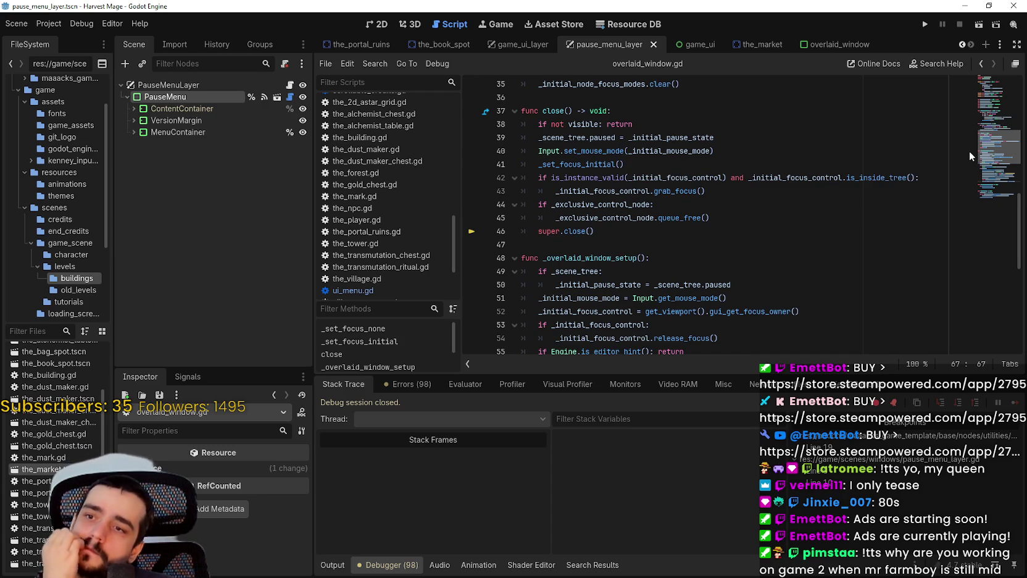
left_click_drag(969, 151, 966, 170)
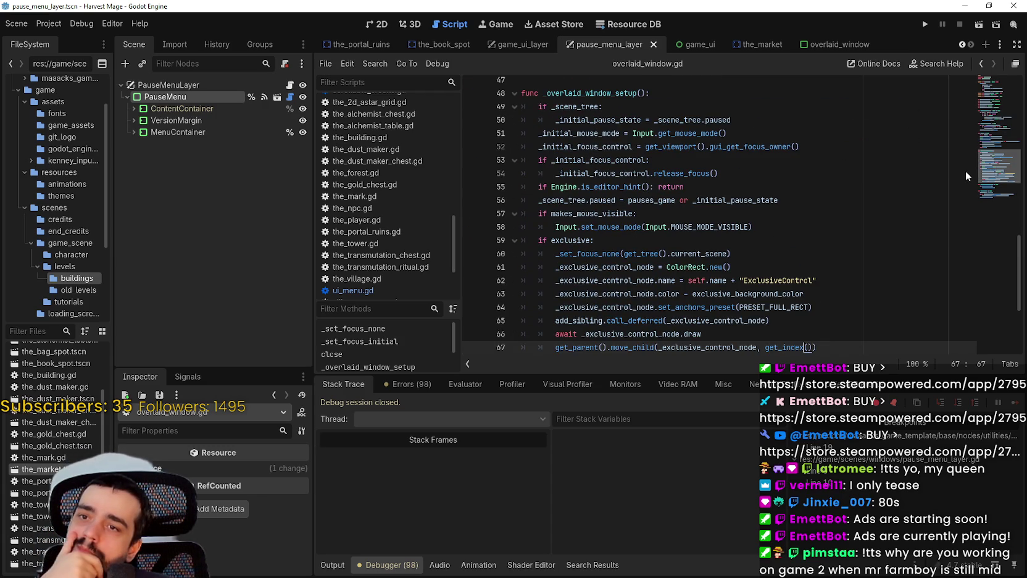
left_click_drag(966, 170, 959, 193)
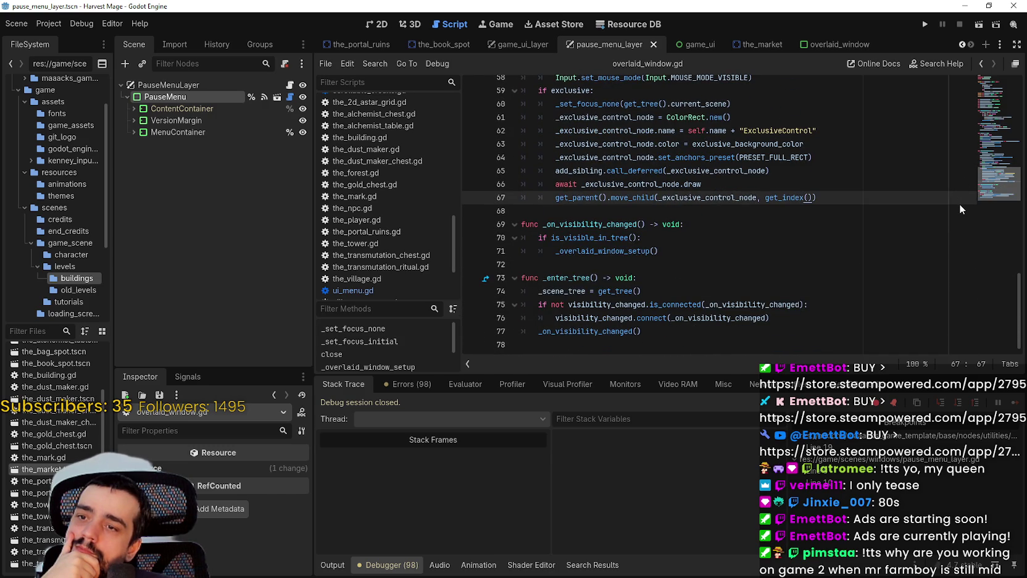
left_click_drag(960, 204, 979, 90)
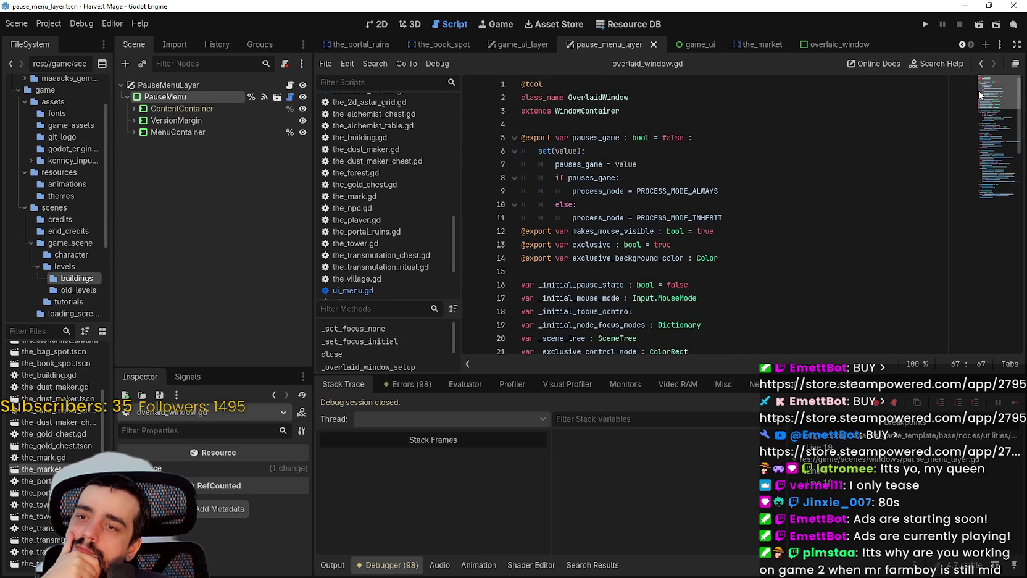
Review window_container.gd via Lookup Symbol, then show the game_ui_layer scene.
right_click(595, 110)
left_click(670, 285)
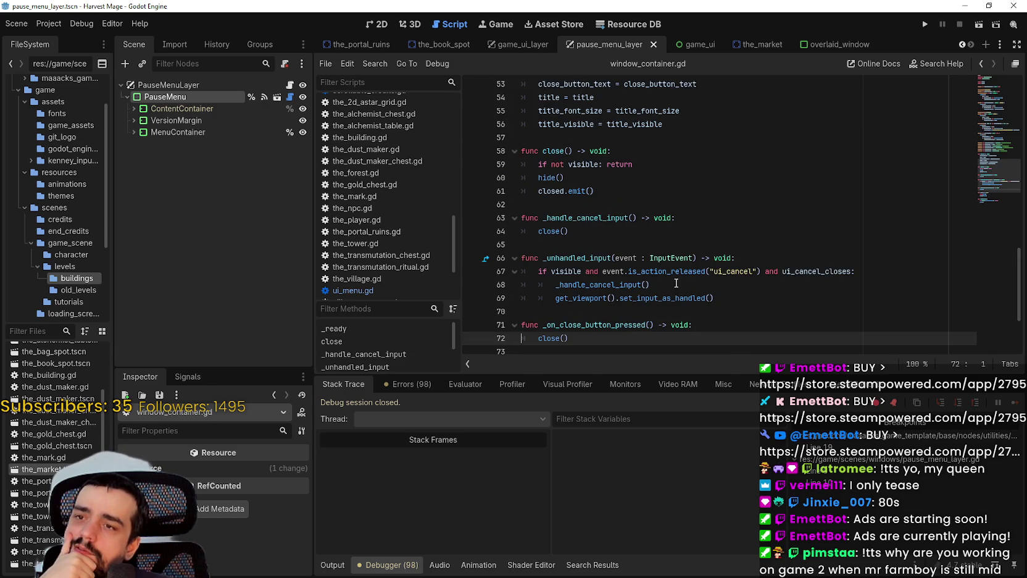
left_click(864, 204)
scroll(995, 219, "down", 3)
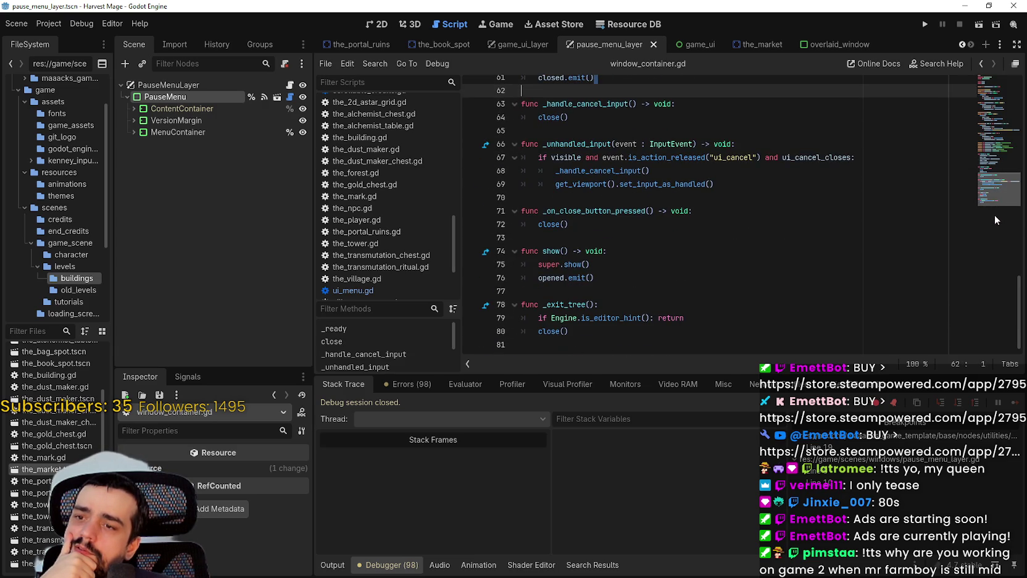
left_click_drag(993, 208, 1001, 85)
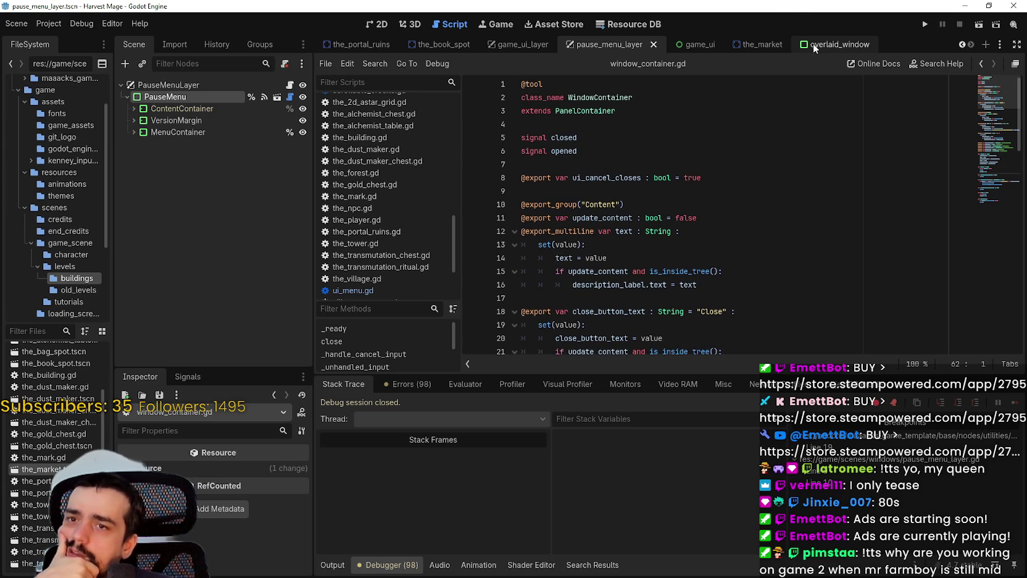
left_click(521, 44)
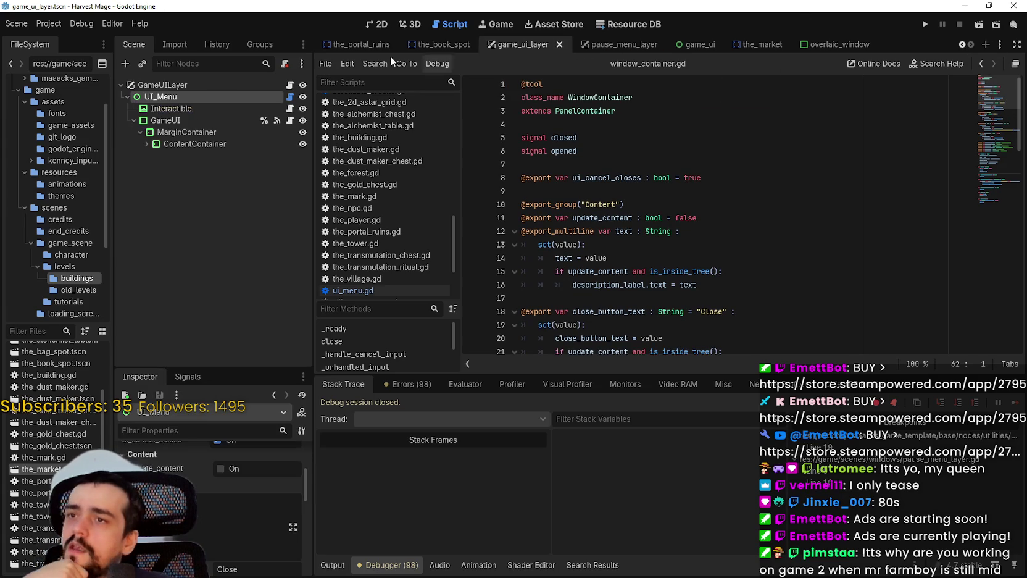
Detach UI_Menu's script and move Interactible and GameUI directly under GameUILayer.
left_click(378, 24)
right_click(205, 98)
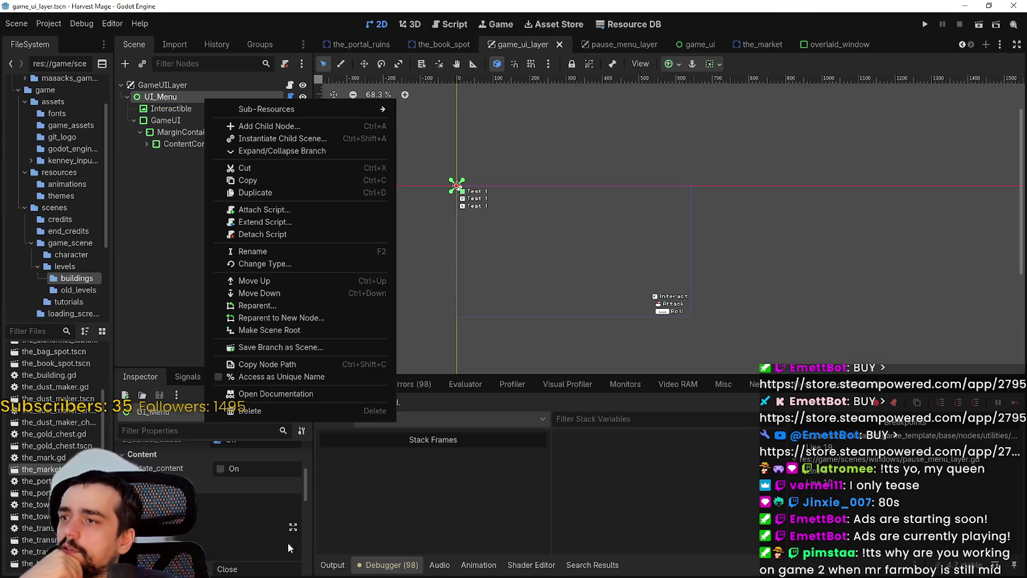
left_click(278, 234)
right_click(193, 93)
left_click(145, 132)
left_click(173, 109)
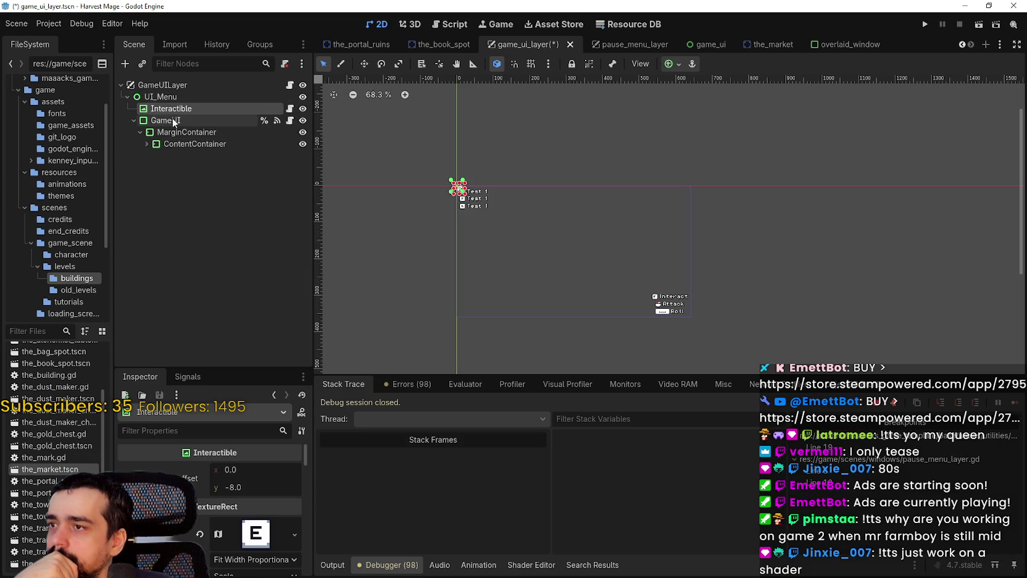
left_click(166, 121)
left_click(170, 109)
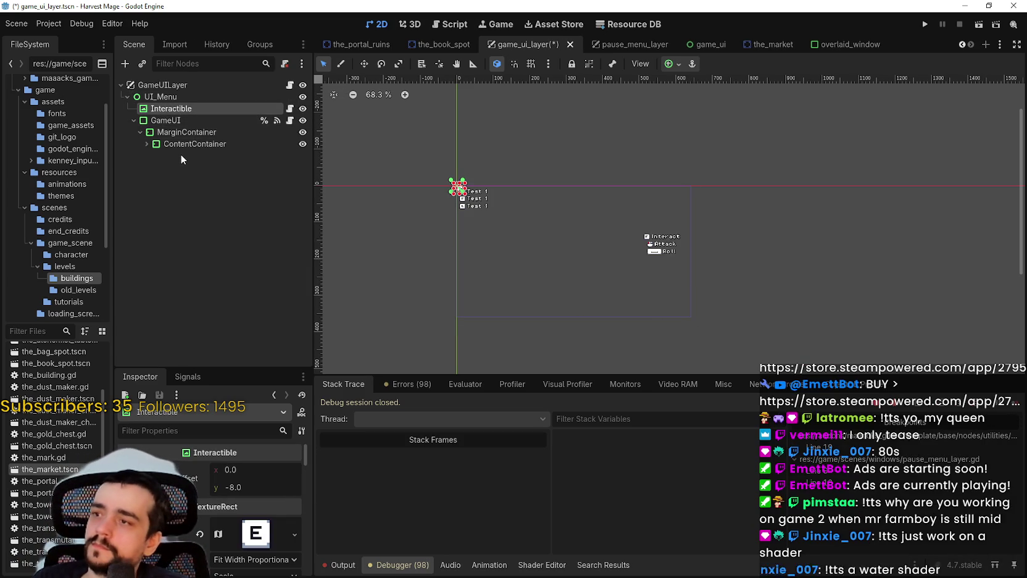
key("ctrl+z")
key("ctrl+z")
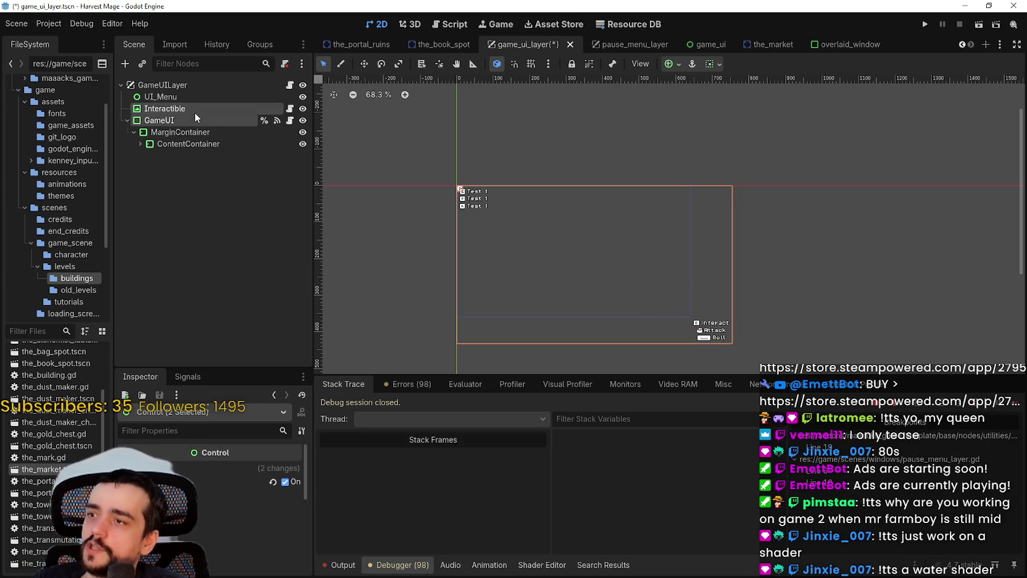
Delete the leftover UI_Menu node and save the game_ui_layer scene.
left_click(174, 98)
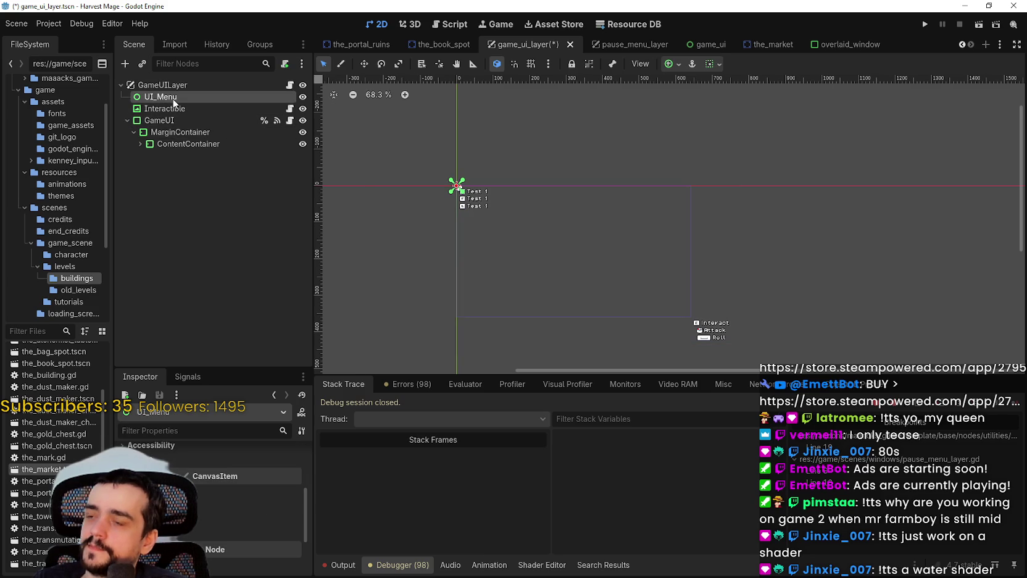
right_click(172, 99)
left_click(237, 382)
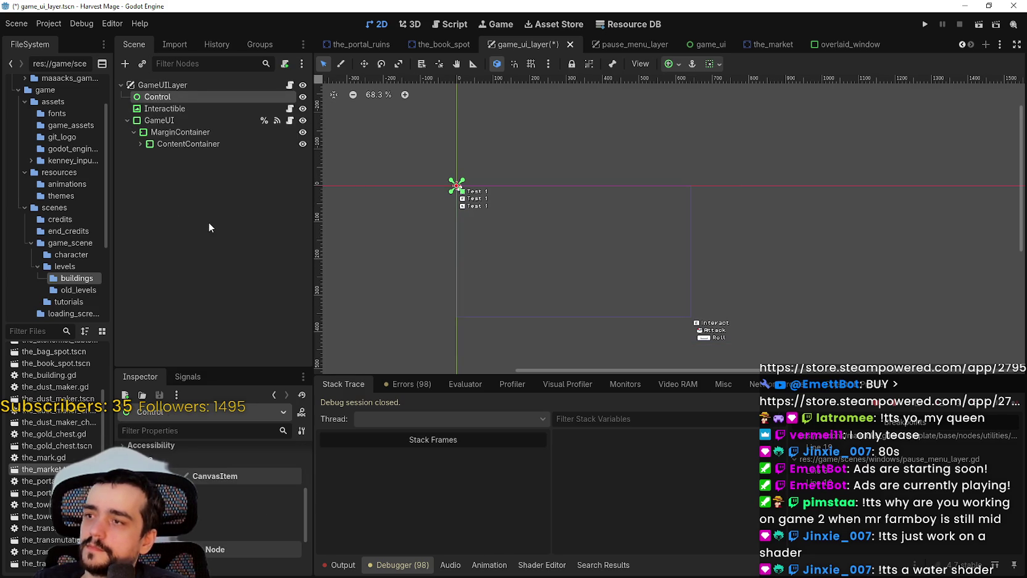
key("ctrl+z")
key("Delete")
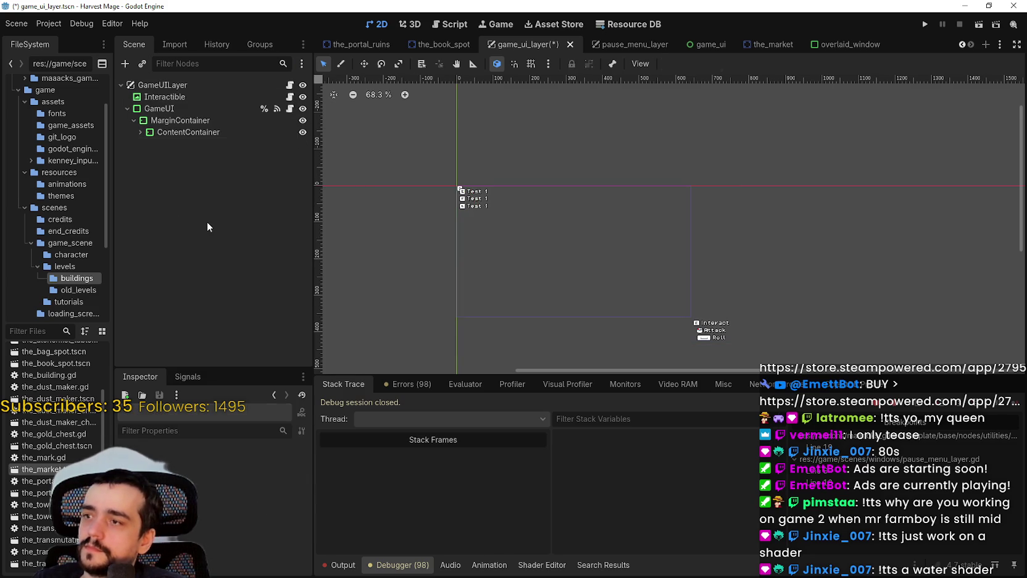
key("ctrl+a")
left_click(678, 494)
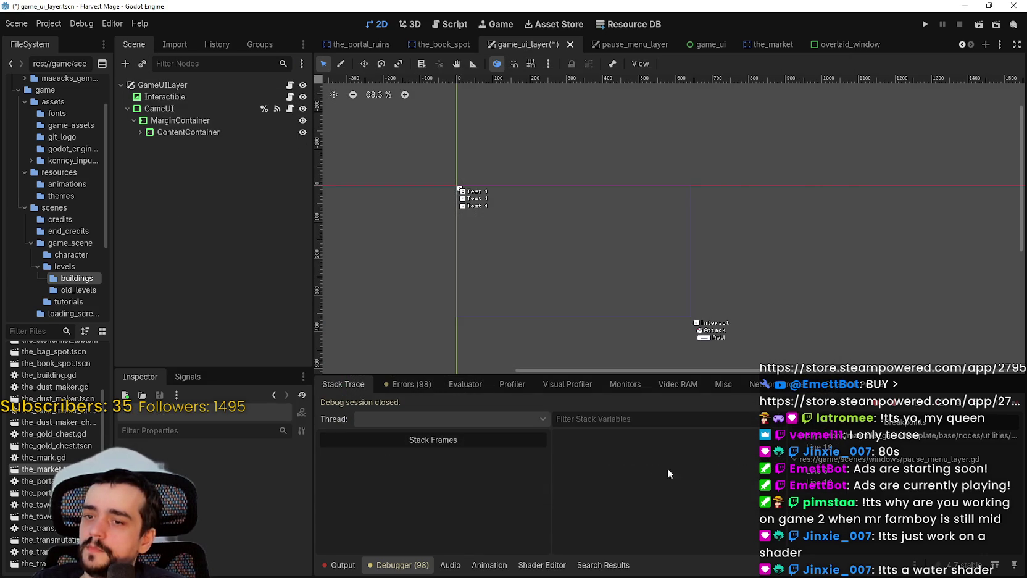
key("ctrl+s")
Set GameUI's anchor preset to Full Rect, save, and run the game.
left_click(159, 108)
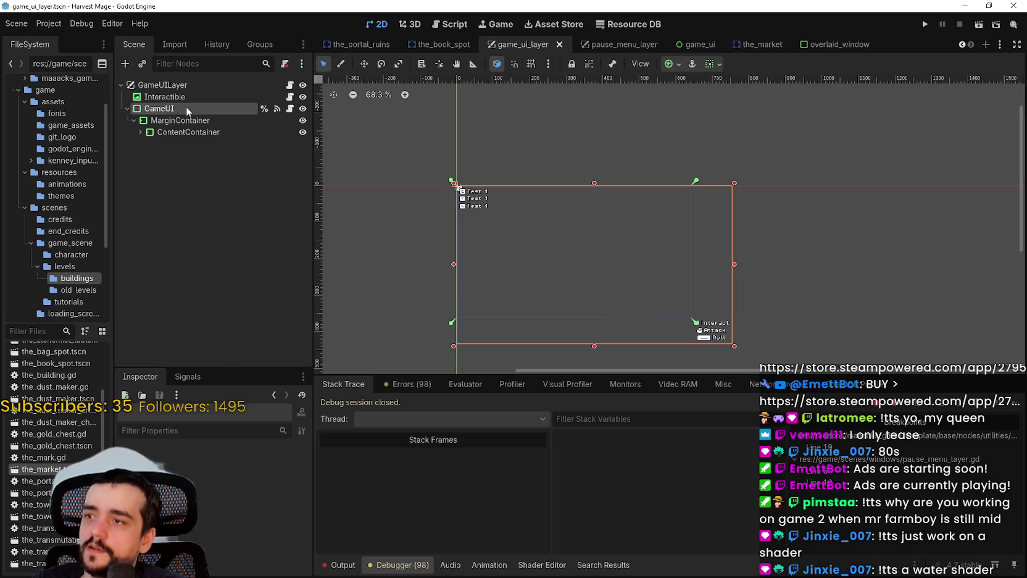
left_click(679, 64)
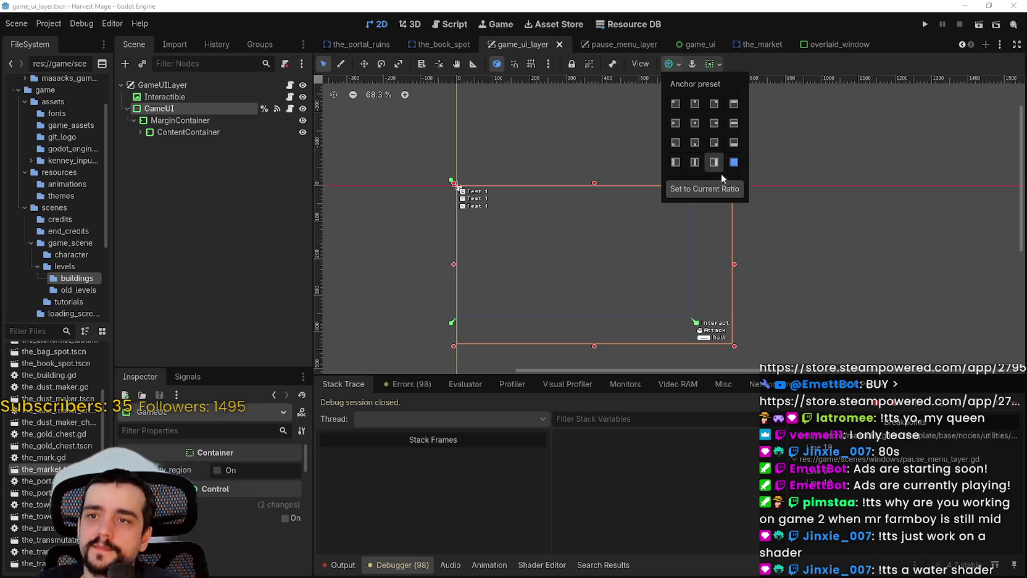
left_click(740, 160)
key("ctrl+s")
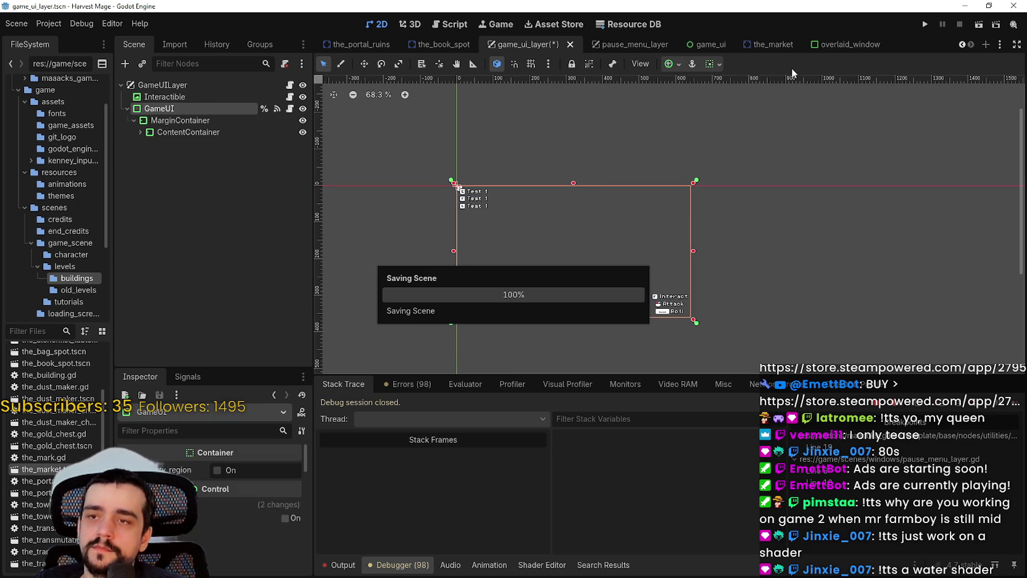
left_click(925, 24)
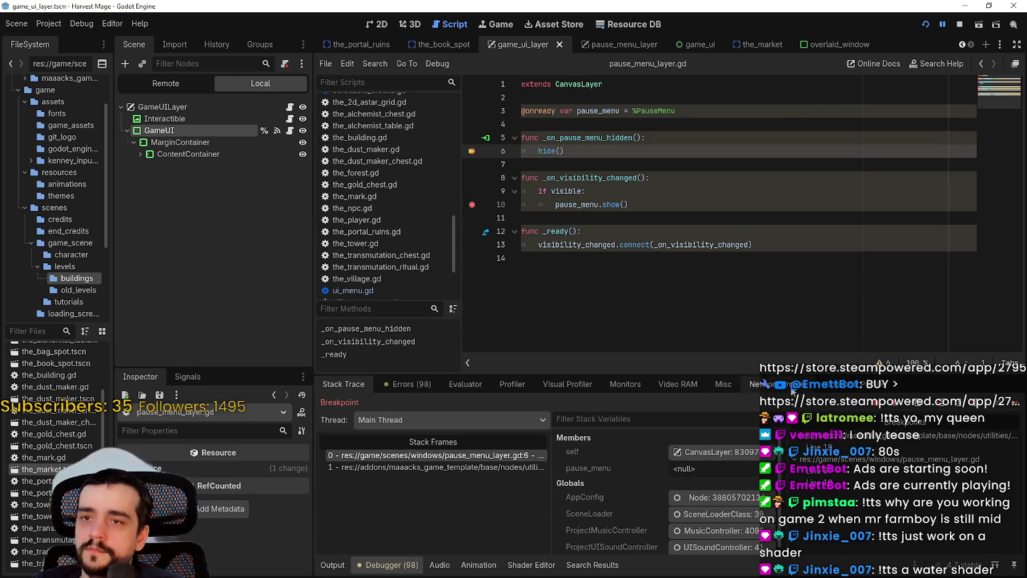
Resume the game, maximize its window, and walk the player around the map.
left_click(608, 275)
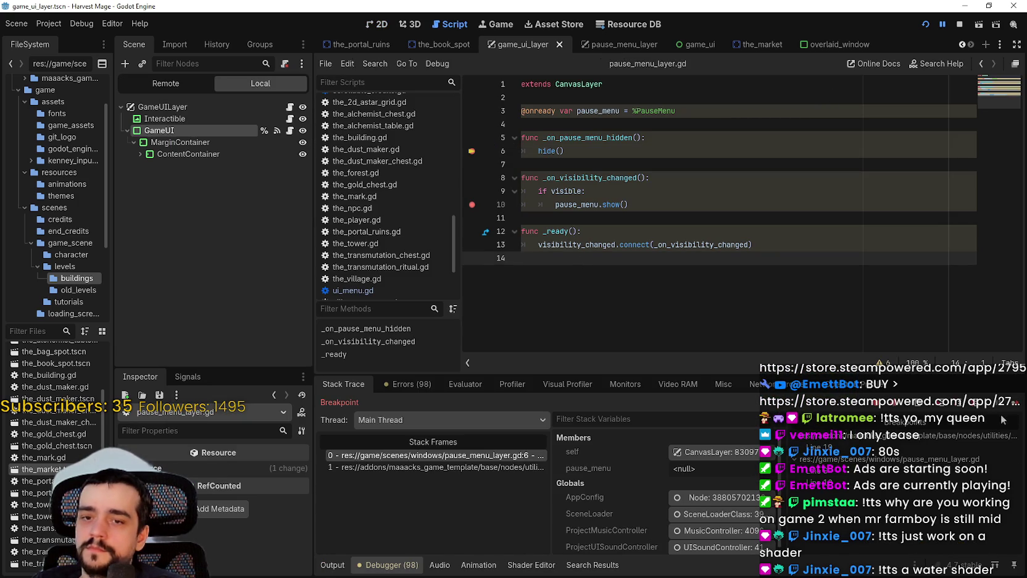
key("F12")
key("d")
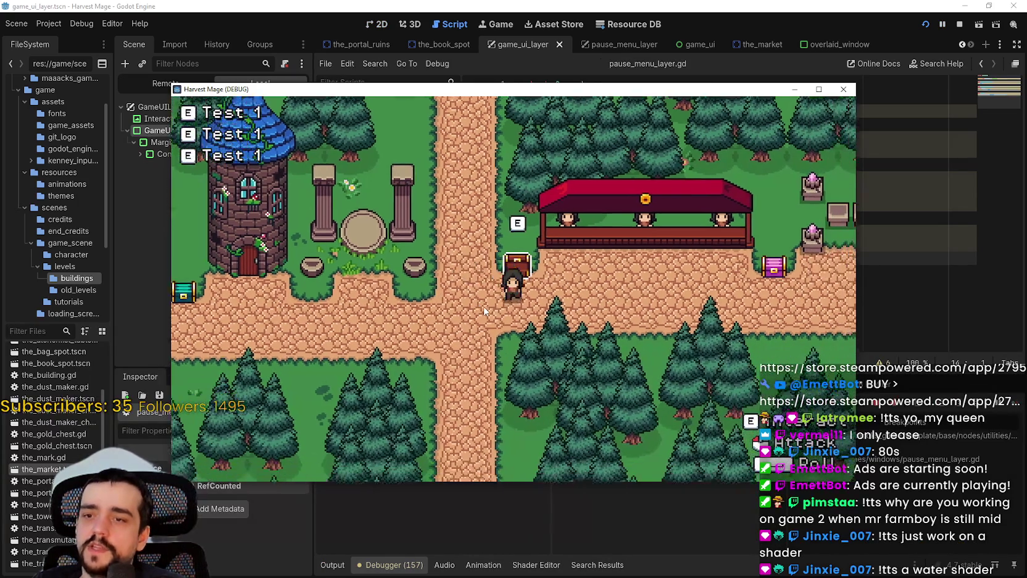
key("a")
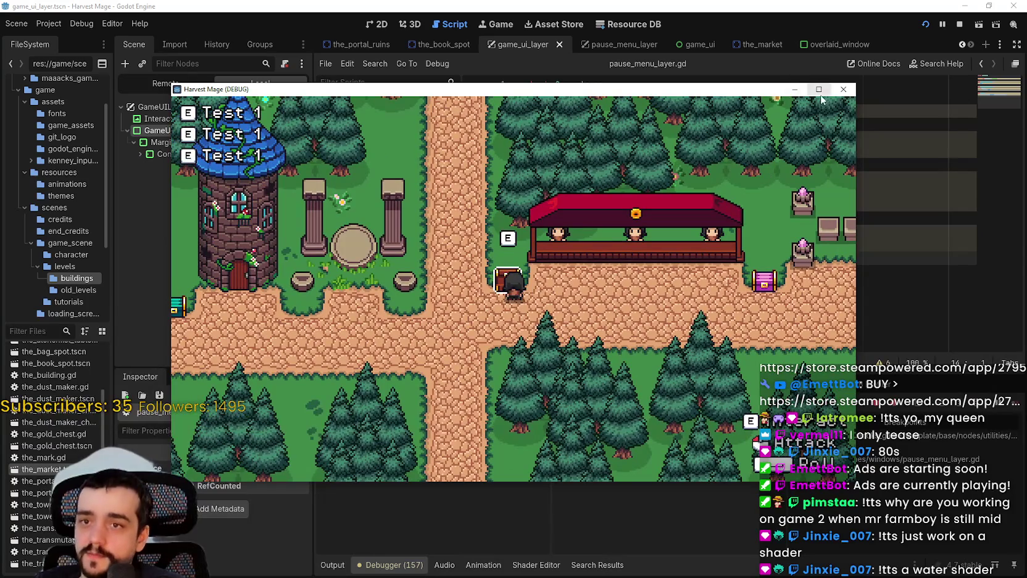
left_click(819, 88)
key("s")
key("a")
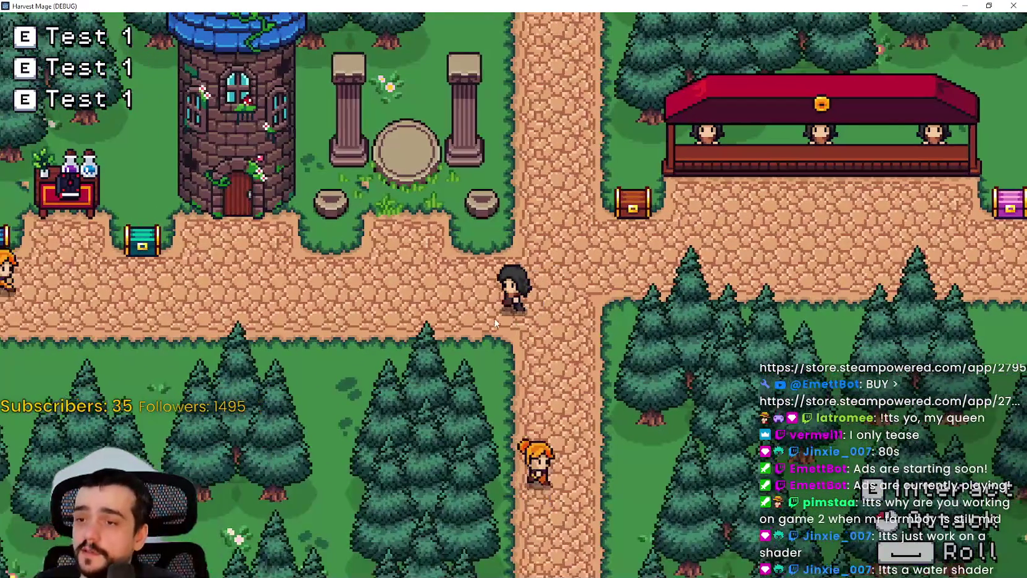
key("d")
key("s")
key("d")
key("w")
Pause with Escape and continue until the line 19 breakpoint is hit.
key("Escape")
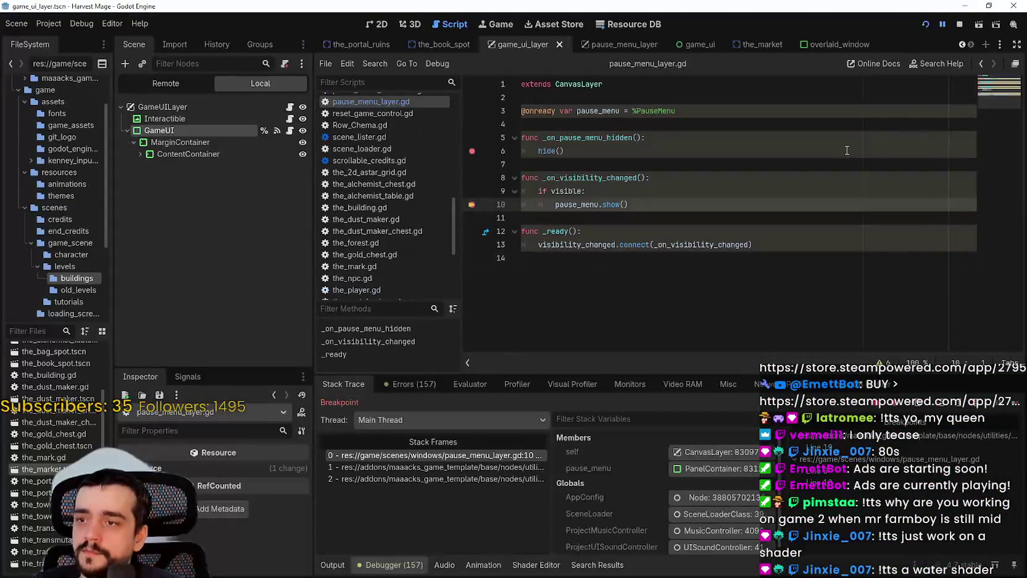
left_click(1017, 408)
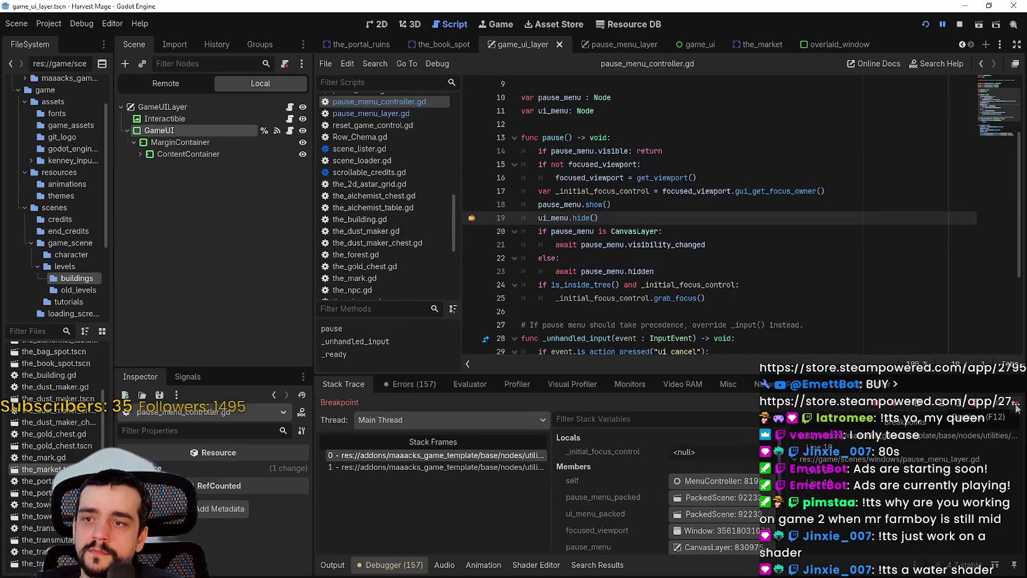
left_click(1016, 408)
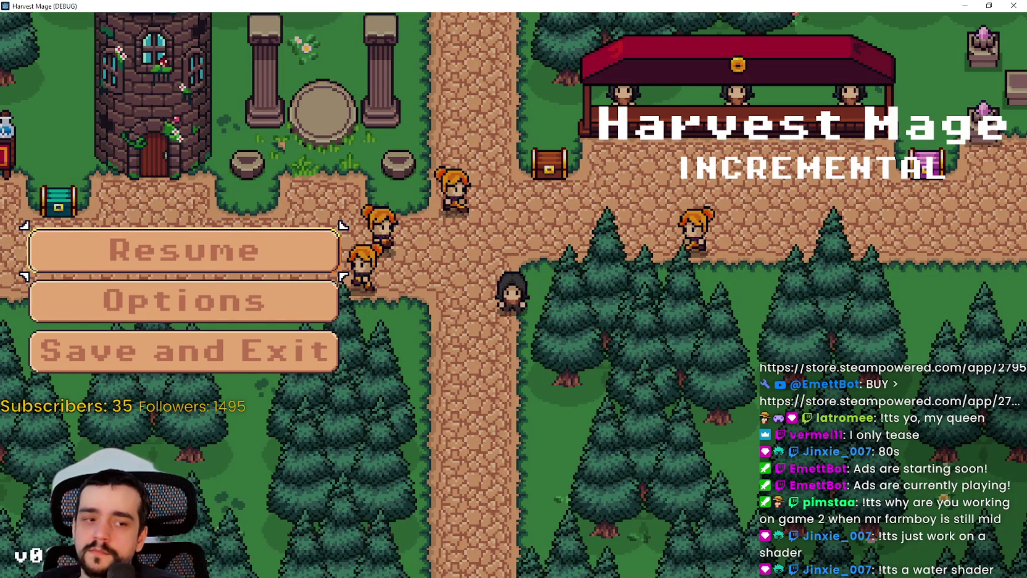
Close the pause menu to hit the hide() breakpoint, then resume with F12.
key("Escape")
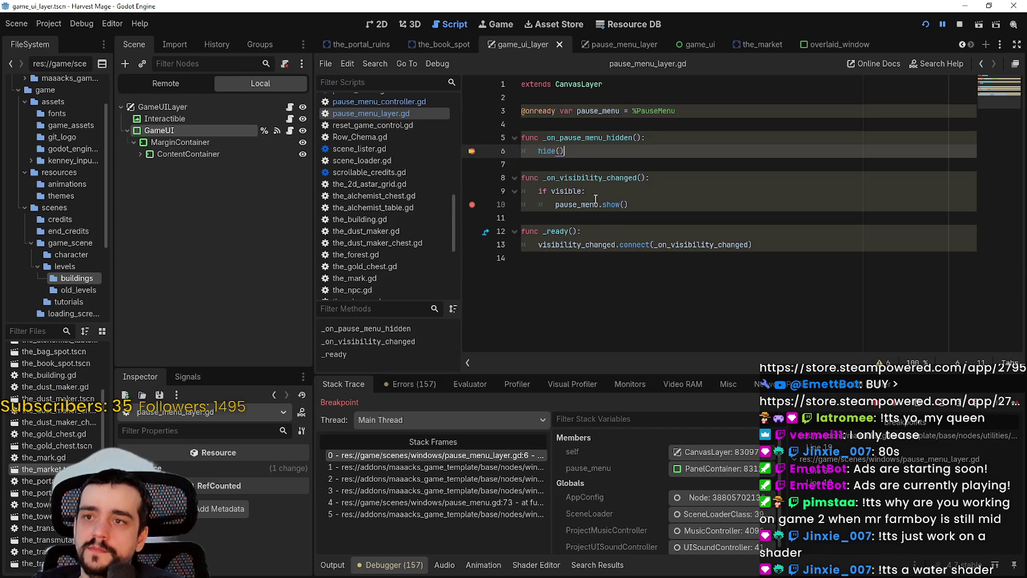
mouse_move(574, 80)
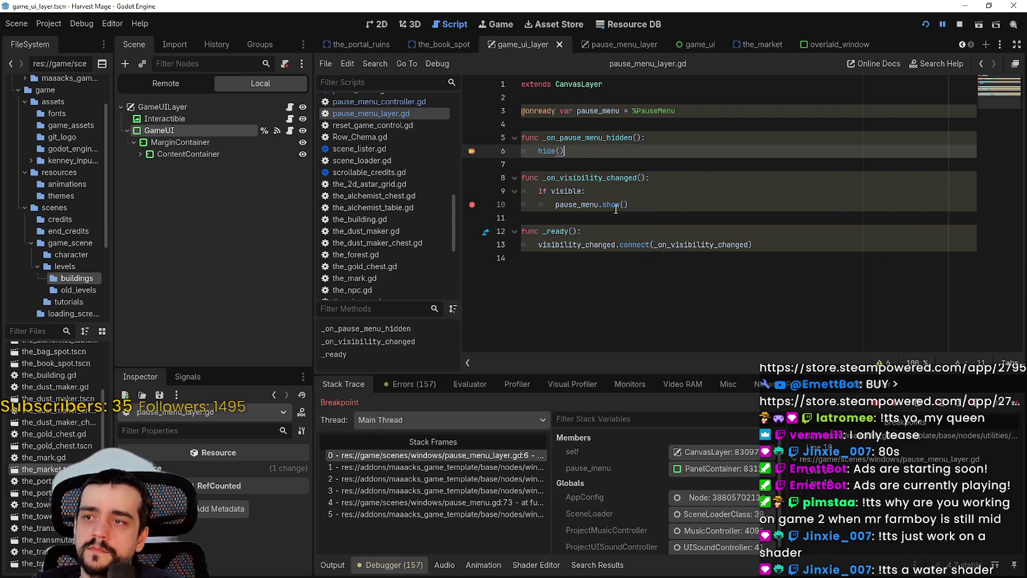
left_click(481, 138, "shift")
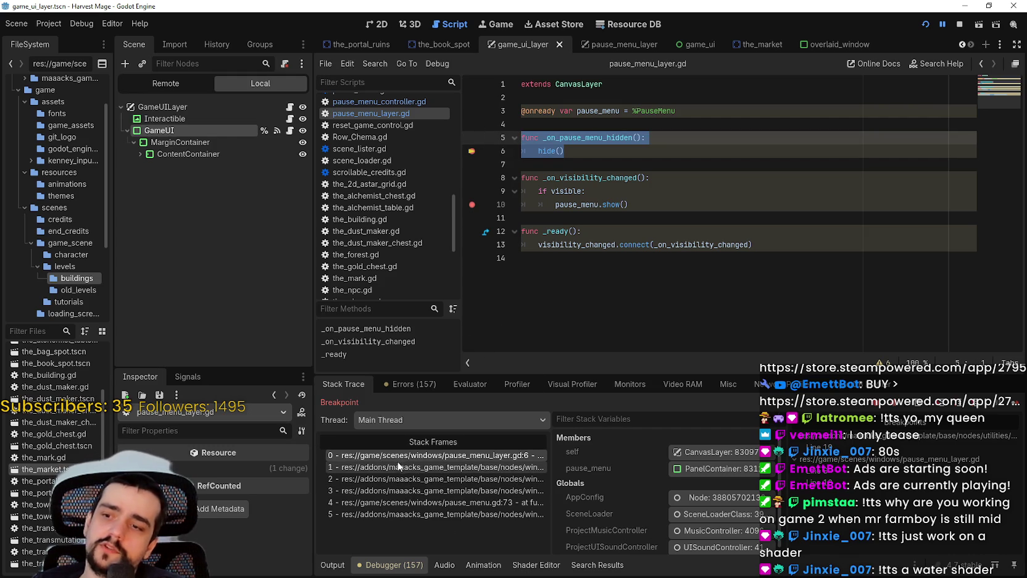
key("F12")
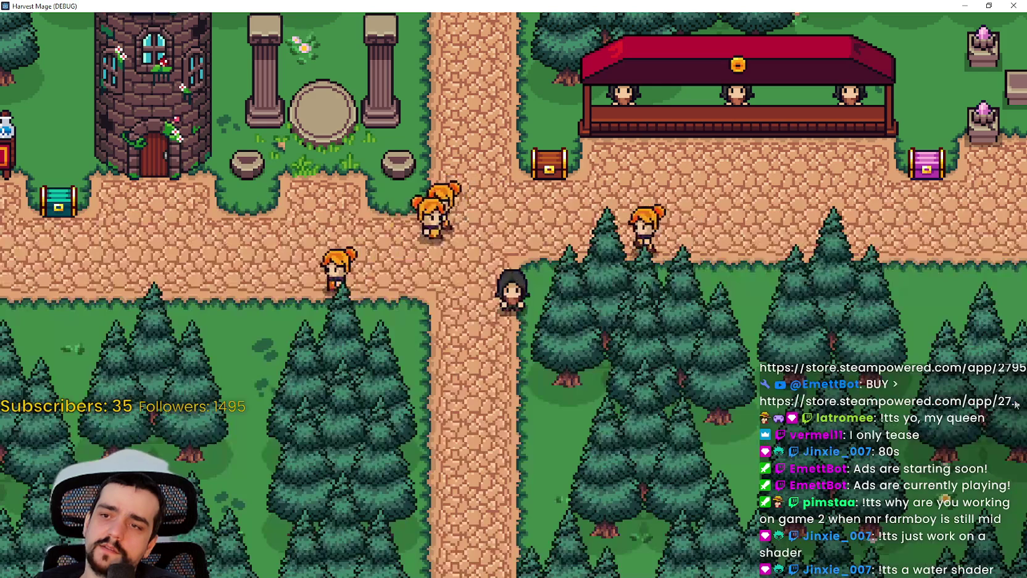
Restore the game window, stop the game, and save the scripts.
key("super+Down")
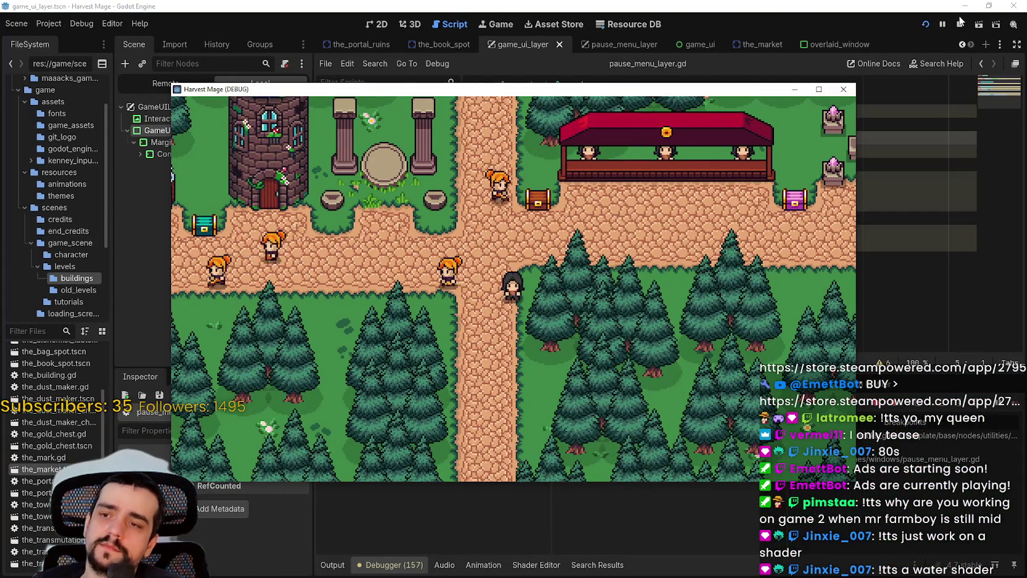
left_click(961, 24)
left_click(663, 186)
key("ctrl+s")
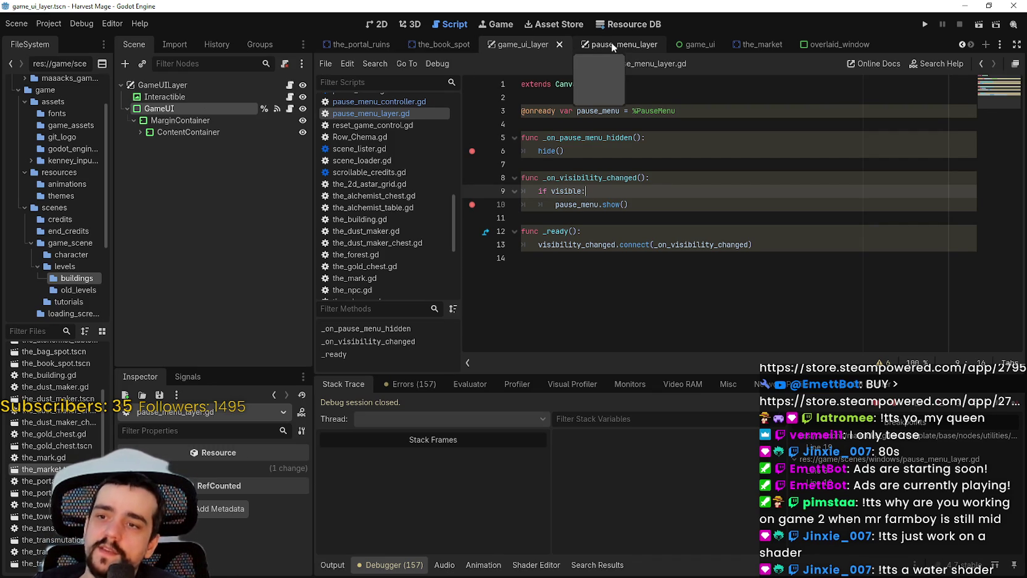
left_click(679, 112)
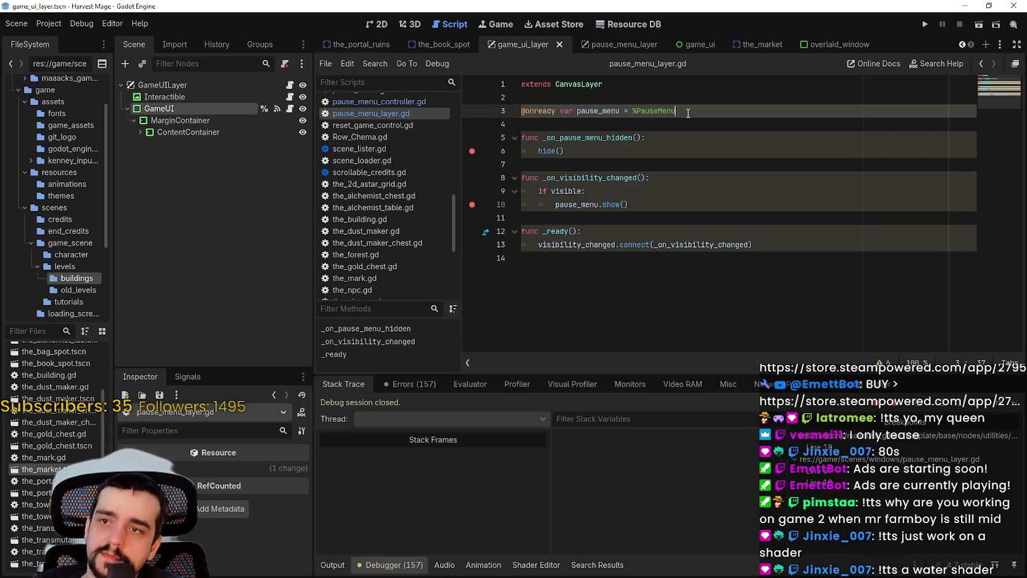
Inspect pause_menu_layer's PauseMenu children and open the PauseMenuLayer script.
left_click(173, 86)
left_click(128, 109)
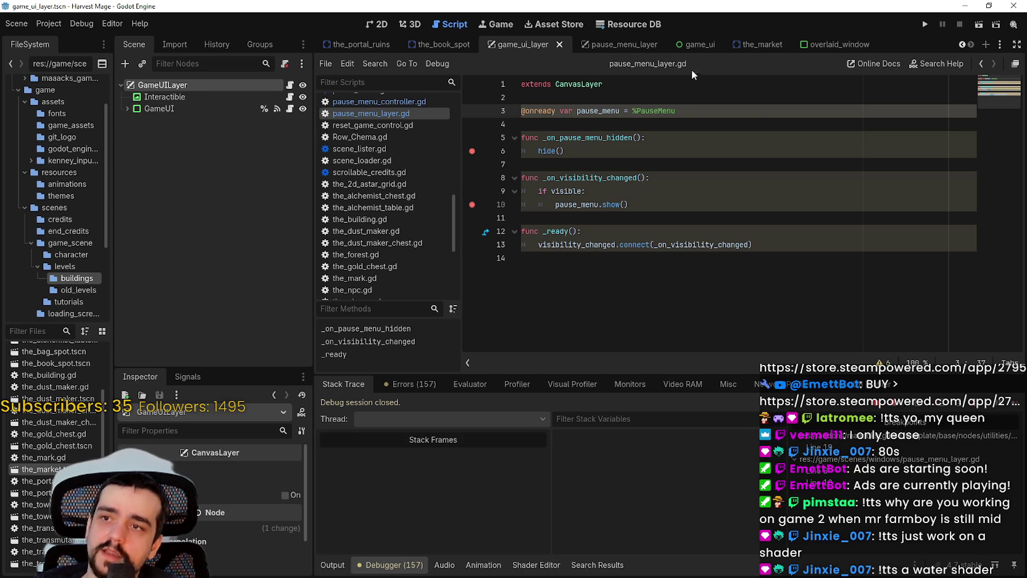
left_click(629, 43)
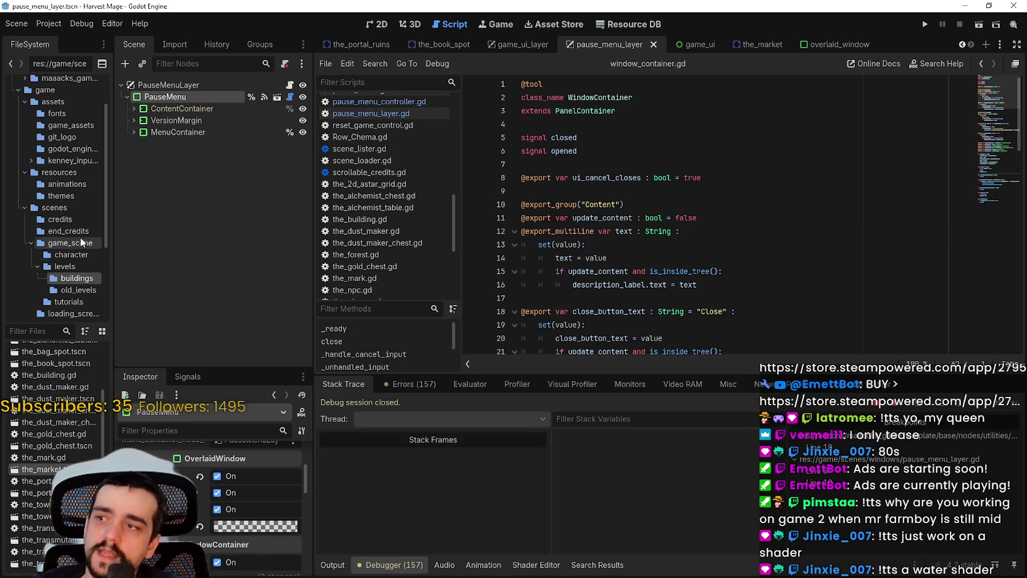
left_click(127, 97)
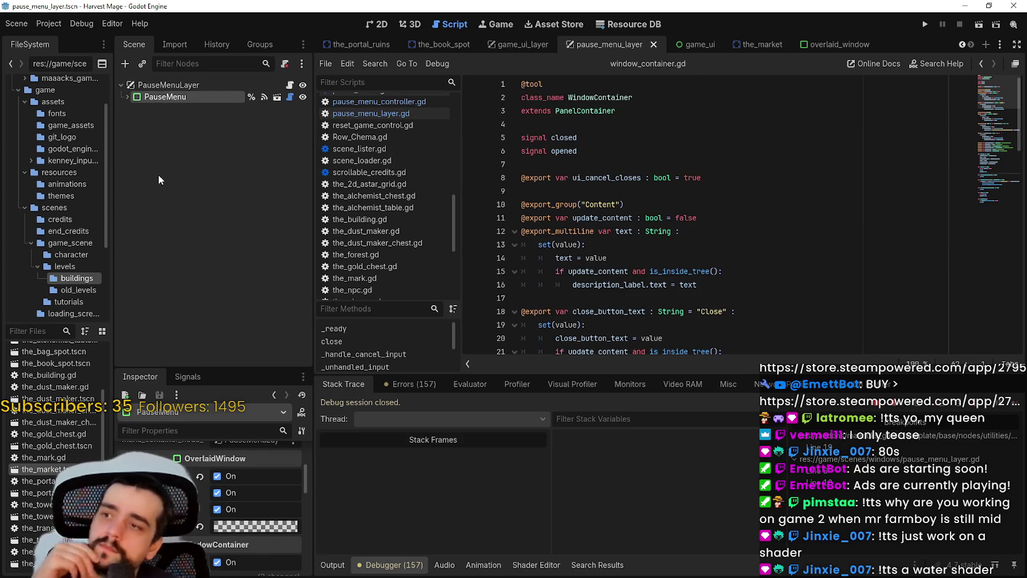
left_click(127, 96)
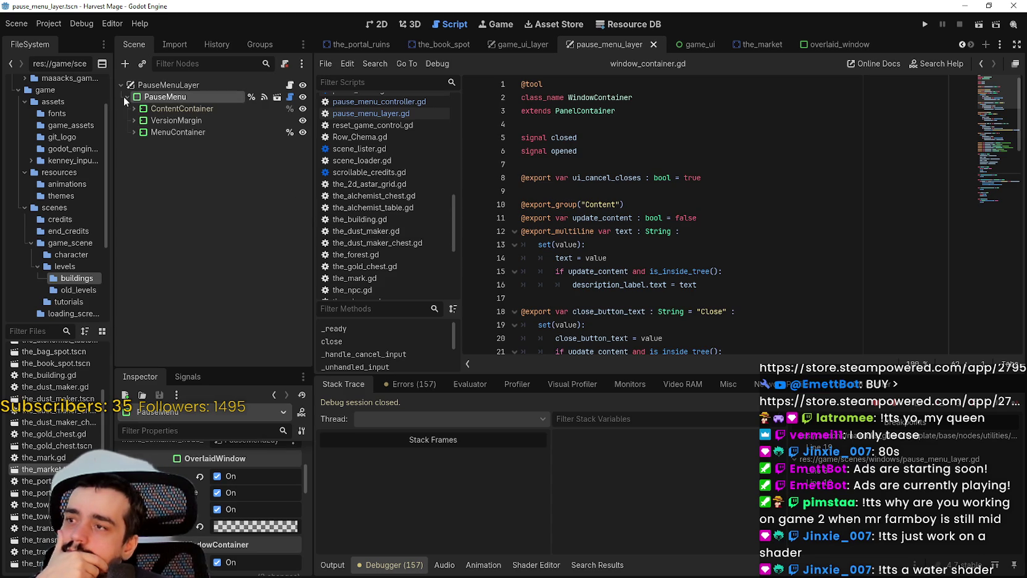
left_click(289, 85)
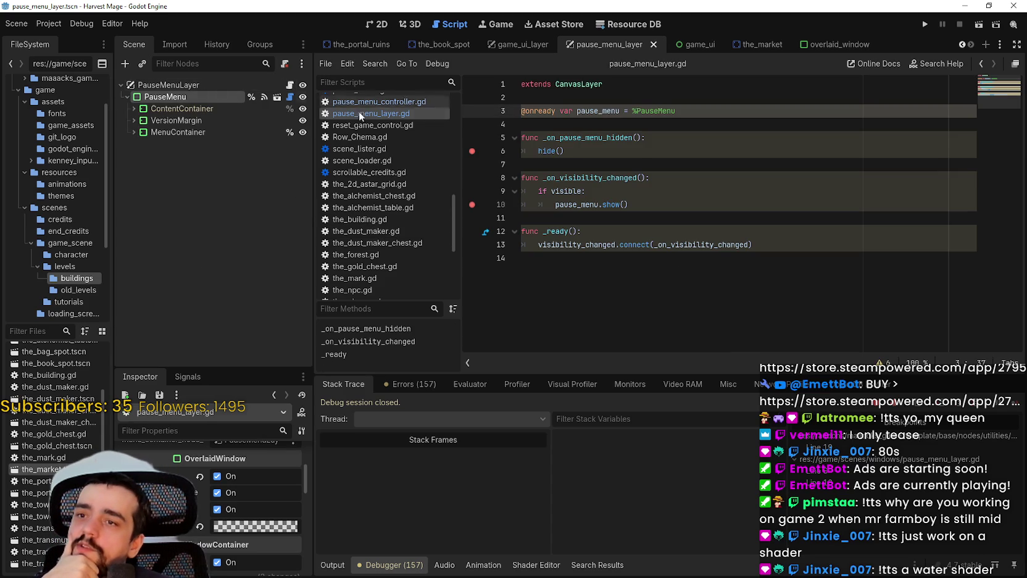
left_click(214, 83)
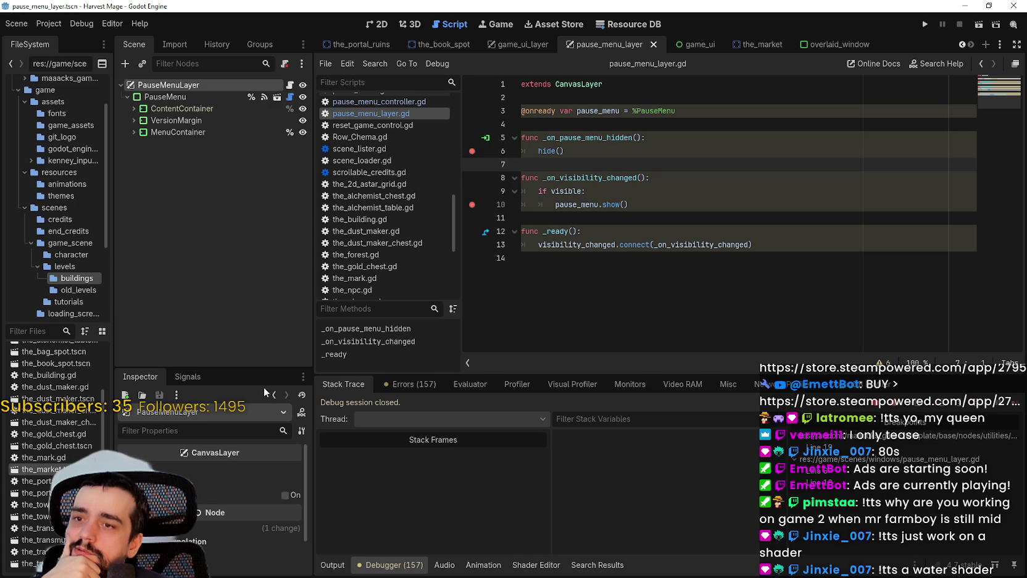
left_click(130, 97)
left_click(126, 97)
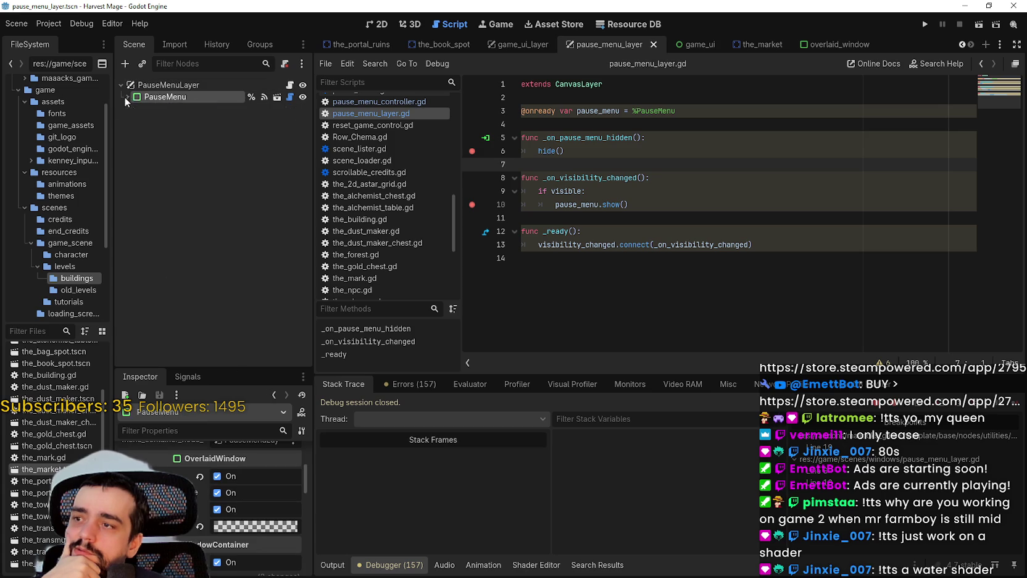
left_click(176, 86)
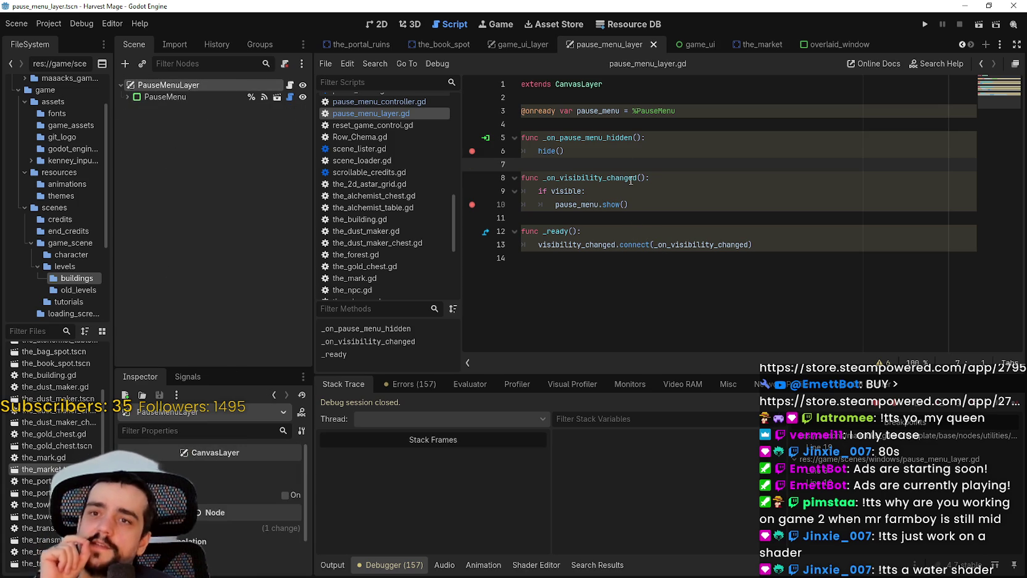
Switch back to the game_ui_layer scene, then to the game_ui scene.
left_click(517, 49)
left_click(603, 47)
left_click(517, 44)
left_click(587, 44)
left_click(532, 48)
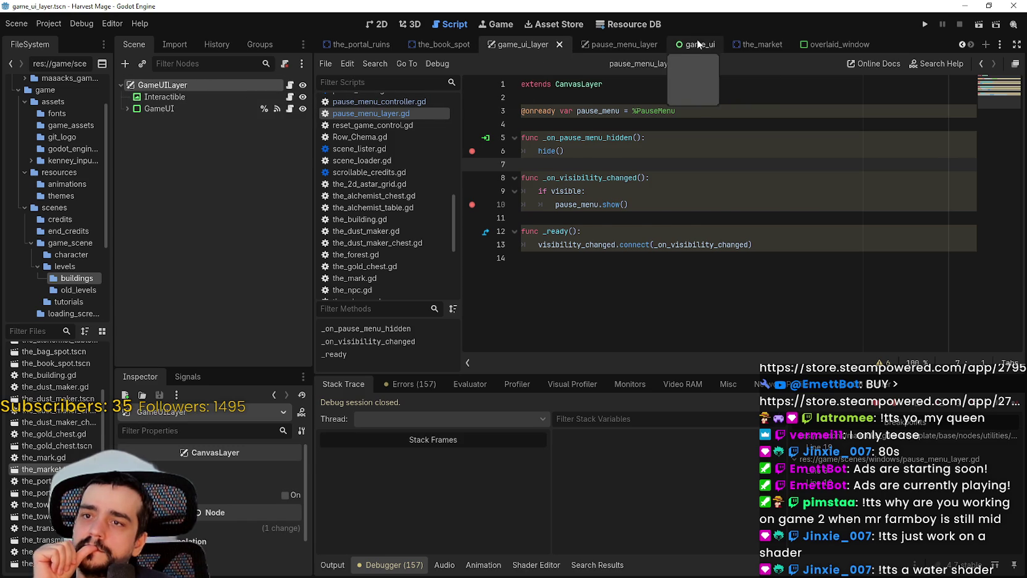
left_click(700, 44)
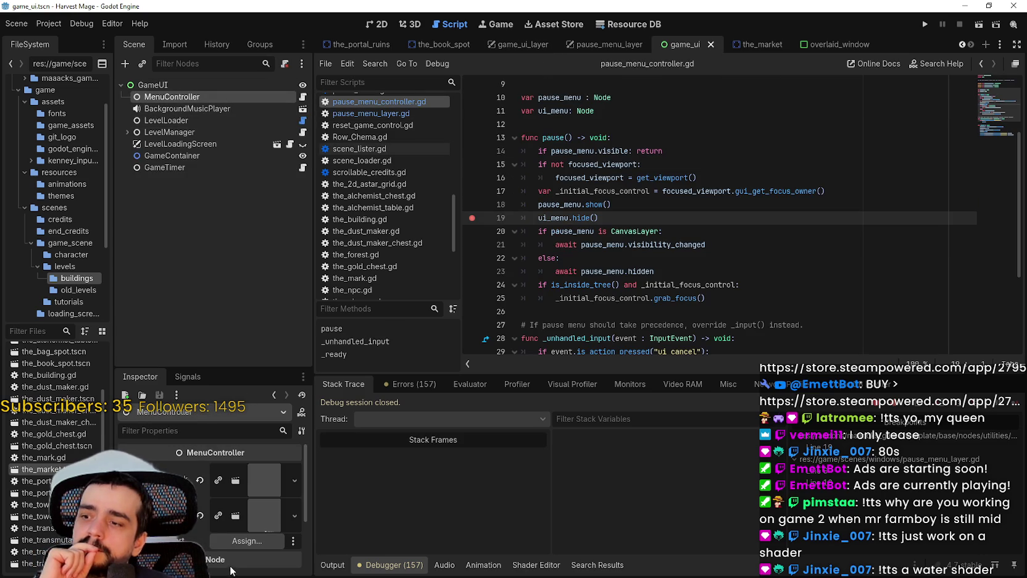
scroll(231, 570, "down", 2)
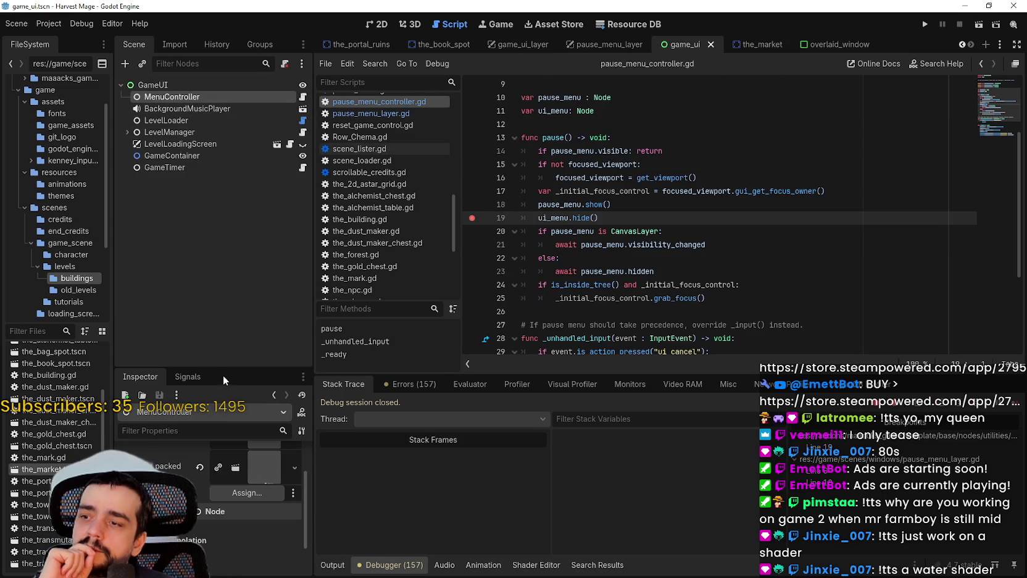
mouse_move(203, 368)
left_mouse_down()
mouse_move(184, 162)
mouse_move(228, 196)
mouse_move(225, 297)
left_mouse_up()
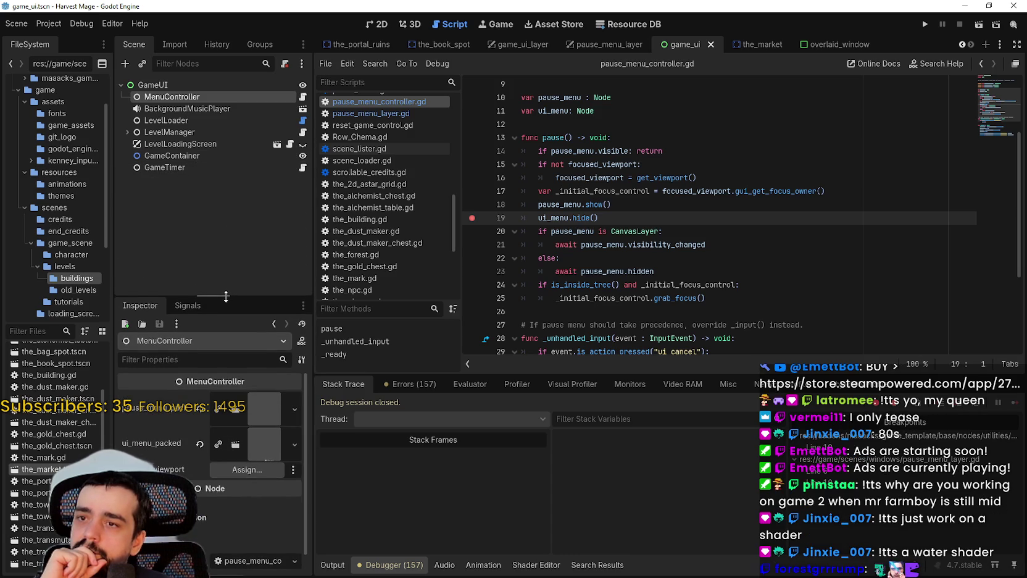
left_click(676, 125)
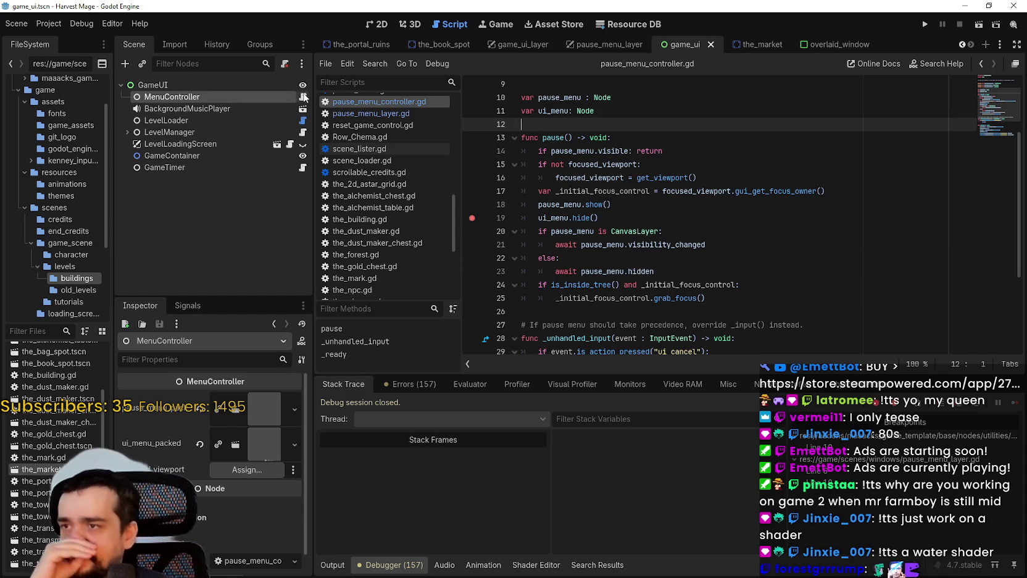
left_click(302, 102)
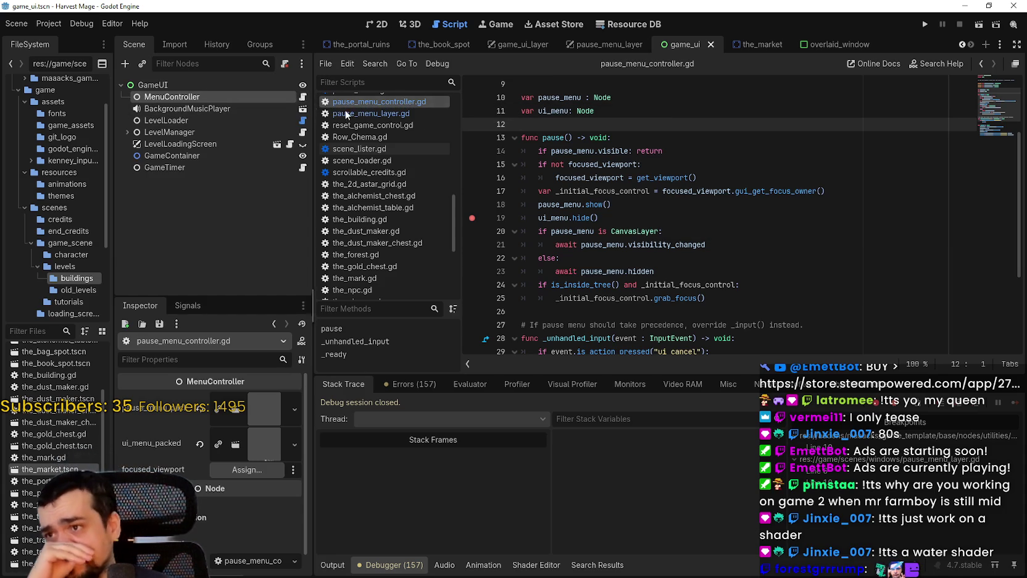
left_click(699, 179)
scroll(701, 191, "up", 2)
left_click_drag(538, 192, 577, 191)
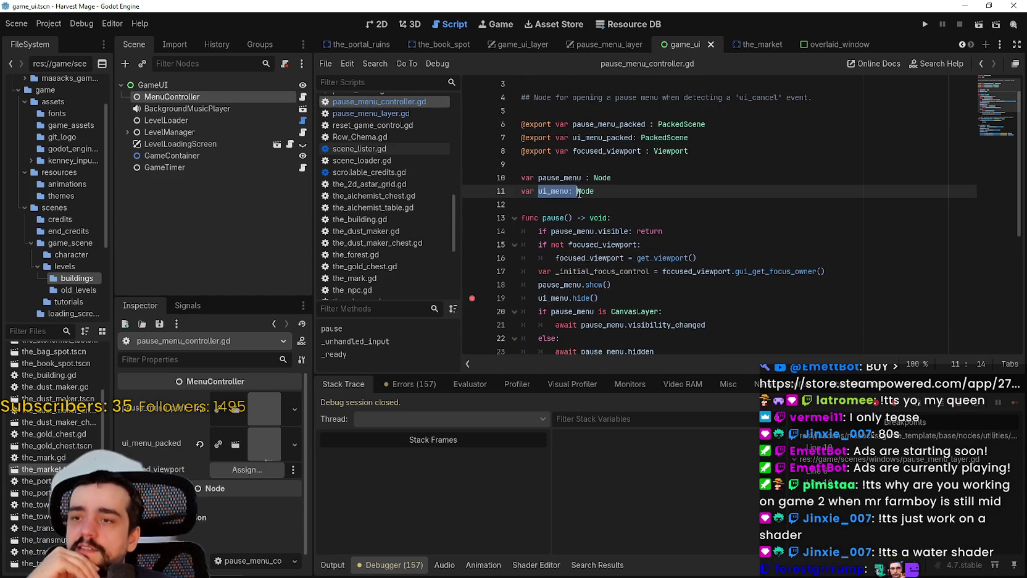
scroll(583, 216, "down", 2)
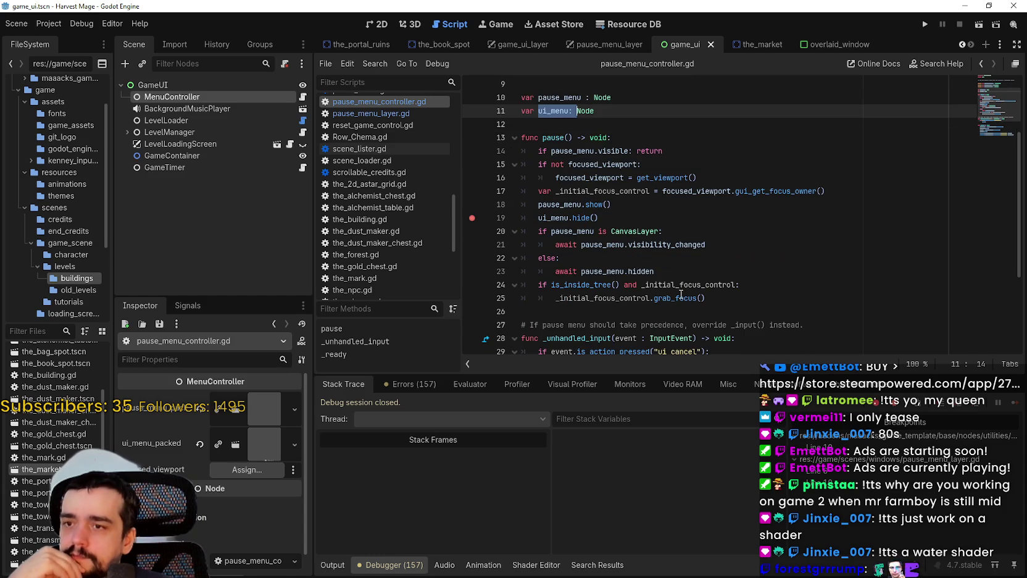
scroll(681, 295, "down", 3)
mouse_move(599, 178)
left_mouse_down()
mouse_move(539, 178)
mouse_move(521, 110)
left_mouse_up()
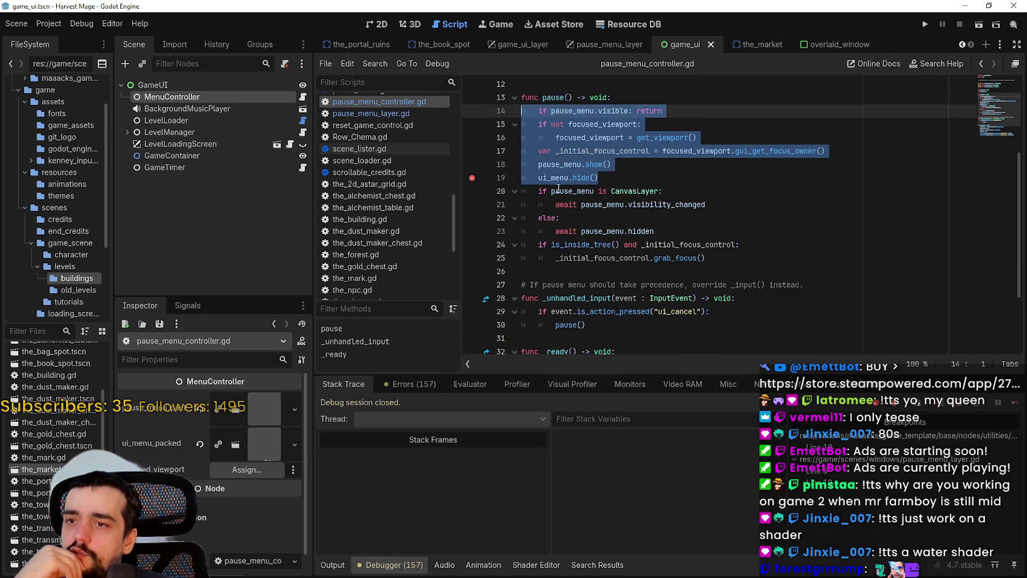
scroll(568, 200, "down", 3)
scroll(567, 199, "up", 5)
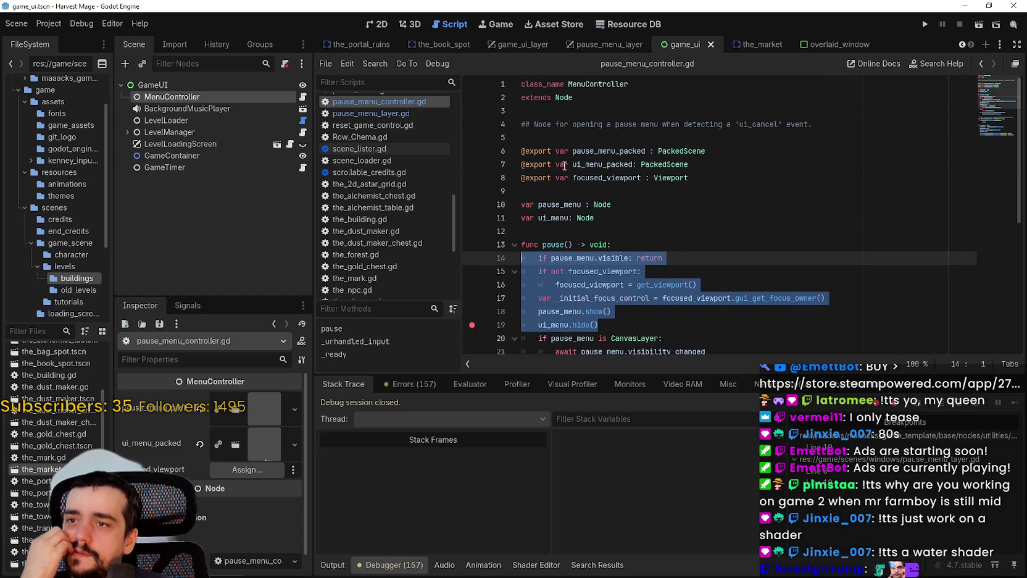
double_click(558, 217)
right_click(561, 219)
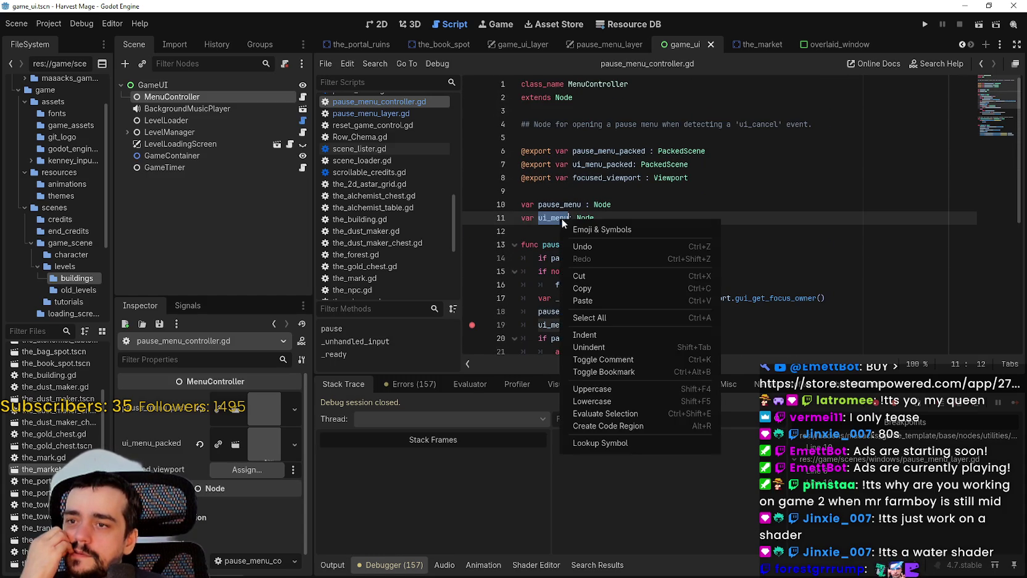
left_click(593, 289)
left_click(618, 259)
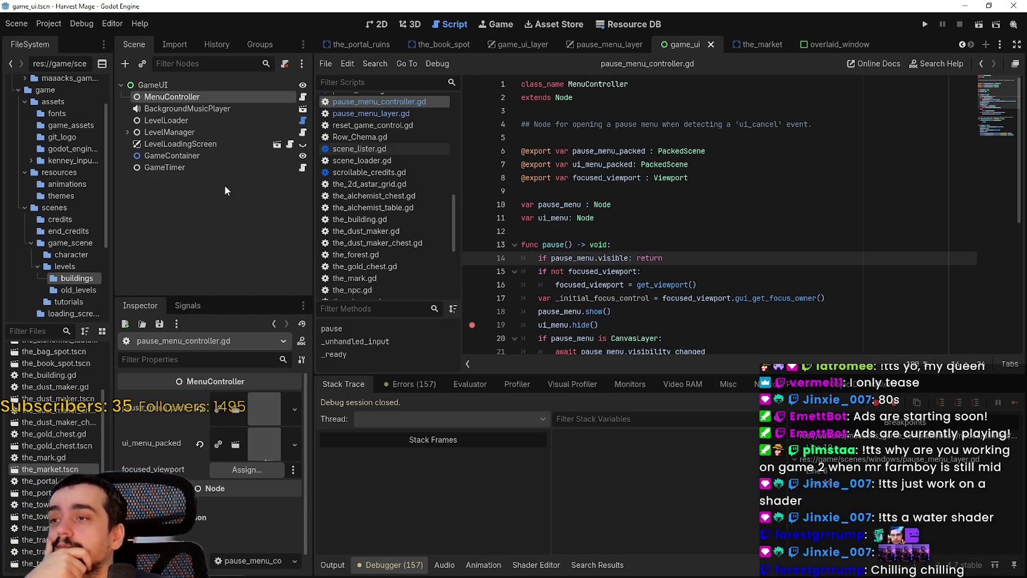
scroll(652, 225, "down", 2)
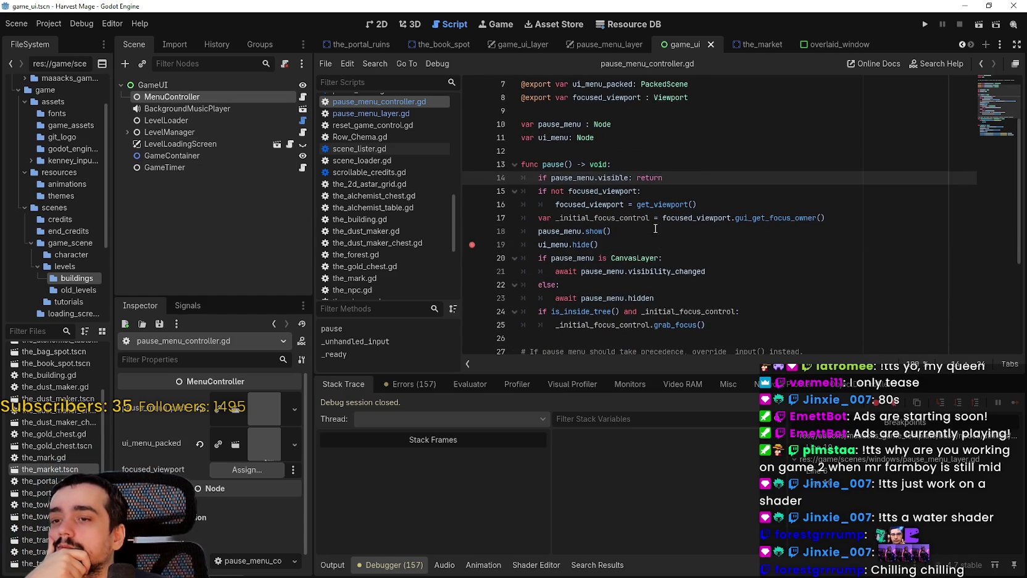
scroll(750, 284, "down", 1)
left_click(736, 266)
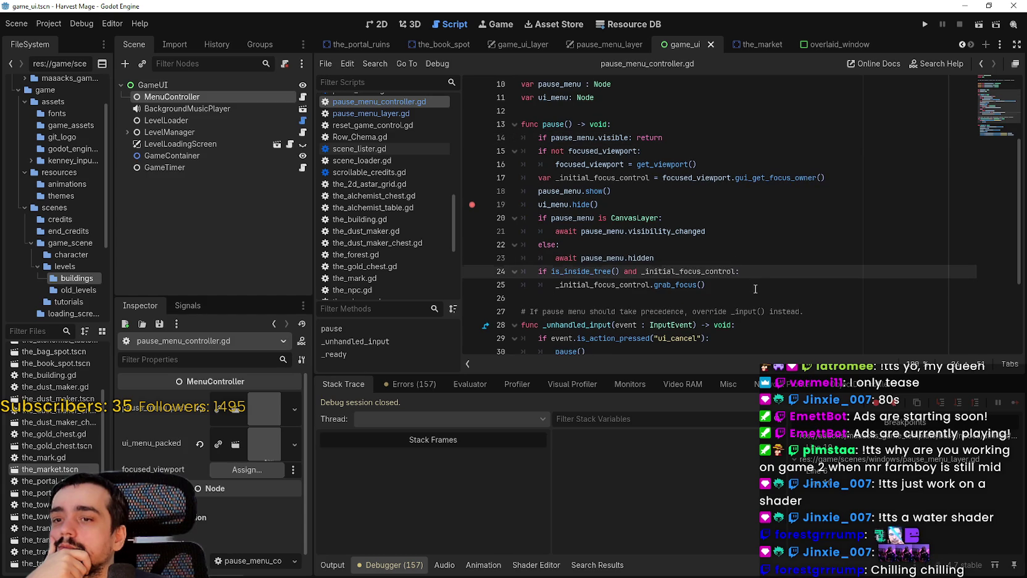
left_click(755, 288)
left_click(744, 298)
scroll(744, 297, "down", 2)
left_click(743, 298)
scroll(740, 296, "down", 1)
left_click(703, 243)
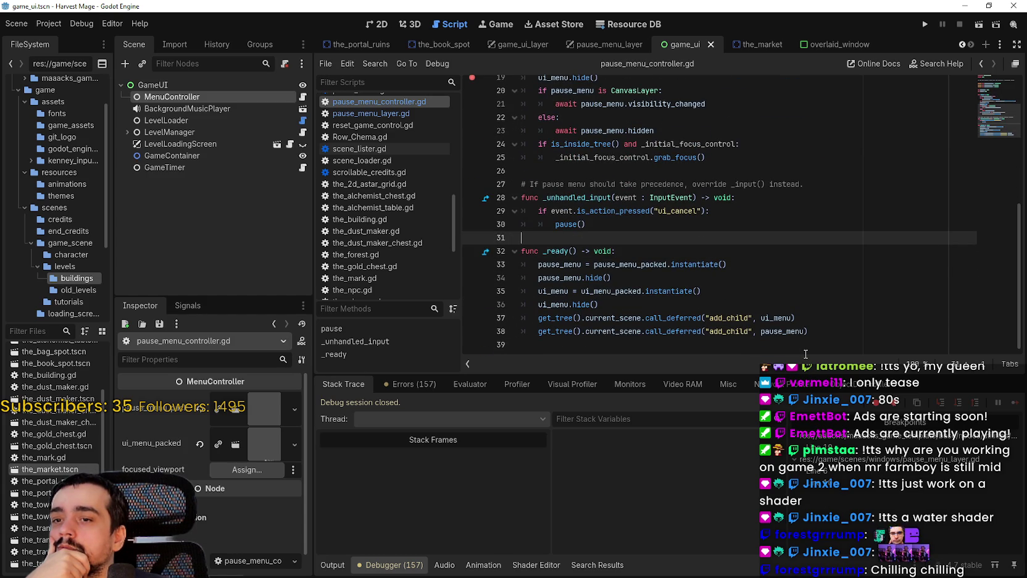
scroll(692, 312, "up", 2)
scroll(679, 299, "down", 2)
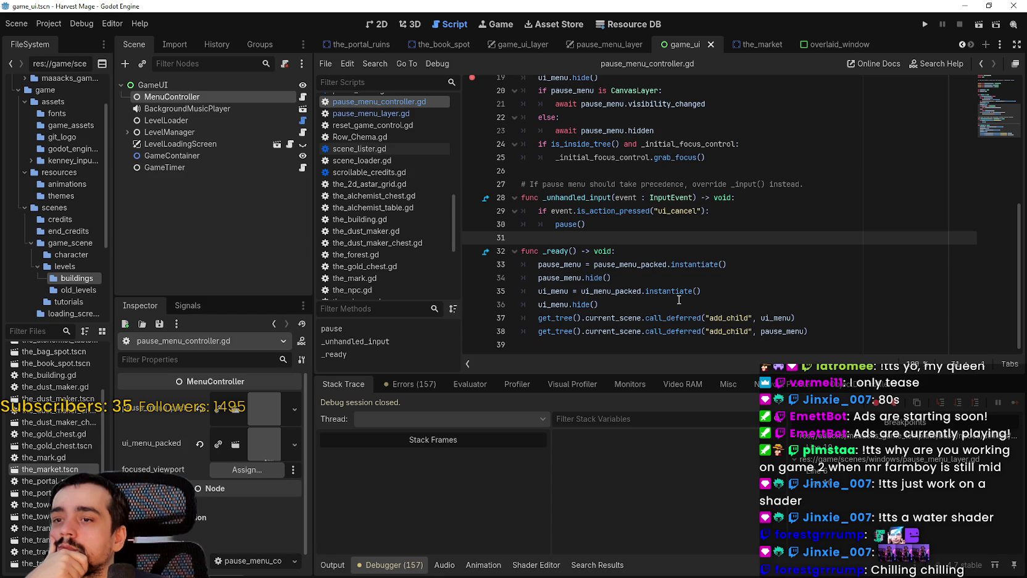
left_click(566, 302)
mouse_move(540, 240)
left_mouse_down()
mouse_move(618, 297)
mouse_move(736, 197)
mouse_move(876, 331)
mouse_move(877, 344)
mouse_move(803, 318)
mouse_move(885, 332)
left_mouse_up()
scroll(616, 262, "up", 2)
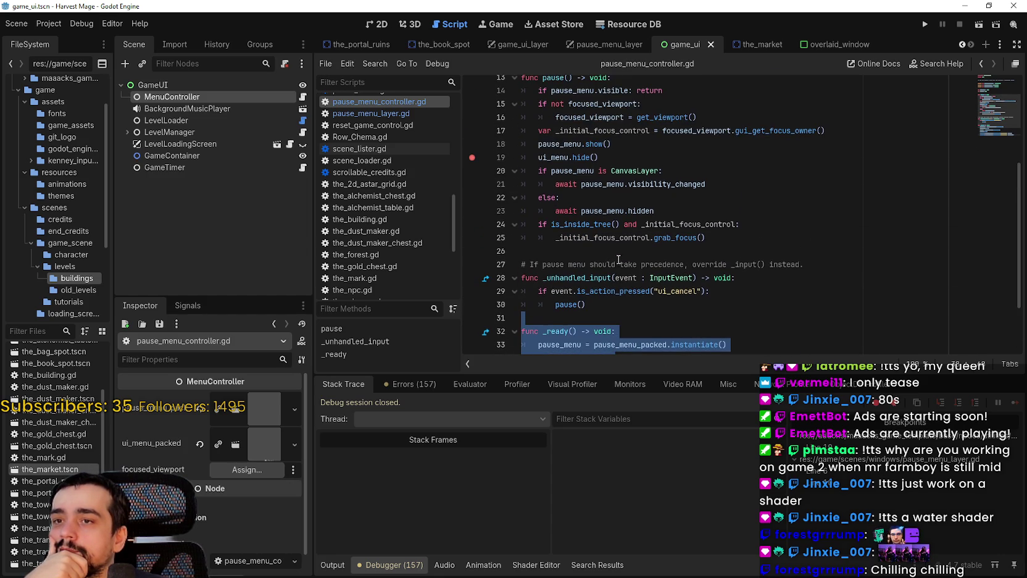
scroll(617, 210, "up", 2)
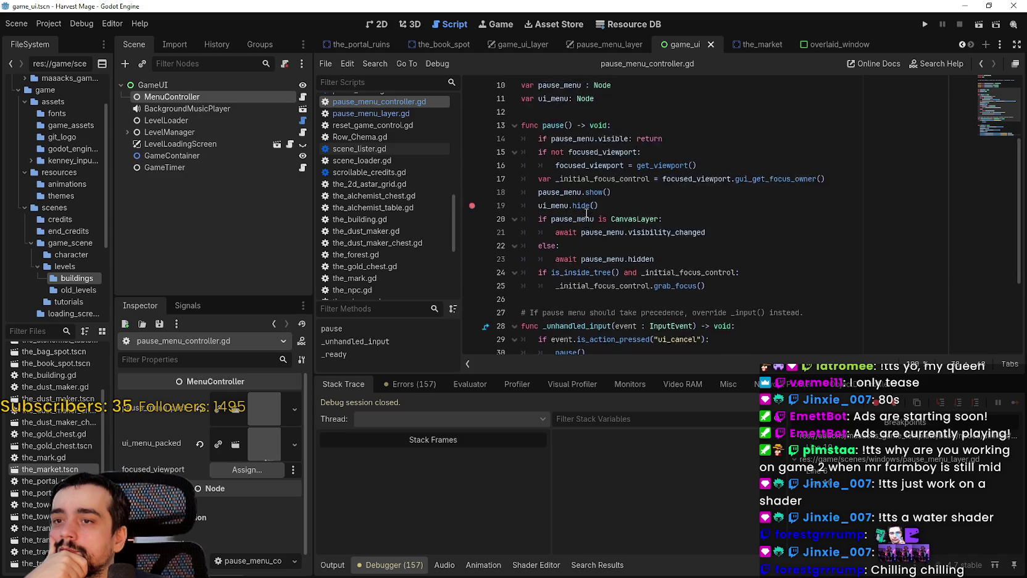
left_click(597, 238)
scroll(617, 225, "down", 4)
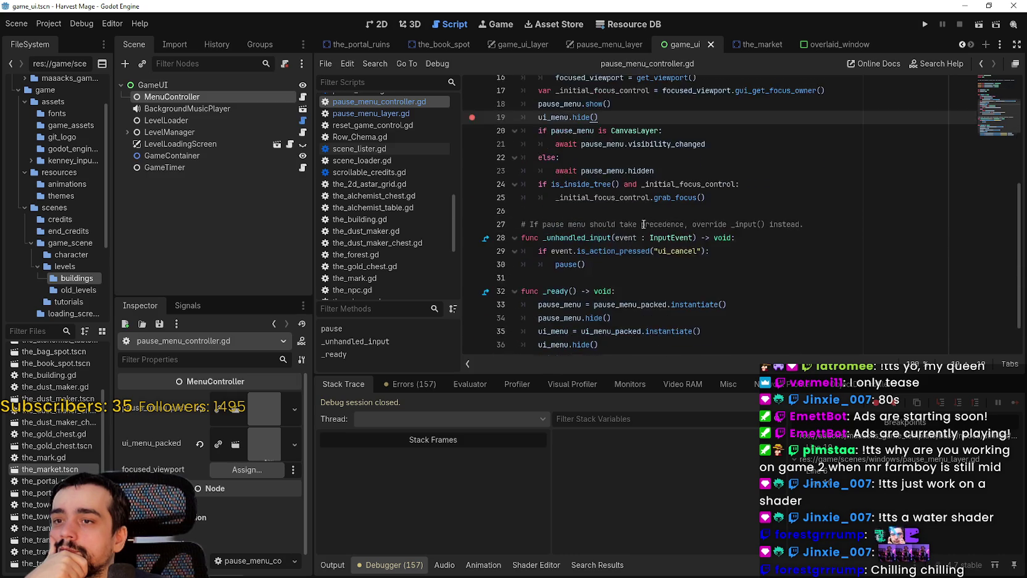
scroll(667, 247, "up", 2)
scroll(692, 266, "down", 2)
left_click(745, 293)
scroll(741, 291, "up", 6)
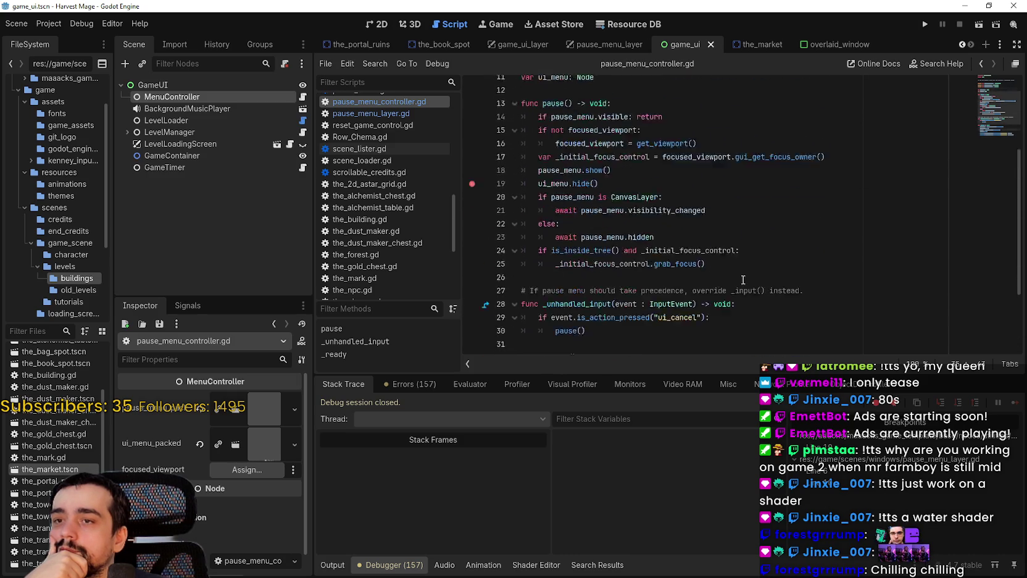
scroll(646, 178, "down", 6)
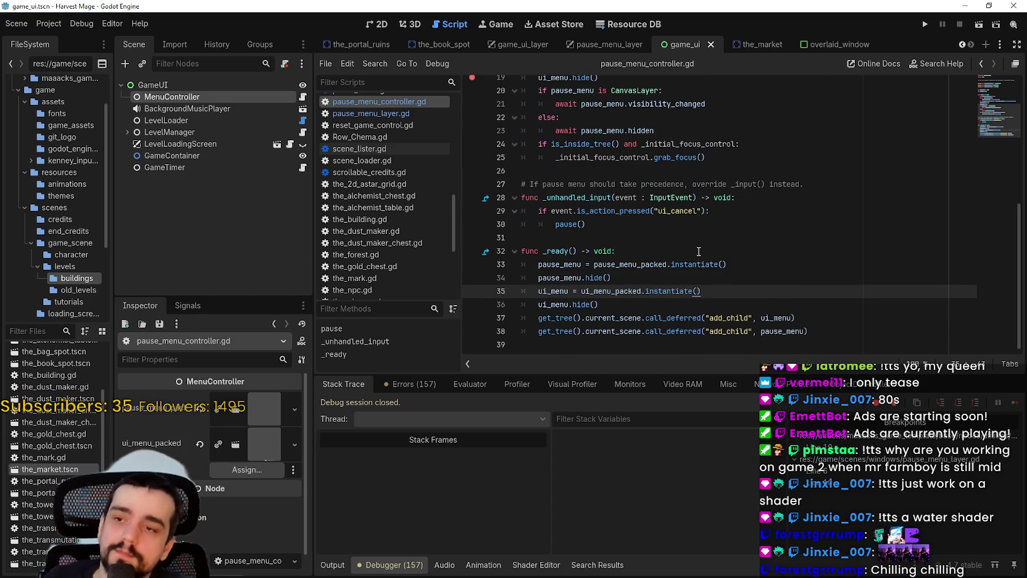
left_click(837, 322)
Add blank lines at the end of _ready and start a ui_menu signal statement.
left_click(839, 327)
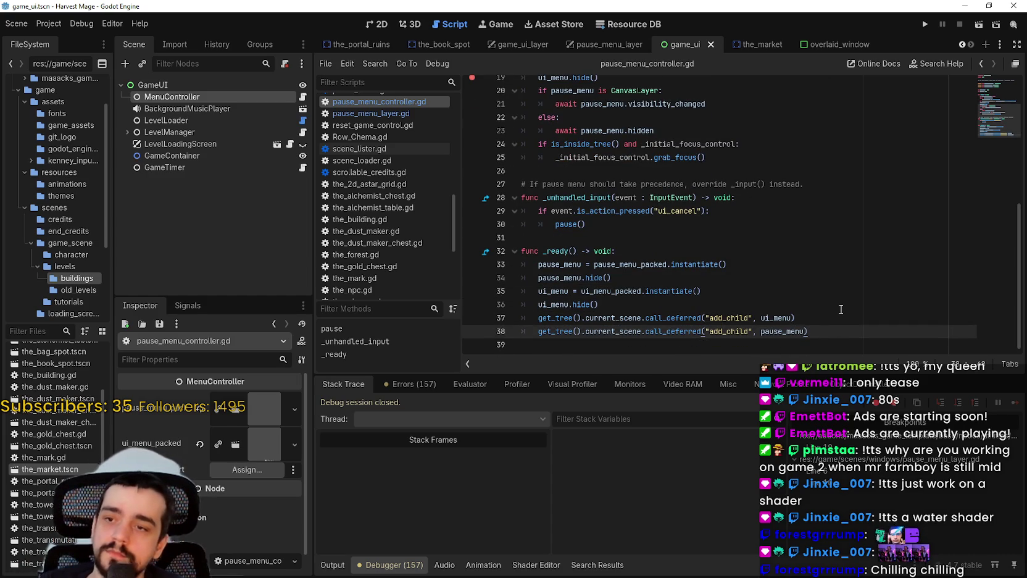
key("Return")
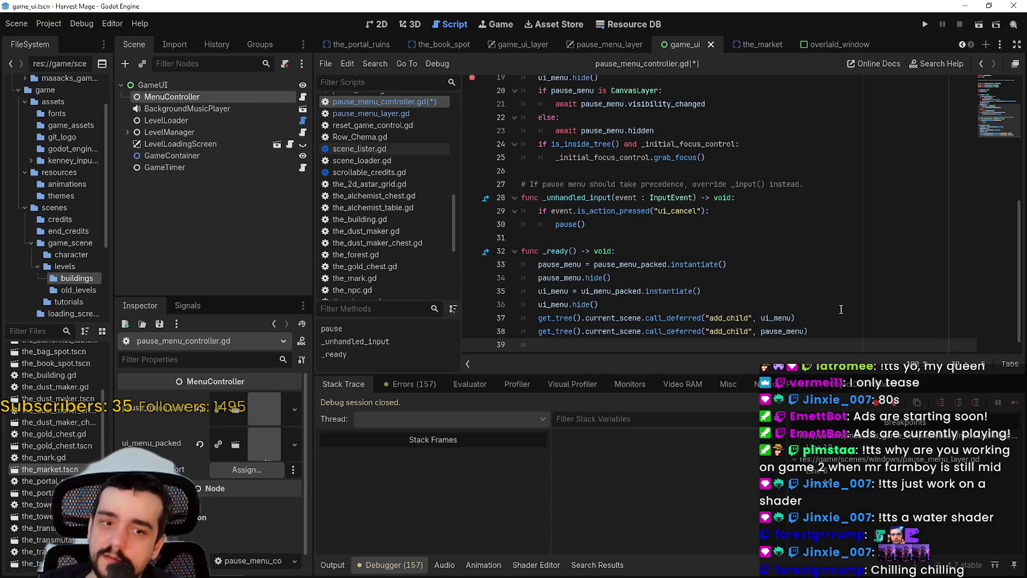
key("Return")
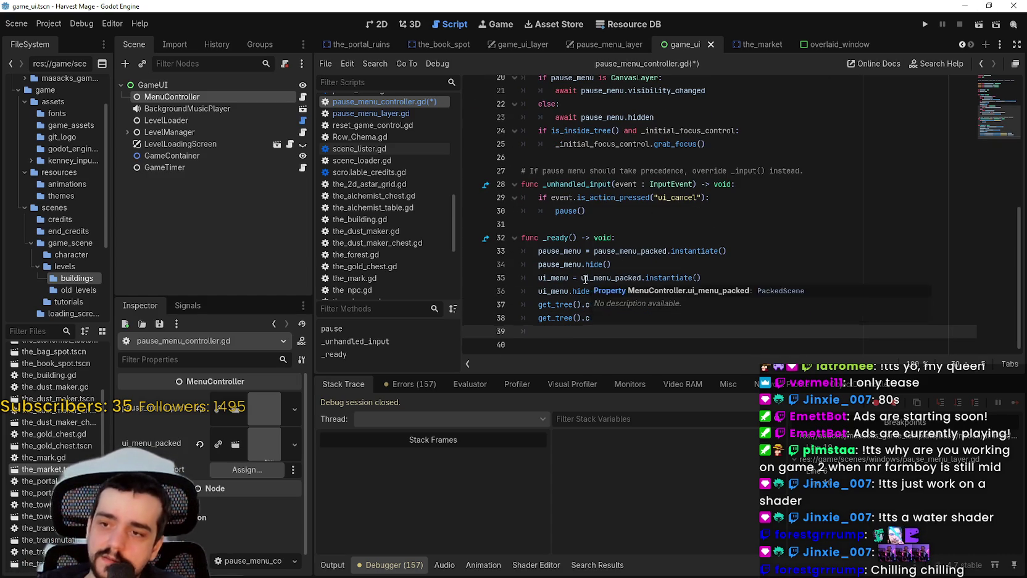
key("Return")
type("ui_menu.")
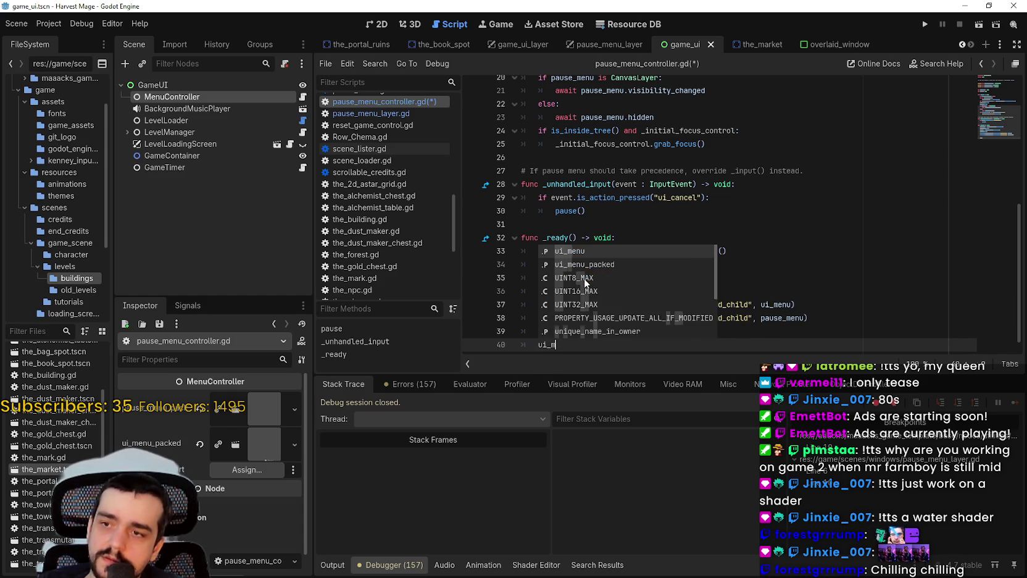
type("connect(.")
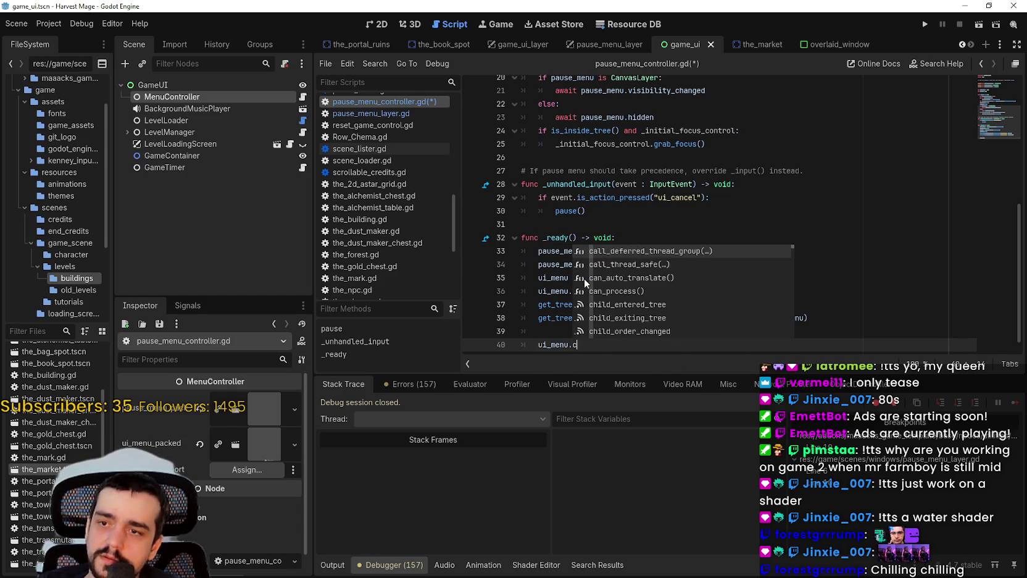
key("BackSpace")
key("BackSpace")
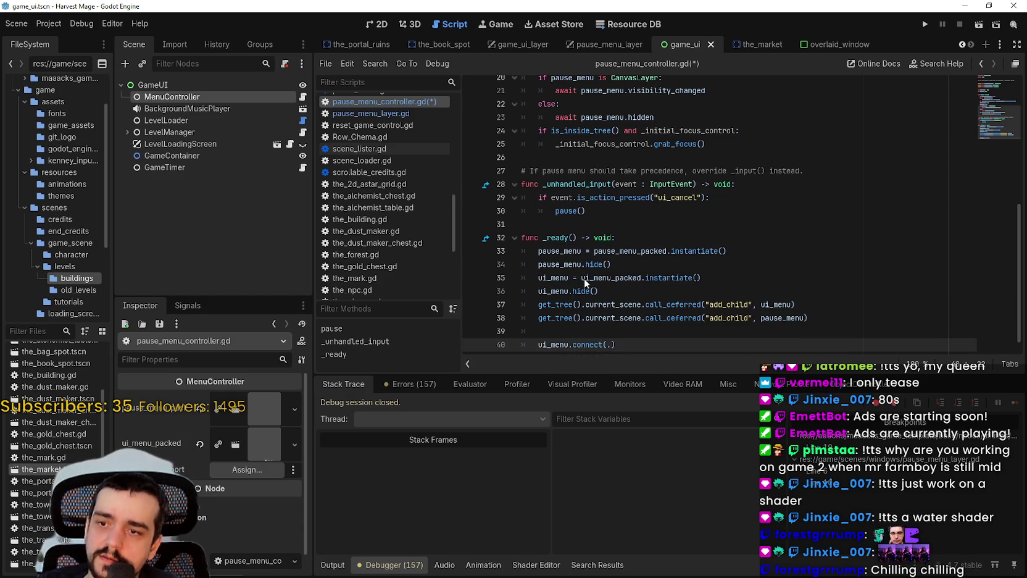
key("BackSpace")
key("BackSpace")
key("BackSpace")
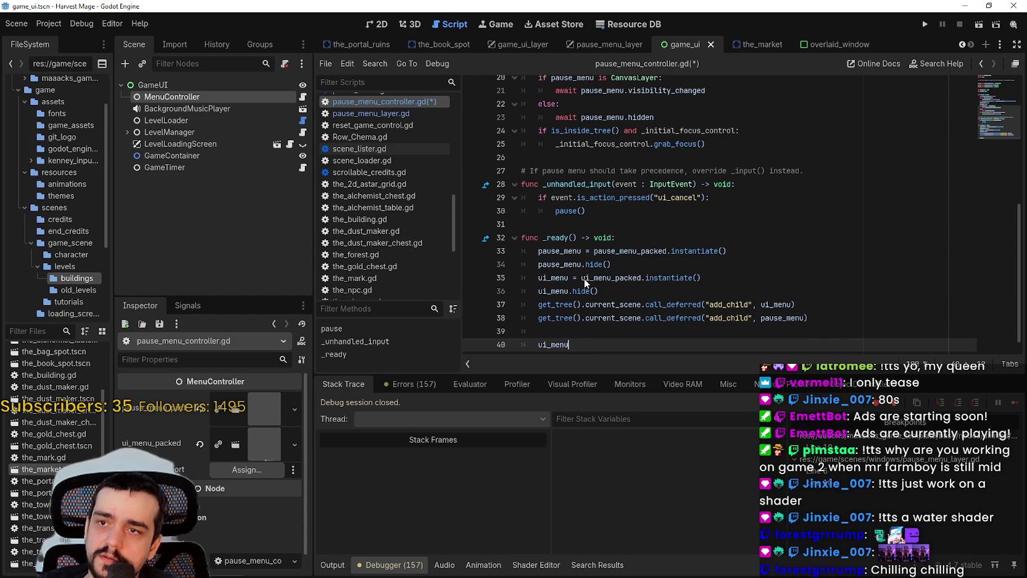
type(".")
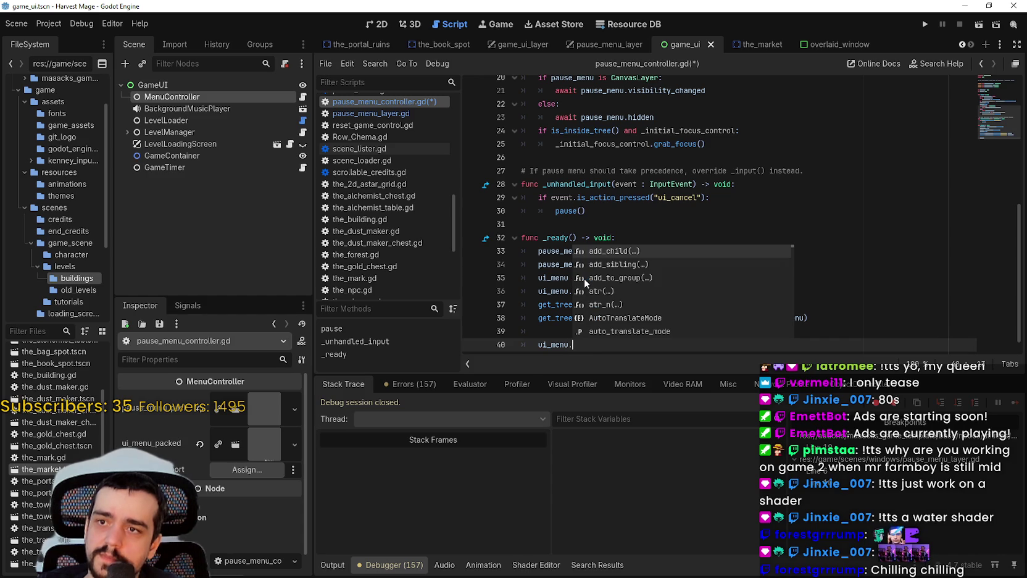
type("visi")
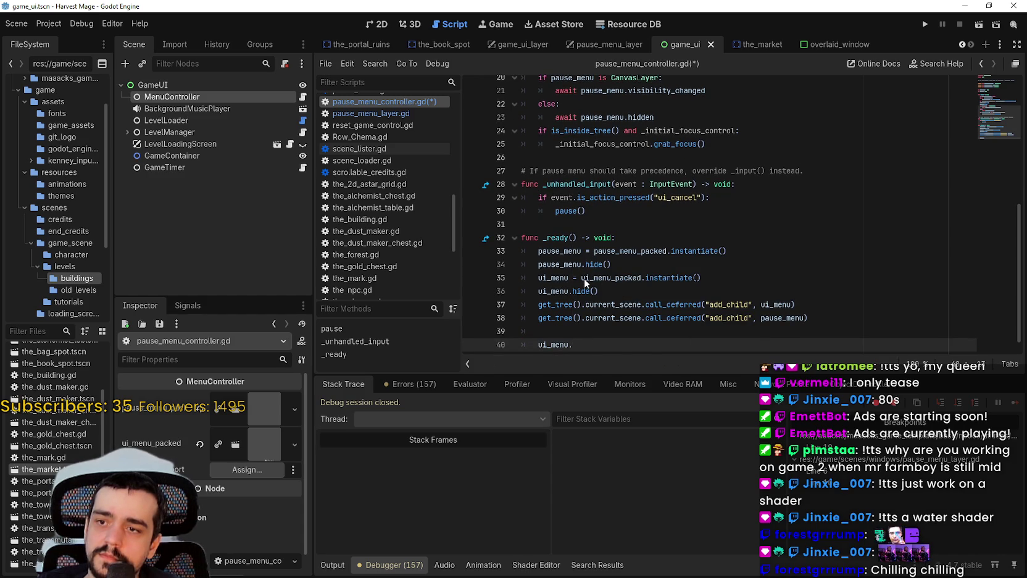
type("vi")
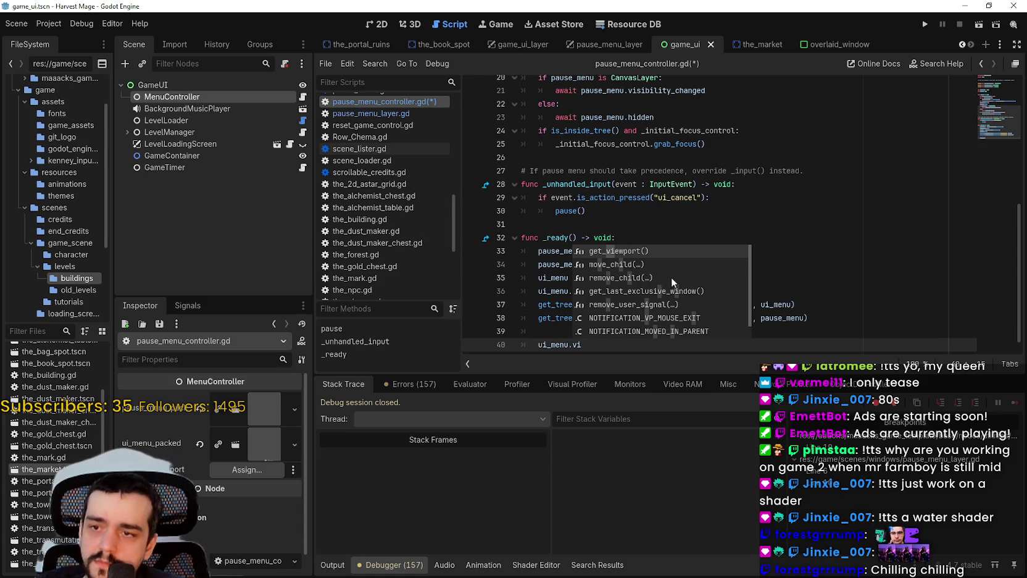
scroll(671, 270, "down", 1)
scroll(671, 298, "up", 4)
Copy the visibility_changed name from line 21 into the new line 40.
left_click(610, 212)
double_click(647, 210)
key("ctrl+c")
scroll(647, 212, "down", 4)
left_click(616, 333)
key("ctrl+shift+Left")
key("ctrl+v")
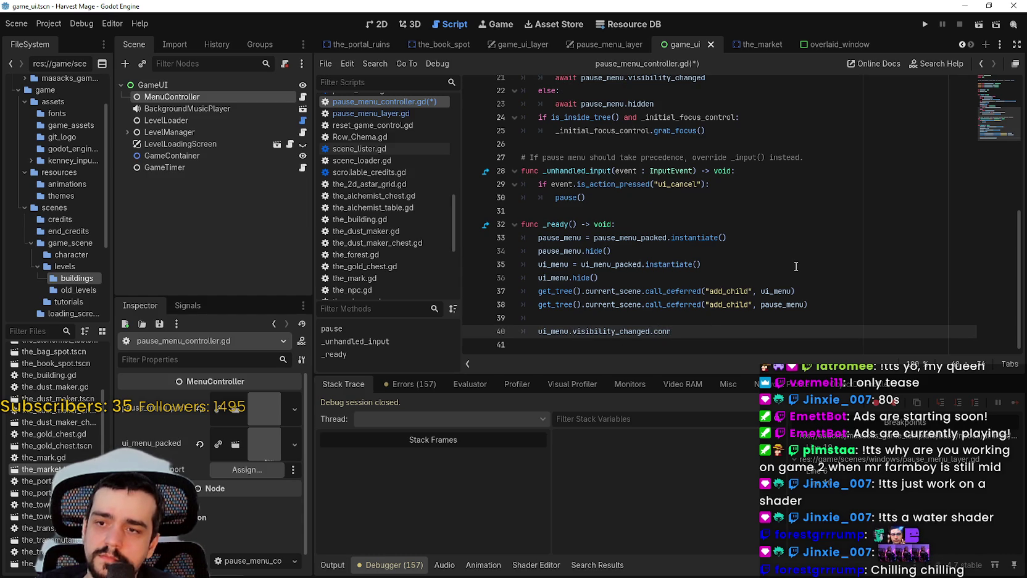
Finish the line as ui_menu.visibility_changed.connect(ui_menu_toggled) and add a line below.
type("t(")
key("BackSpace")
key("BackSpace")
type("(")
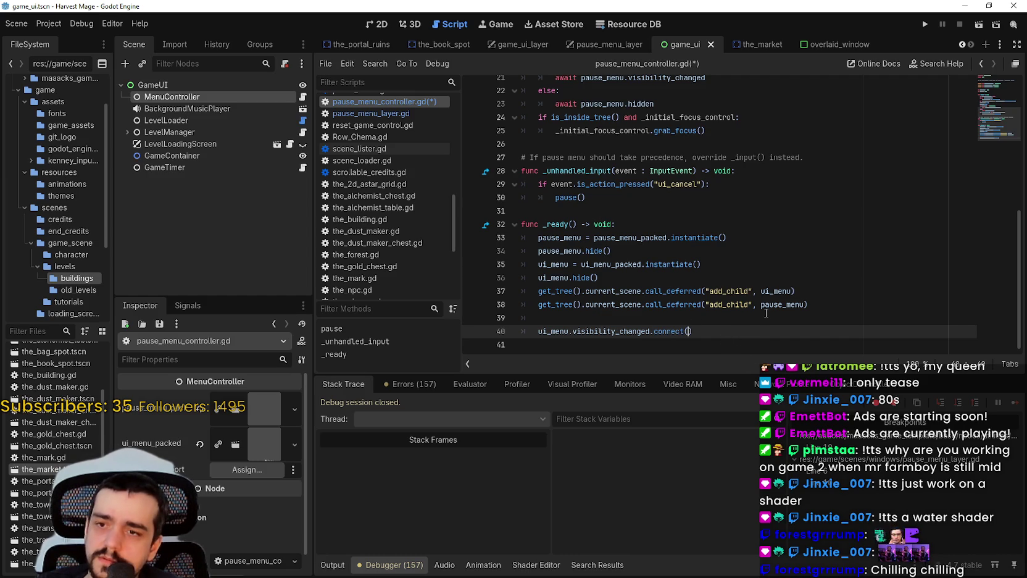
type("i_menu_")
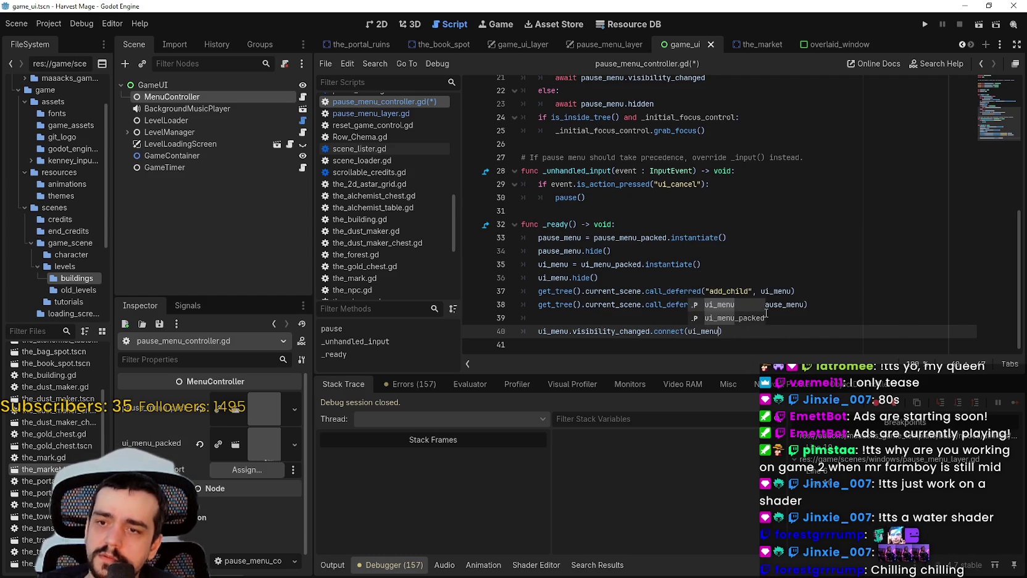
type("sh")
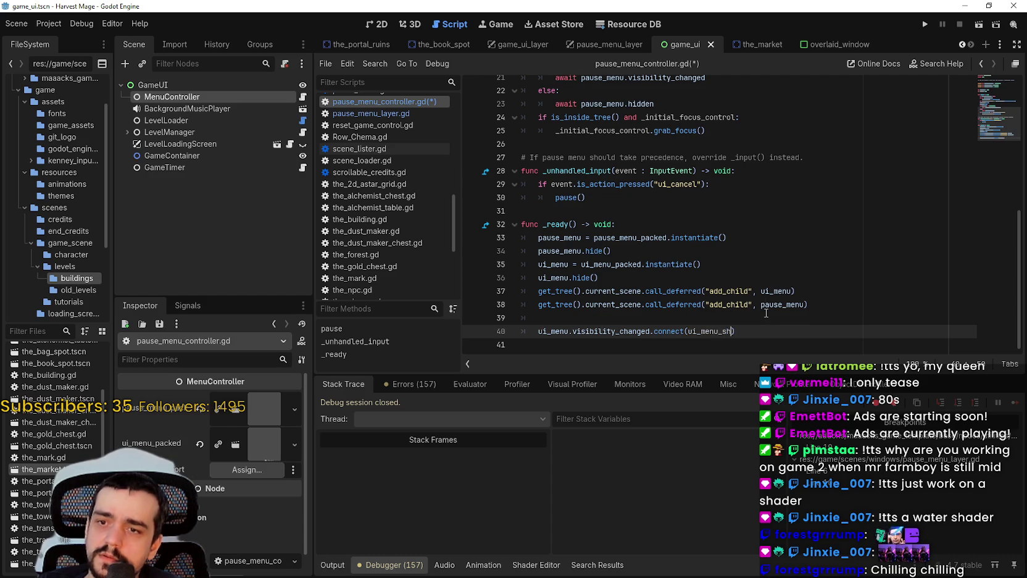
key("BackSpace")
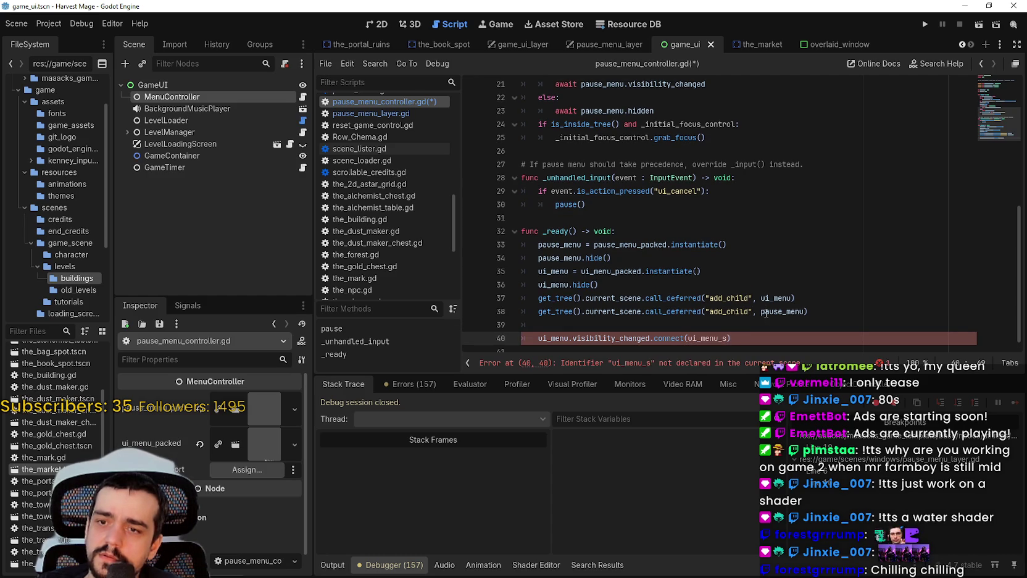
type("o")
key("BackSpace")
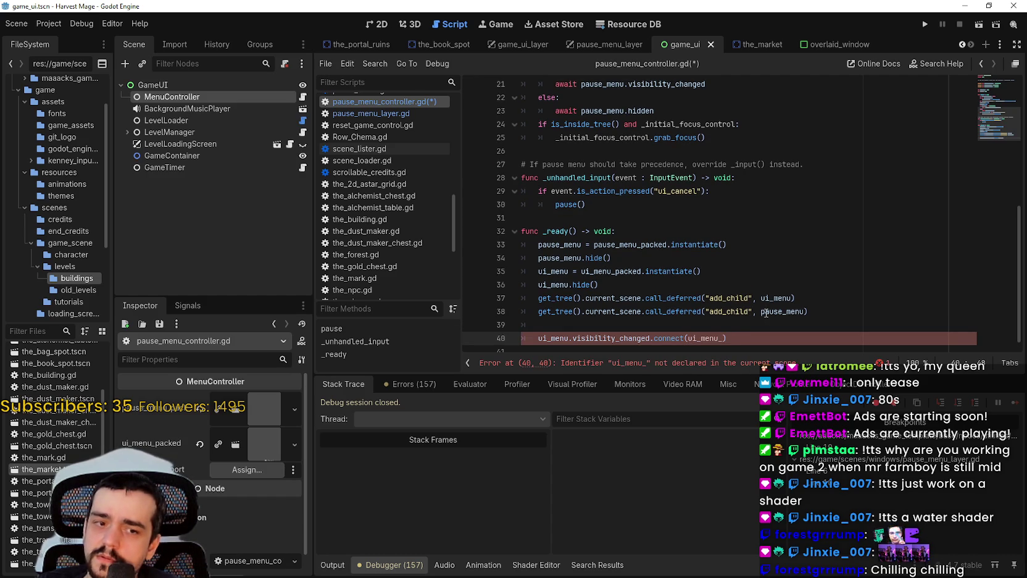
type("toggled")
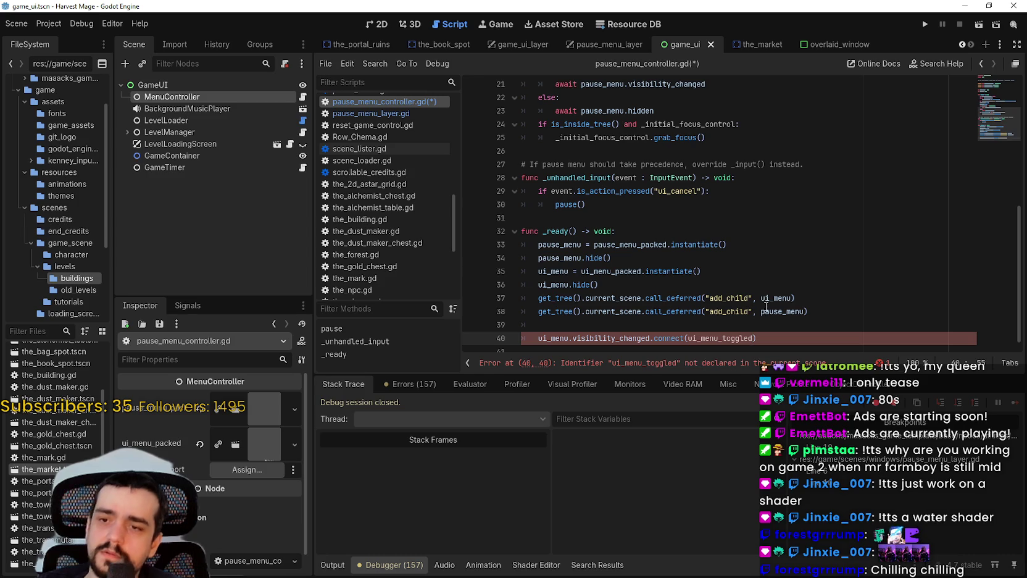
scroll(772, 337, "down", 1)
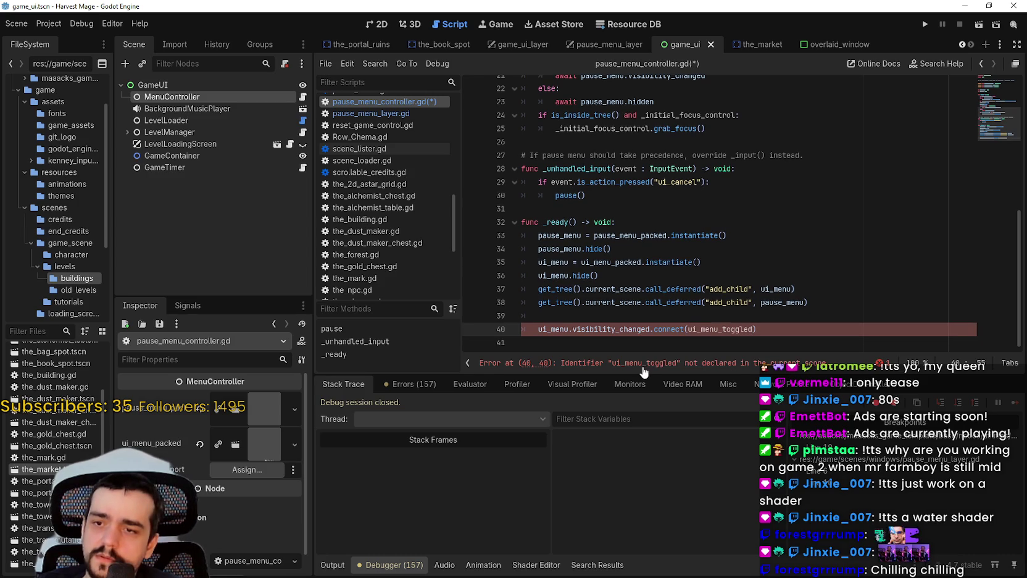
left_click(827, 329)
key("Return")
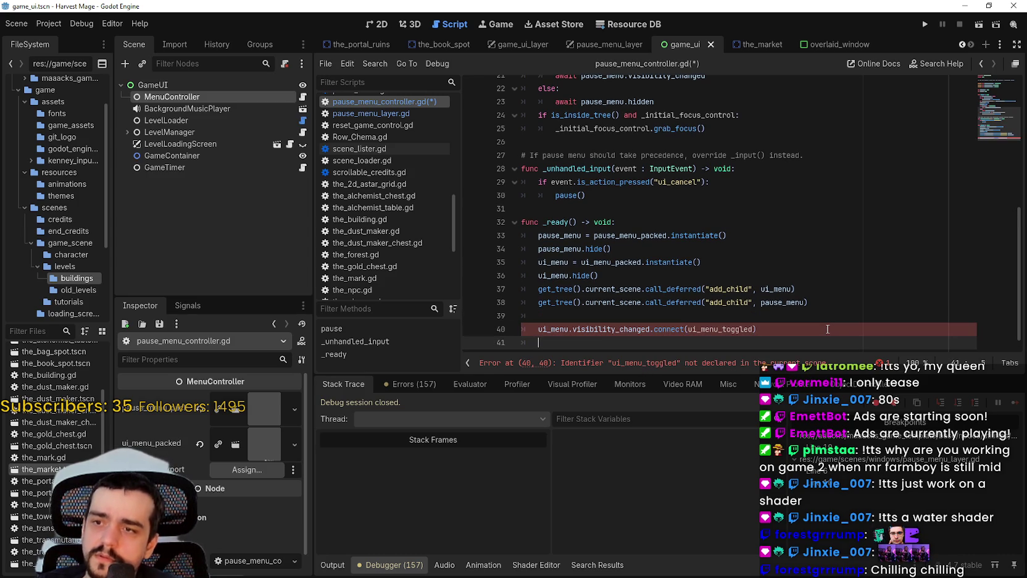
Write func ui_menu_toggled() -> void: printing "YARR" and save the script.
key("Return")
type("func")
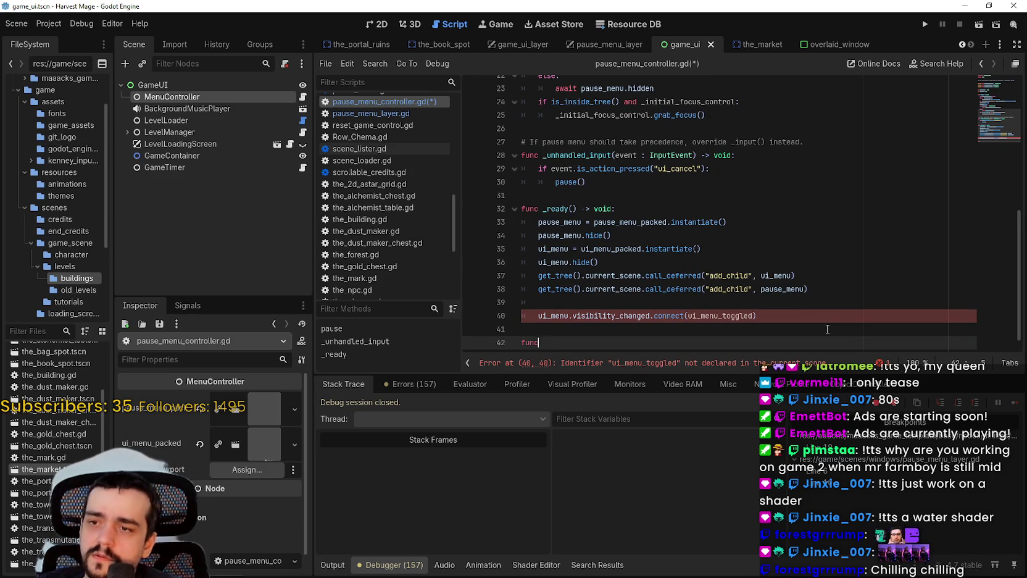
type(" ui_menu")
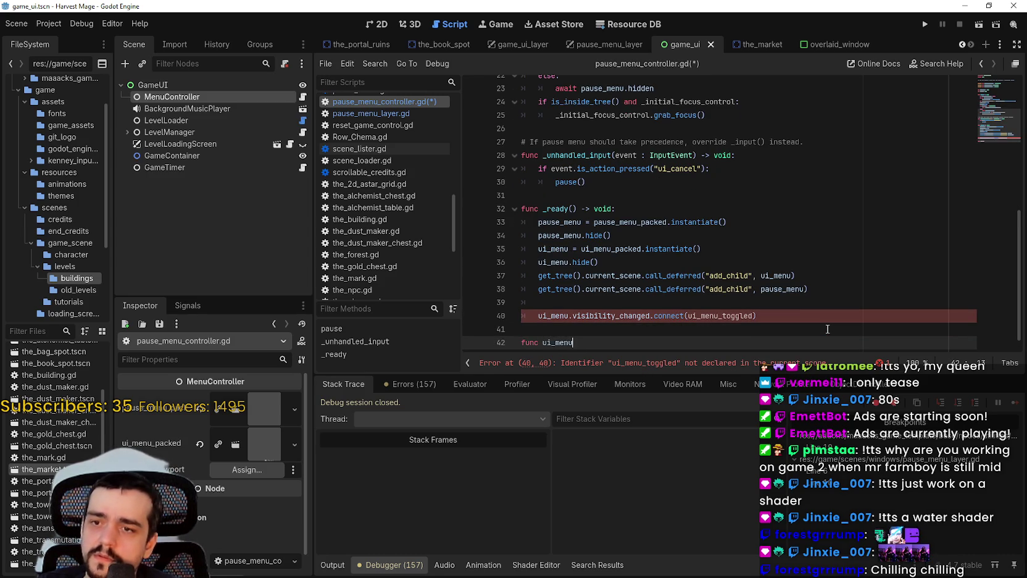
type("_toggled() -> ")
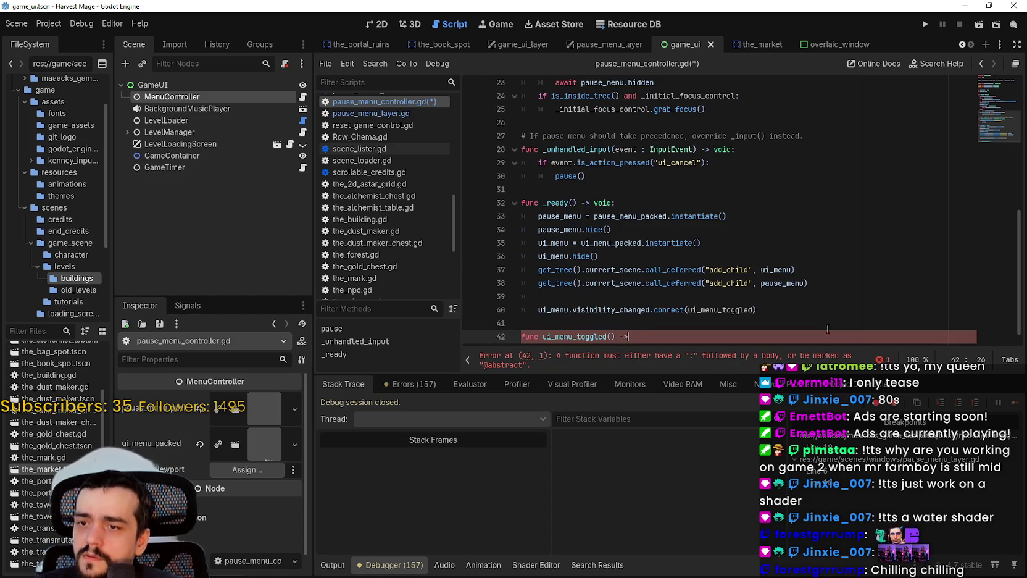
type("void:")
key("Return")
type("pass")
key("Return")
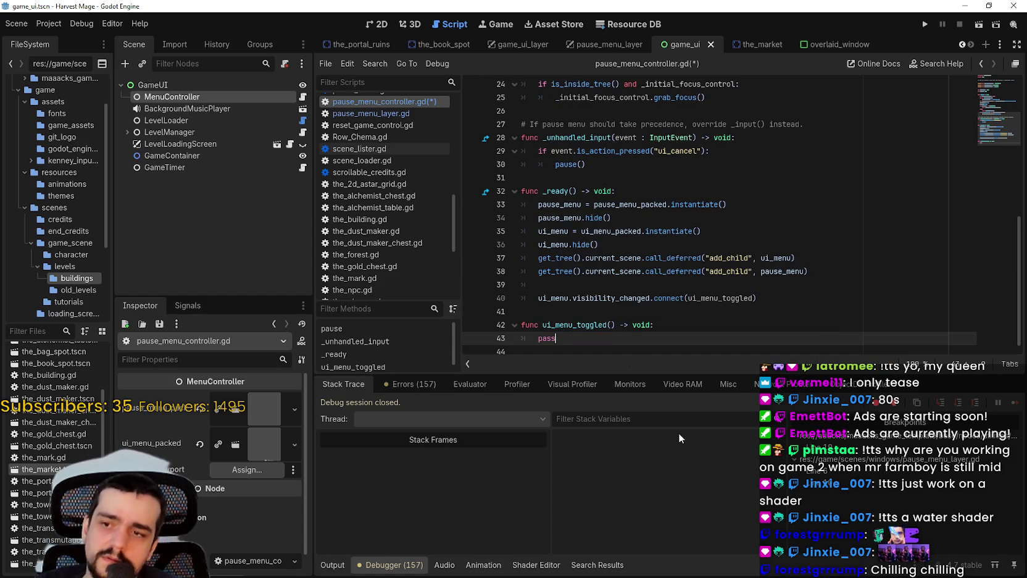
double_click(551, 339)
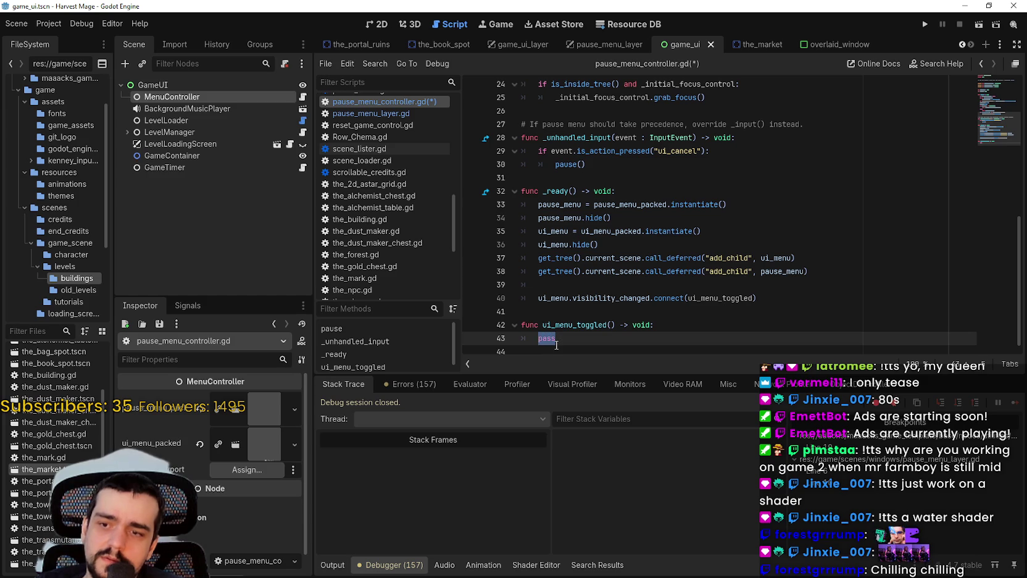
type("print(\"")
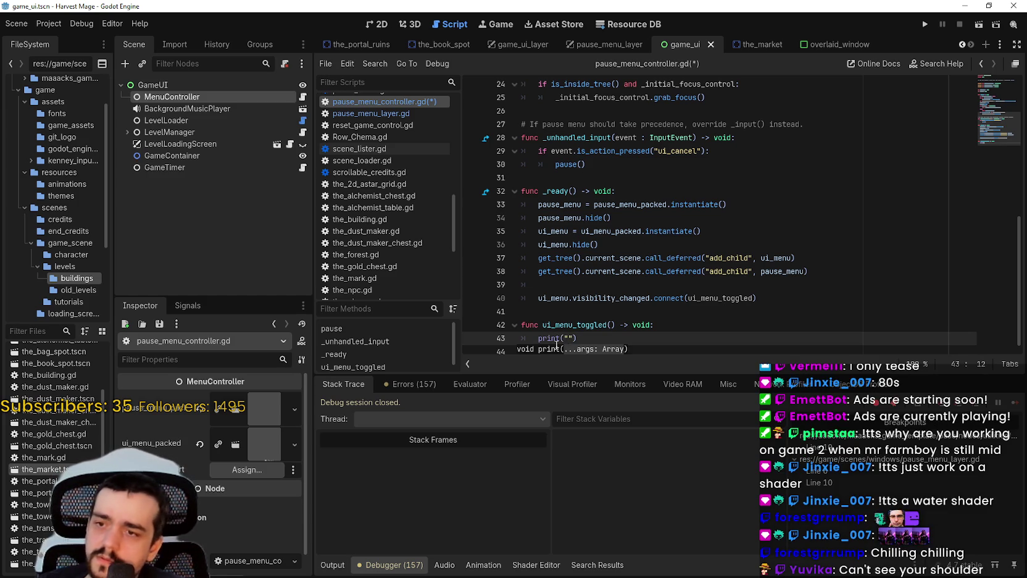
type("YARR")
key("ctrl+s")
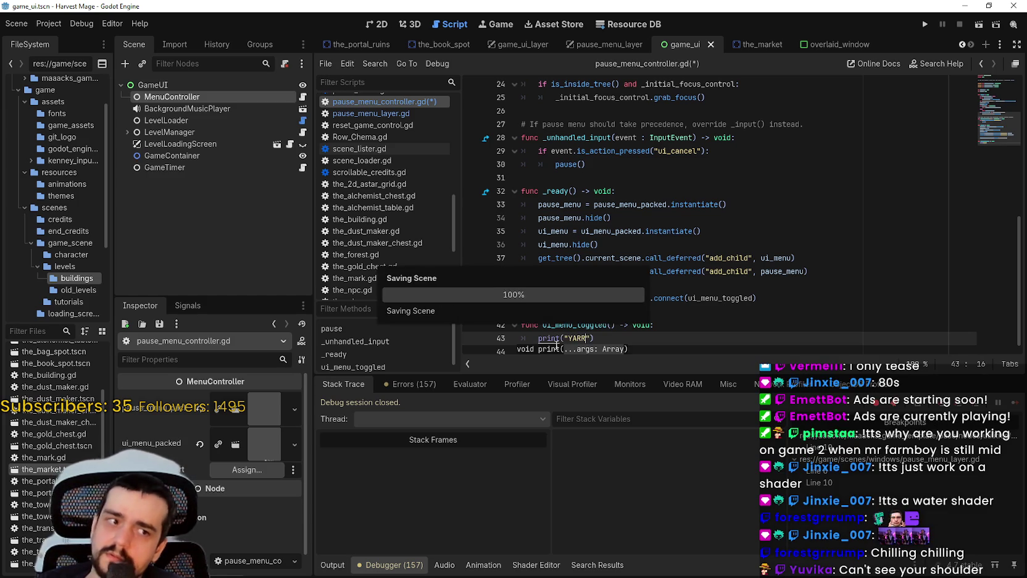
Review the _ready and handler lines, then run the project.
left_click(672, 218)
scroll(647, 231, "down", 1)
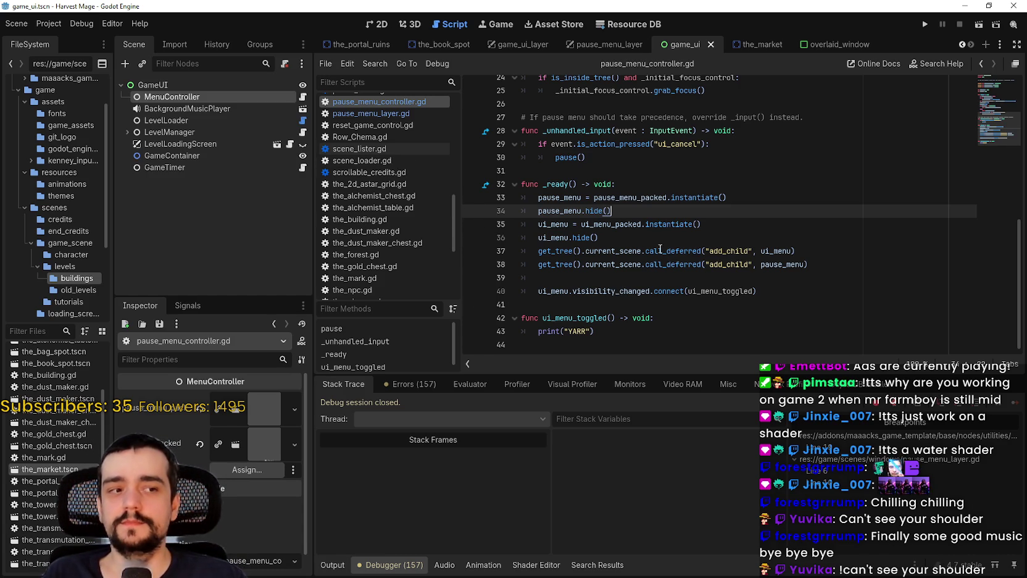
left_click(675, 264)
left_click(681, 224)
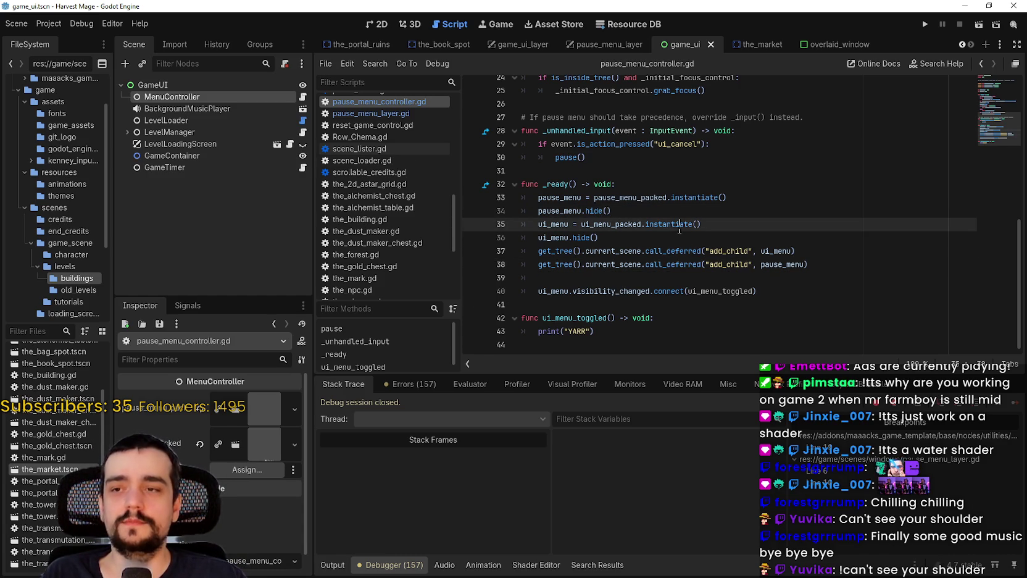
left_click(637, 345)
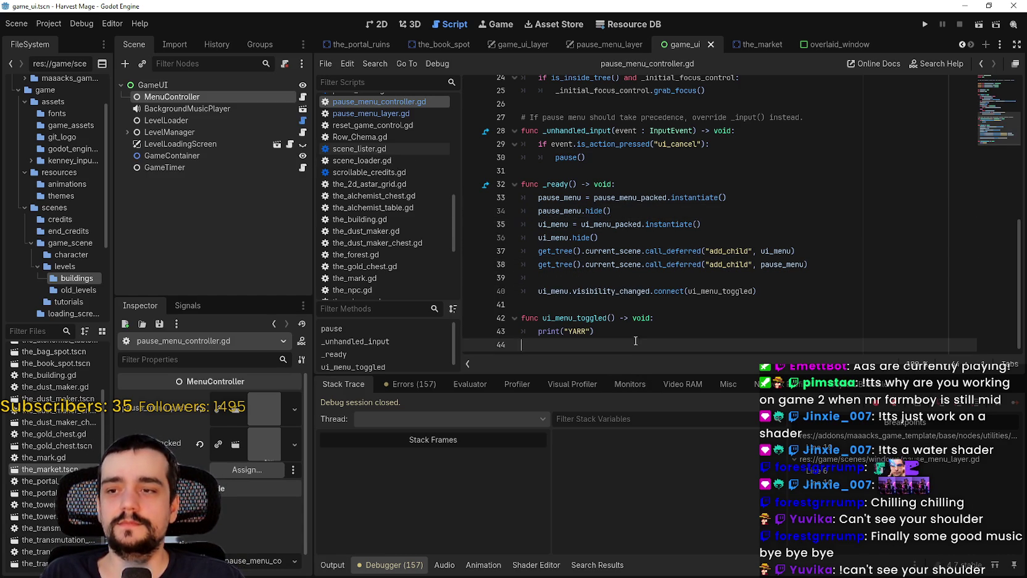
left_click(924, 25)
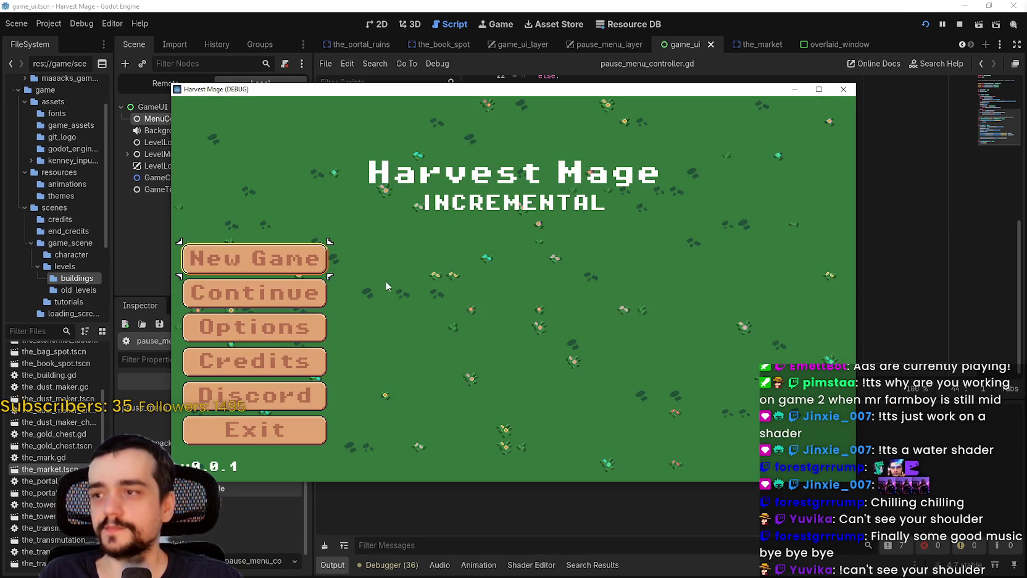
Start a New Game, continue past breakpoints, and open the pause menu with Escape.
key("Return")
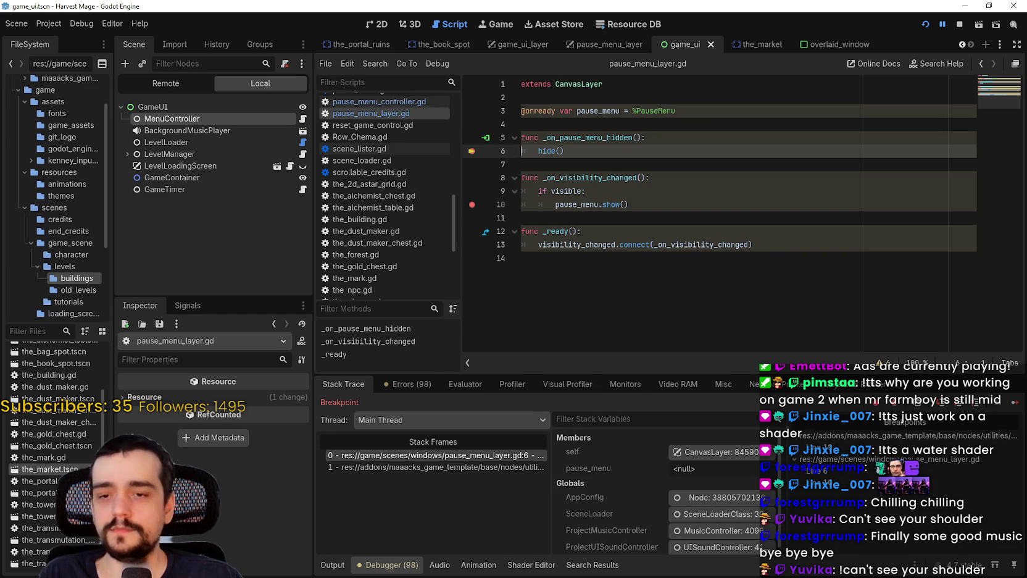
left_click(1015, 402)
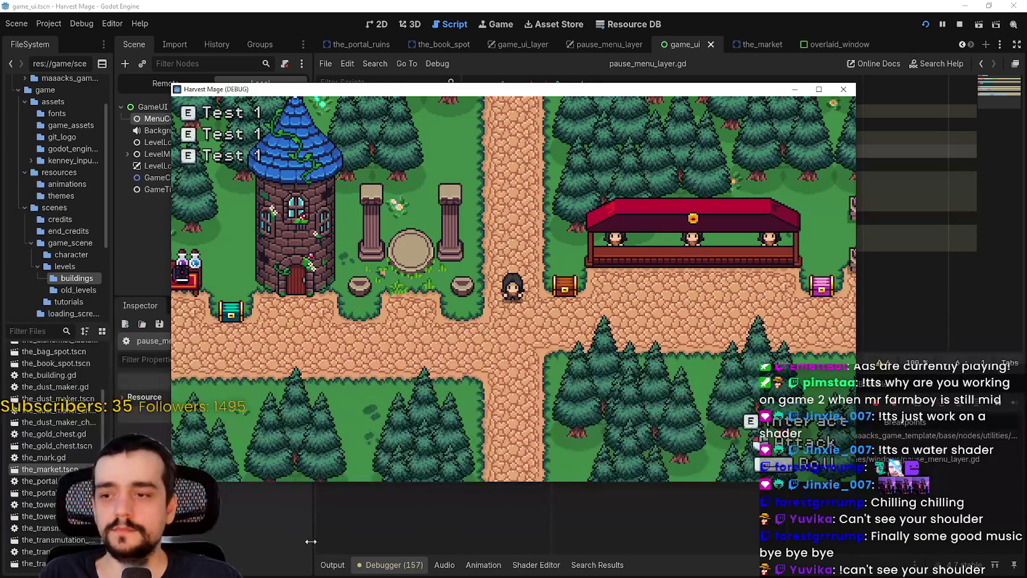
left_click(331, 563)
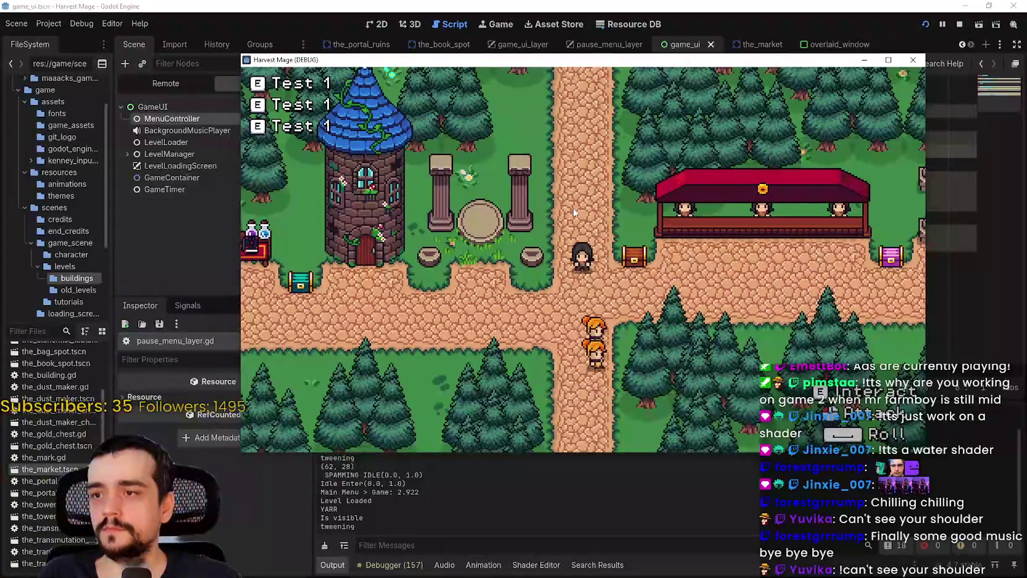
key("Escape")
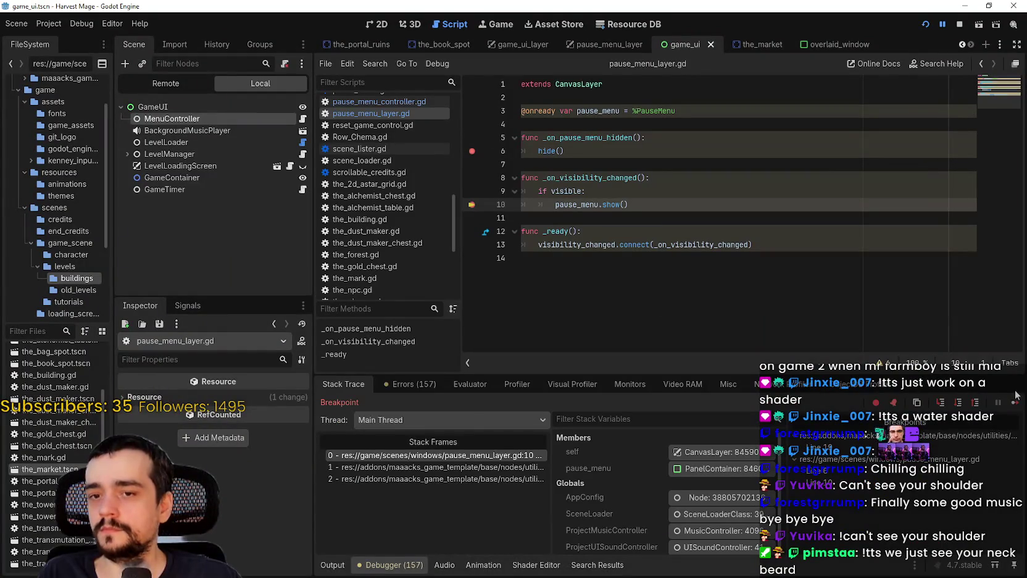
left_click(1016, 402)
left_click(1015, 403)
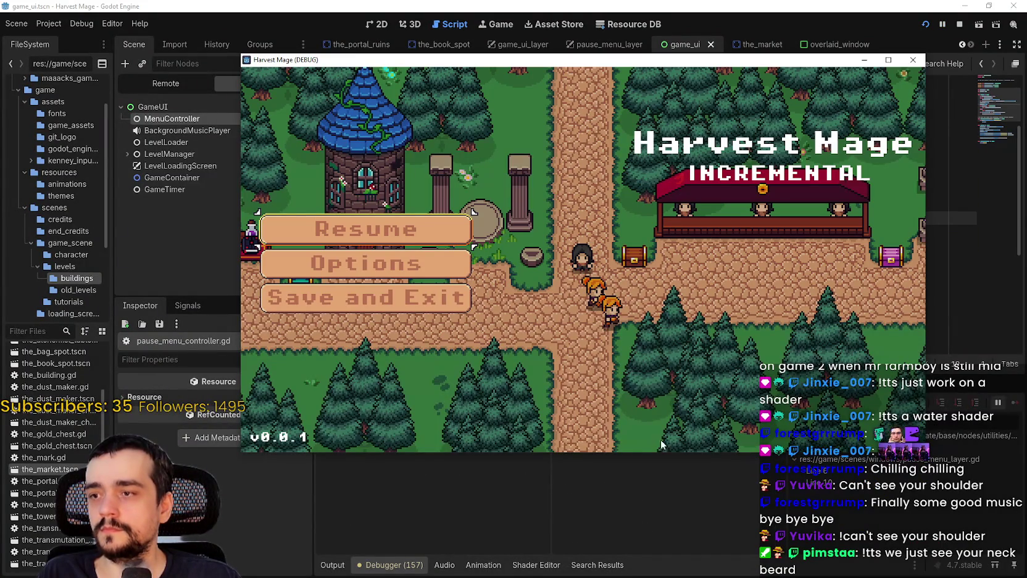
left_click(331, 566)
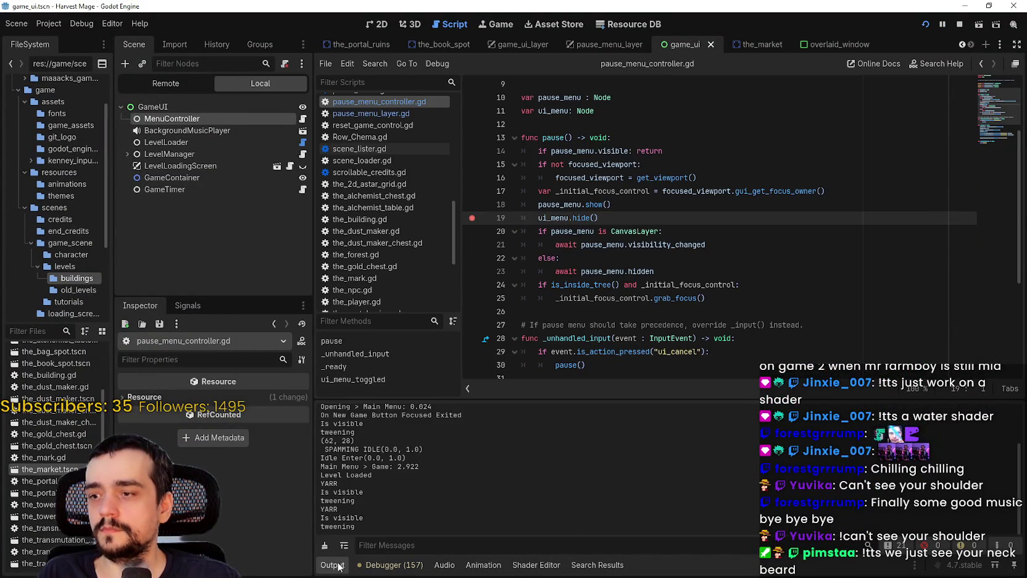
Resume from the pause menu and confirm YARR appears in the Output log.
left_click(586, 463)
left_click(379, 231)
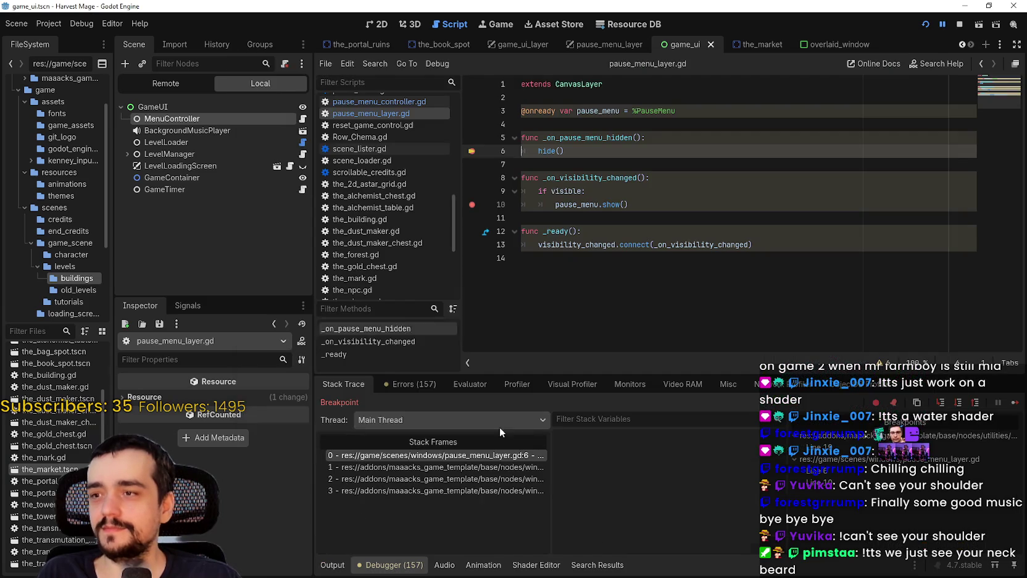
left_click(998, 402)
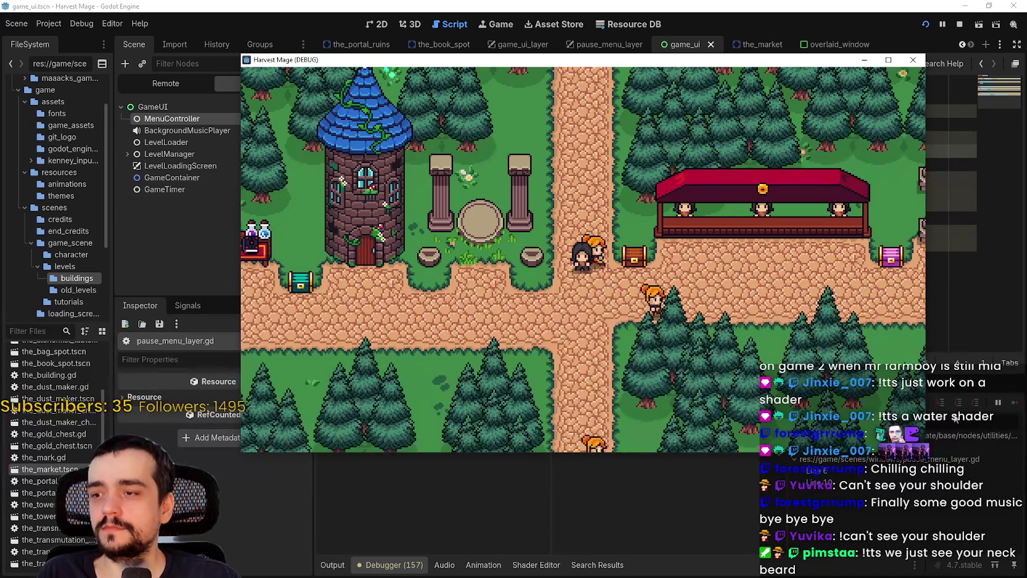
left_click(349, 565)
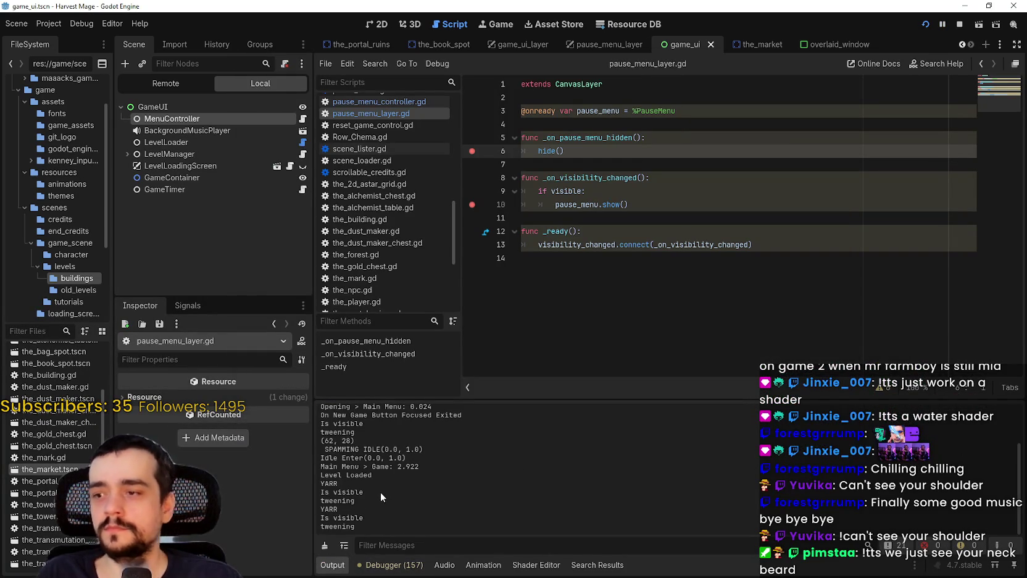
scroll(398, 480, "up", 1)
scroll(398, 478, "down", 1)
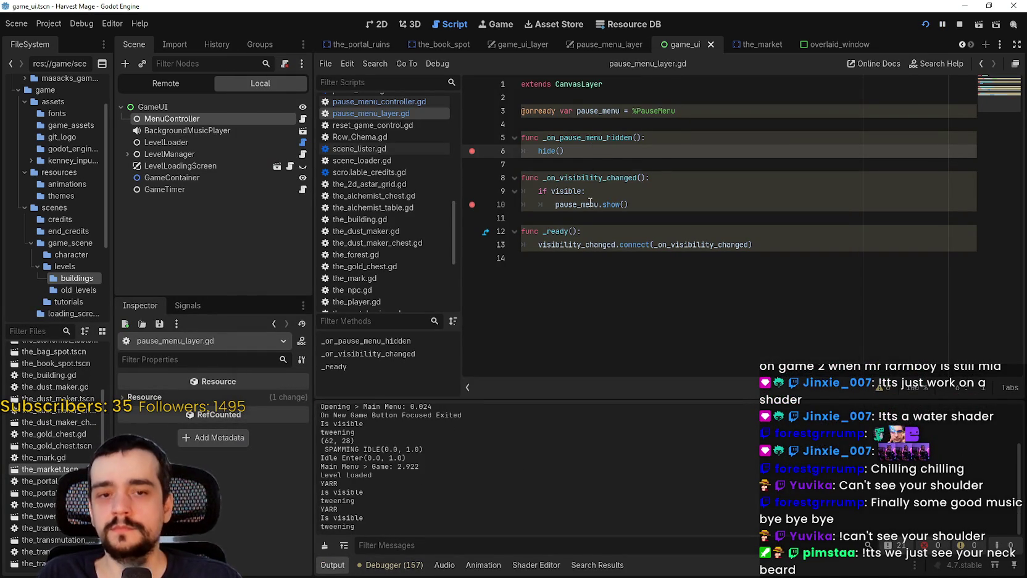
left_click(302, 119)
scroll(618, 247, "down", 3)
scroll(642, 249, "down", 2)
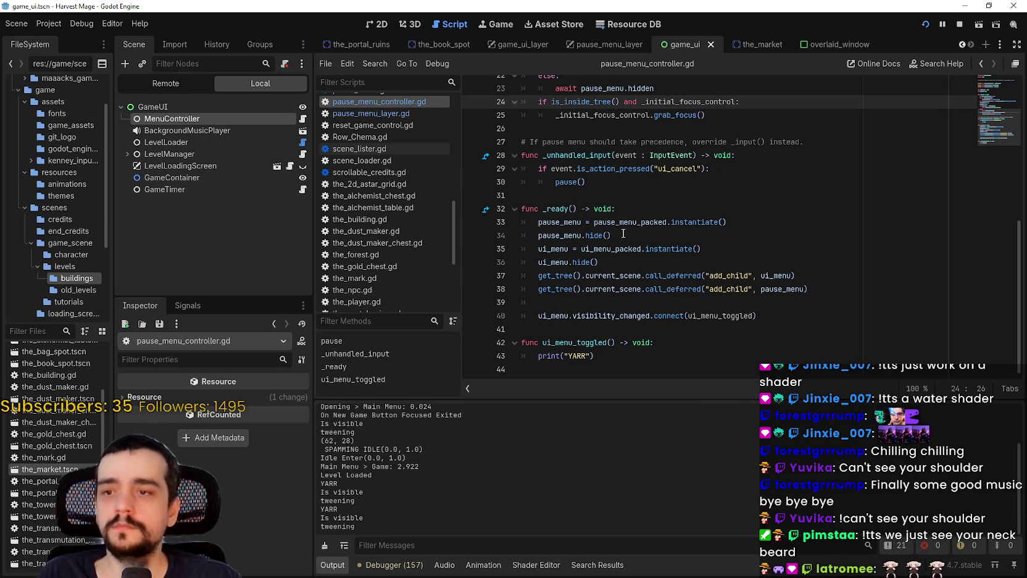
Replace ui_menu.visibility_changed on line 40 with pause_menu.visibility_changed copied from line 21, and save.
scroll(623, 233, "up", 2)
double_click(663, 148)
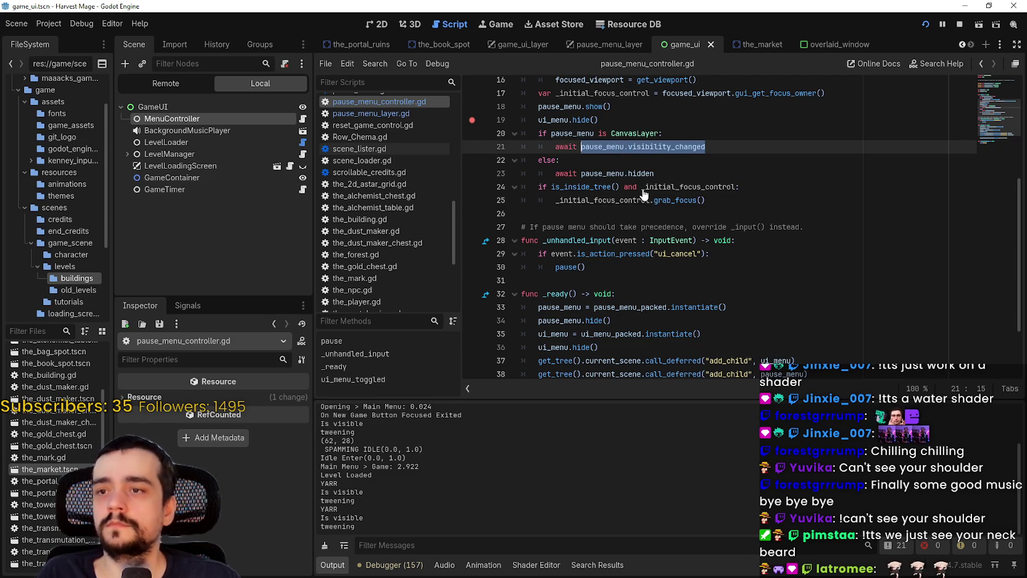
scroll(644, 195, "down", 2)
double_click(621, 316)
scroll(659, 221, "up", 2)
left_click_drag(650, 140, 599, 145)
key("ctrl+c")
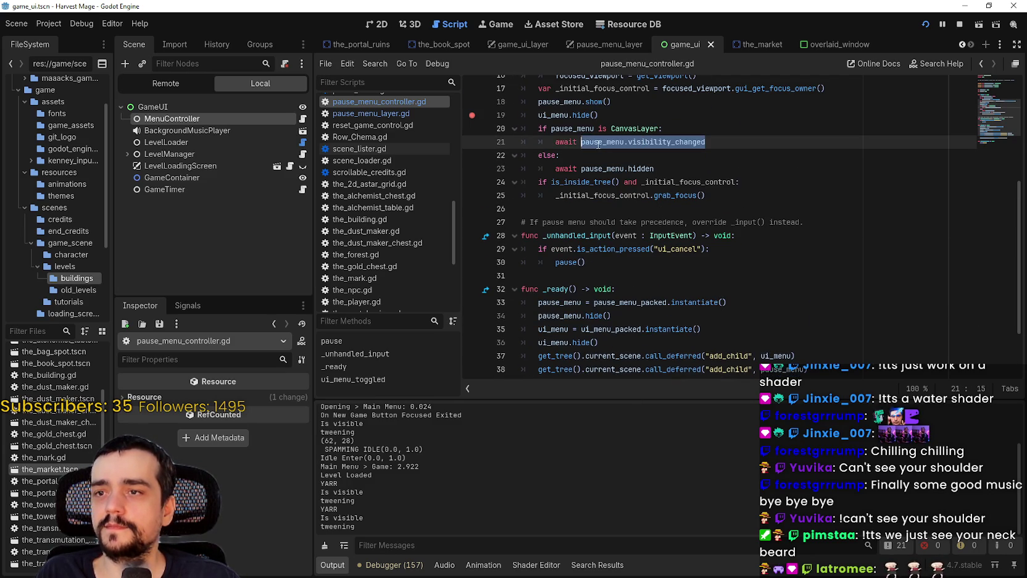
scroll(597, 252, "down", 2)
double_click(612, 316)
key("ctrl+v")
left_click(818, 315)
key("ctrl+s")
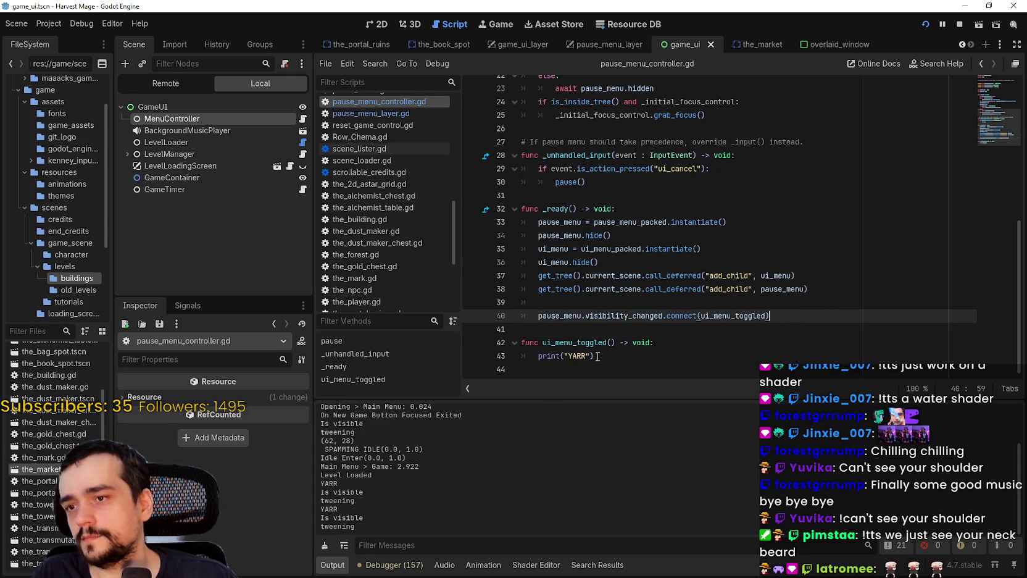
left_click_drag(592, 357, 541, 356)
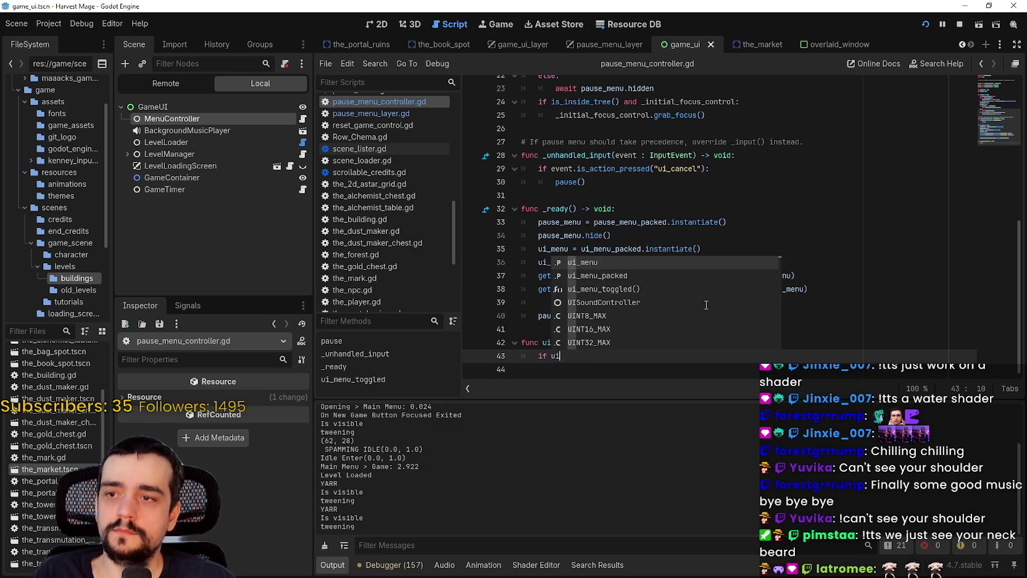
Begin ui_menu_toggled with an if pause_menu.visible: check.
key("Return")
type(".")
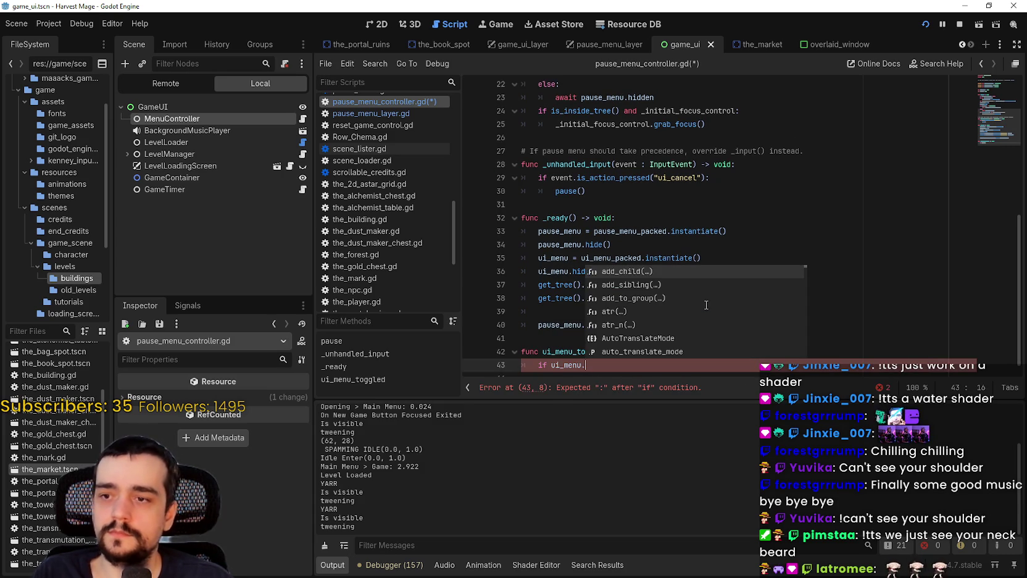
key("BackSpace")
key("BackSpace")
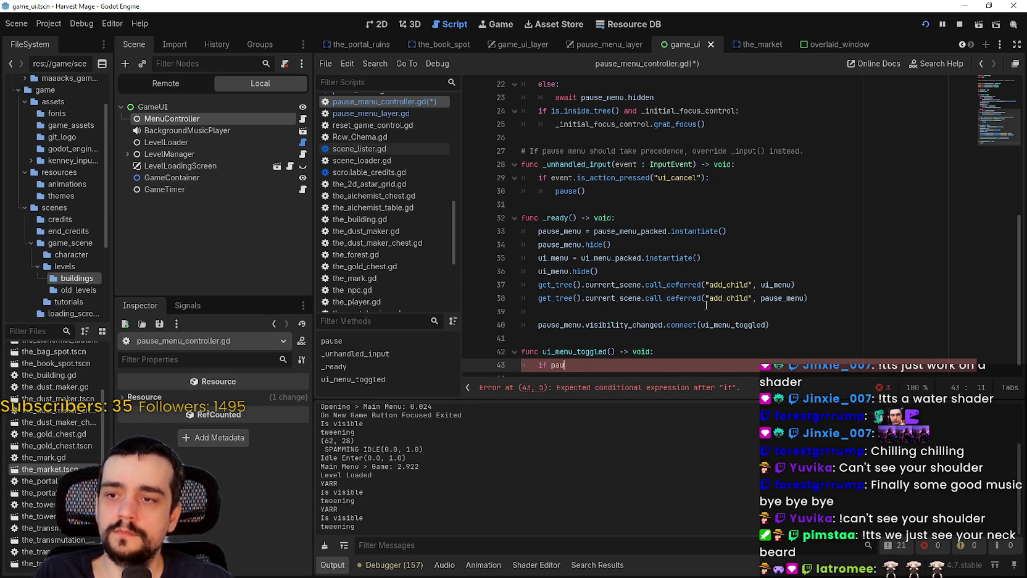
type("se")
key("Return")
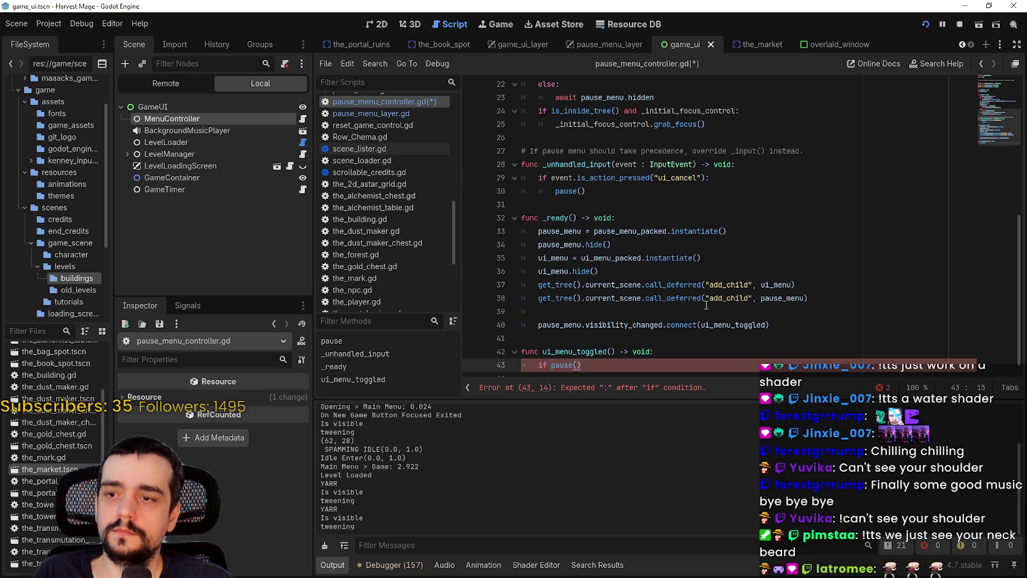
type(".m")
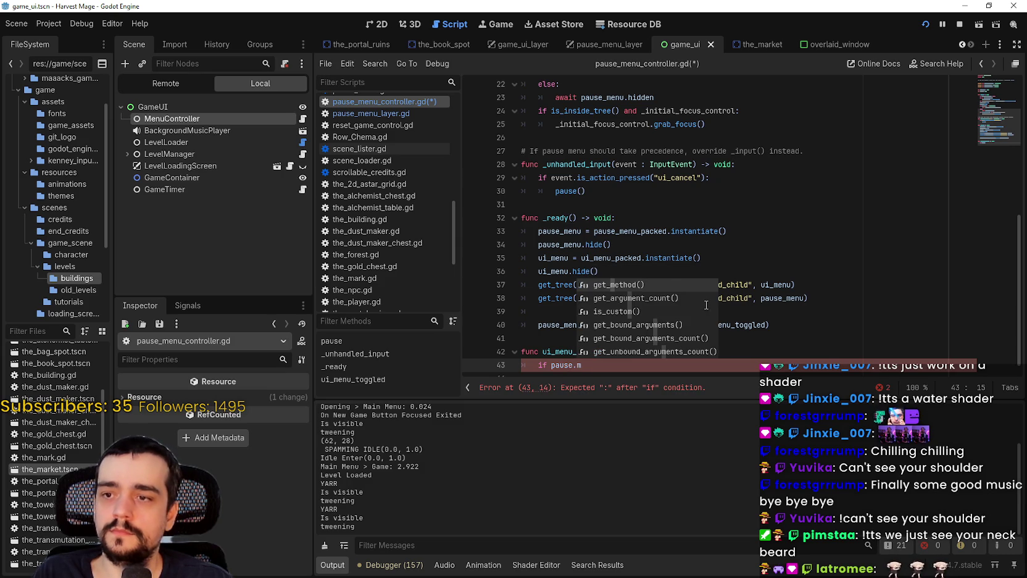
type("enu")
key("BackSpace")
key("BackSpace")
key("BackSpace")
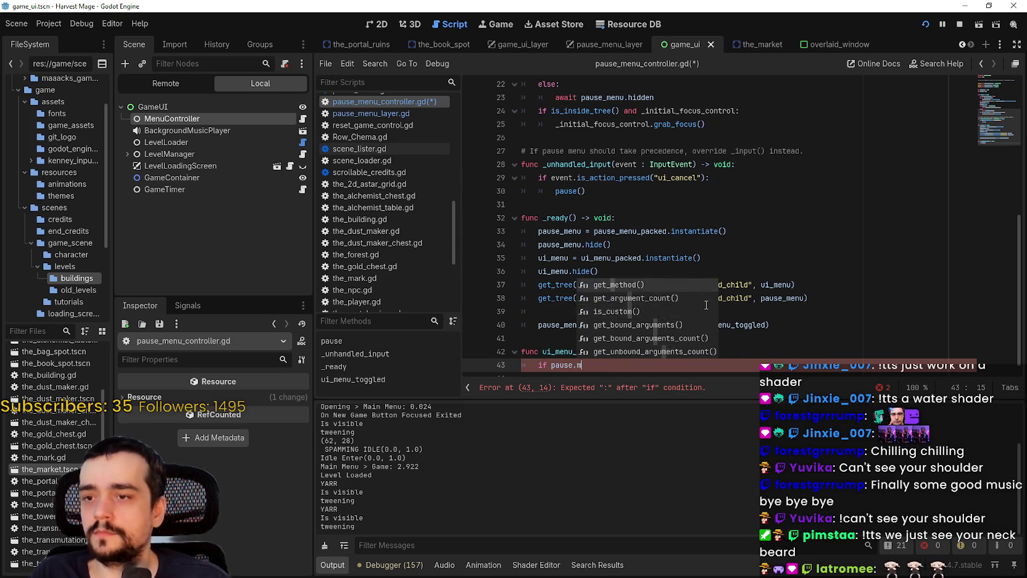
type("_men")
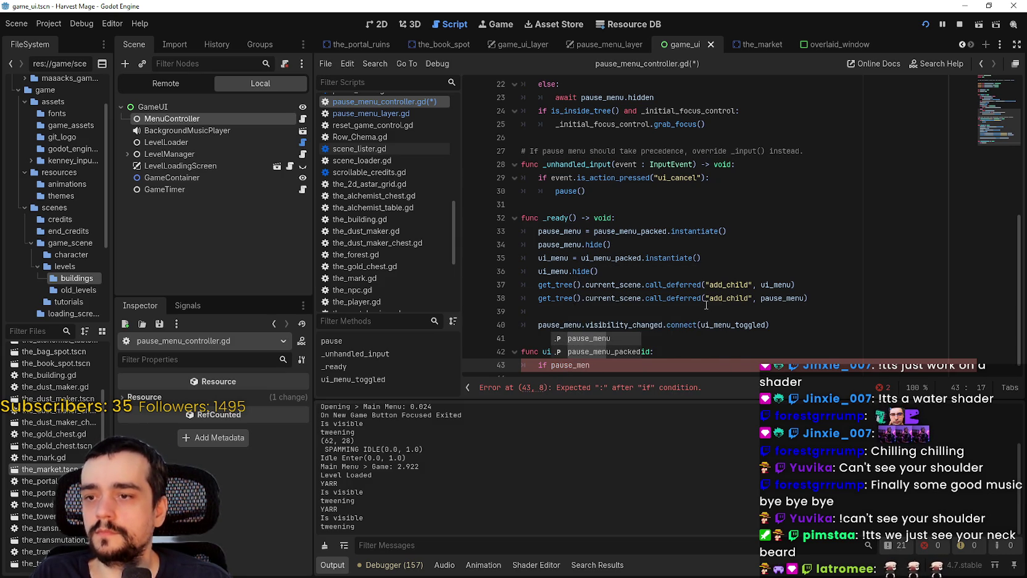
key("Return")
type(".visible:")
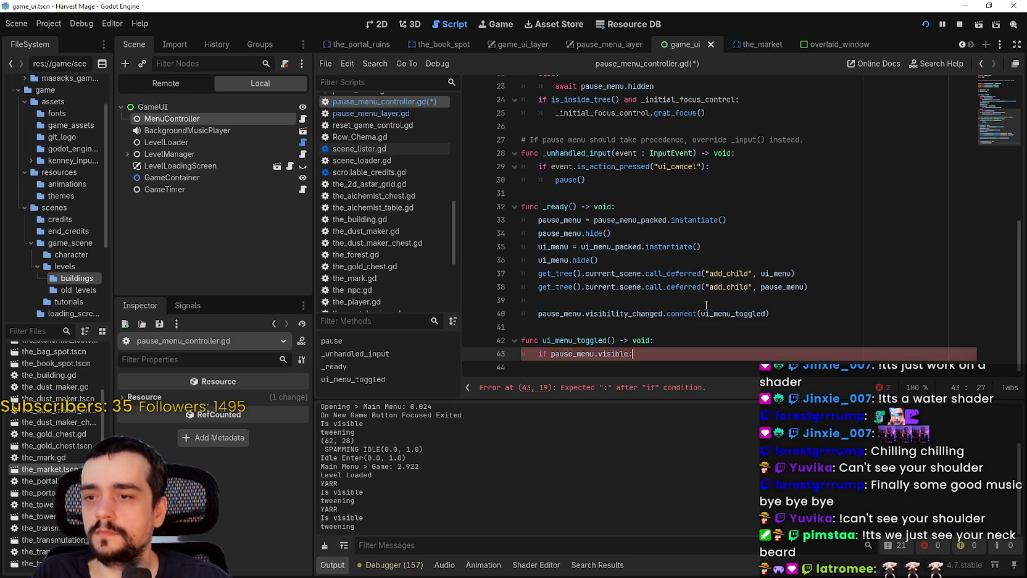
key("Return")
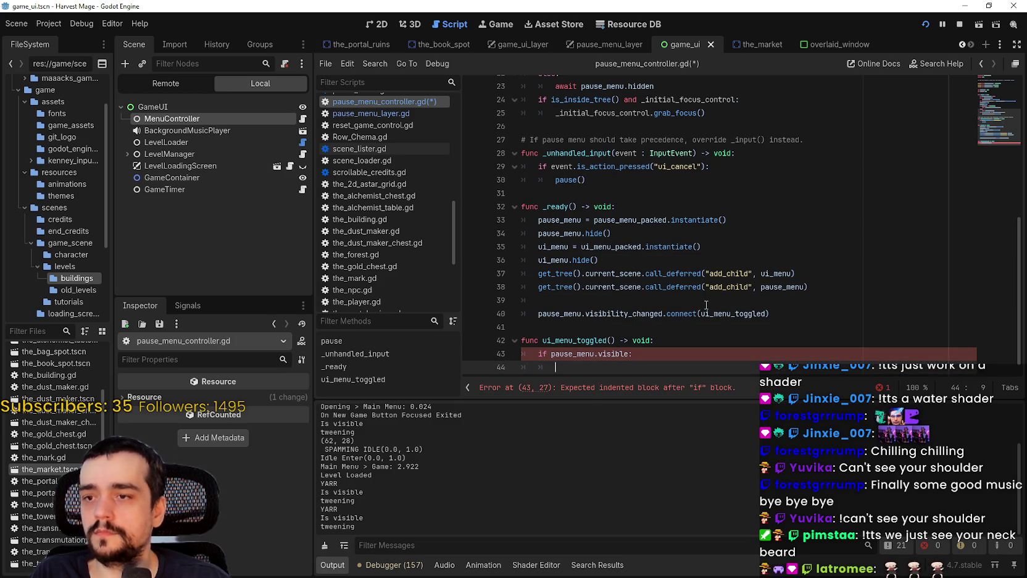
Comment out the ui_menu.hide() line in pause() with #.
scroll(536, 196, "up", 6)
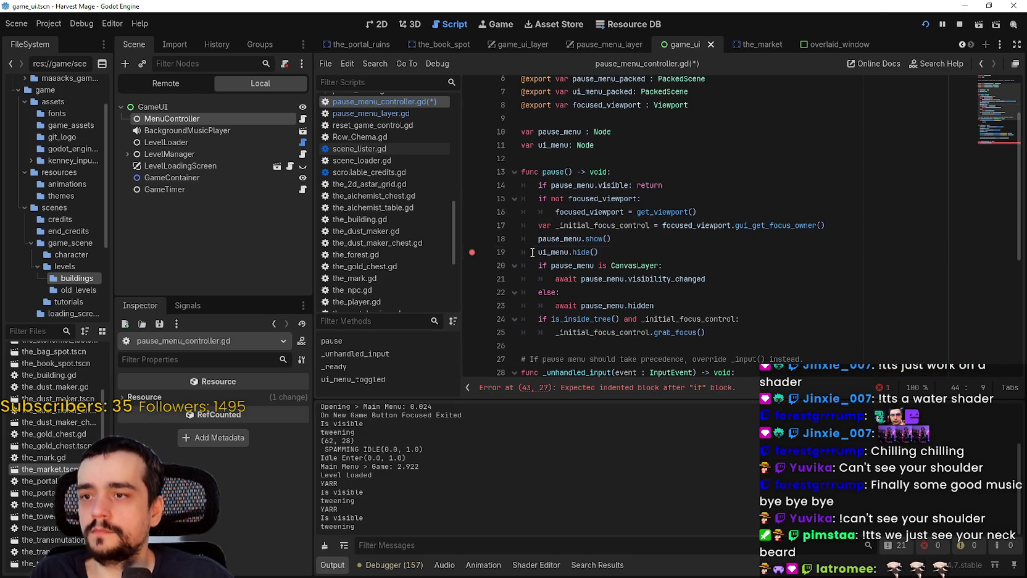
left_click(532, 252)
type("#")
Add an else: branch calling ui_menu.show() and save pause_menu_controller.gd.
scroll(625, 257, "down", 6)
left_click(588, 356)
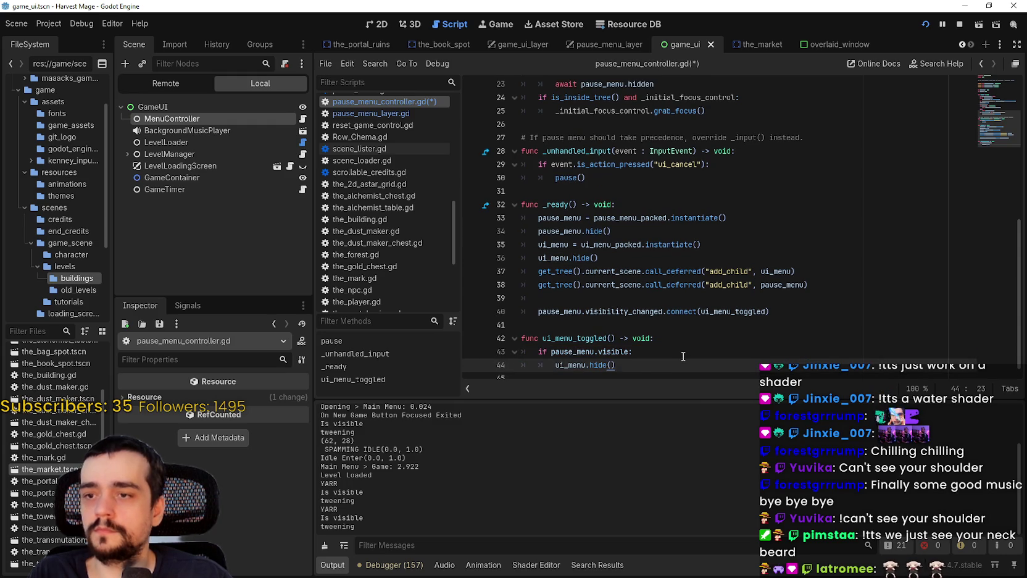
key("Return")
key("BackSpace")
type("esle:")
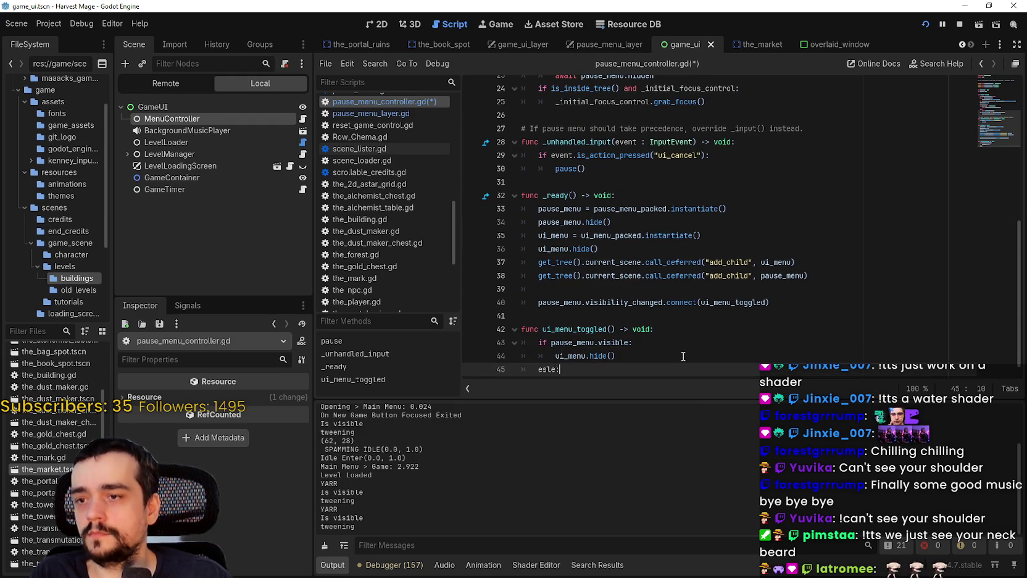
key("Return")
key("BackSpace")
key("BackSpace")
key("BackSpace")
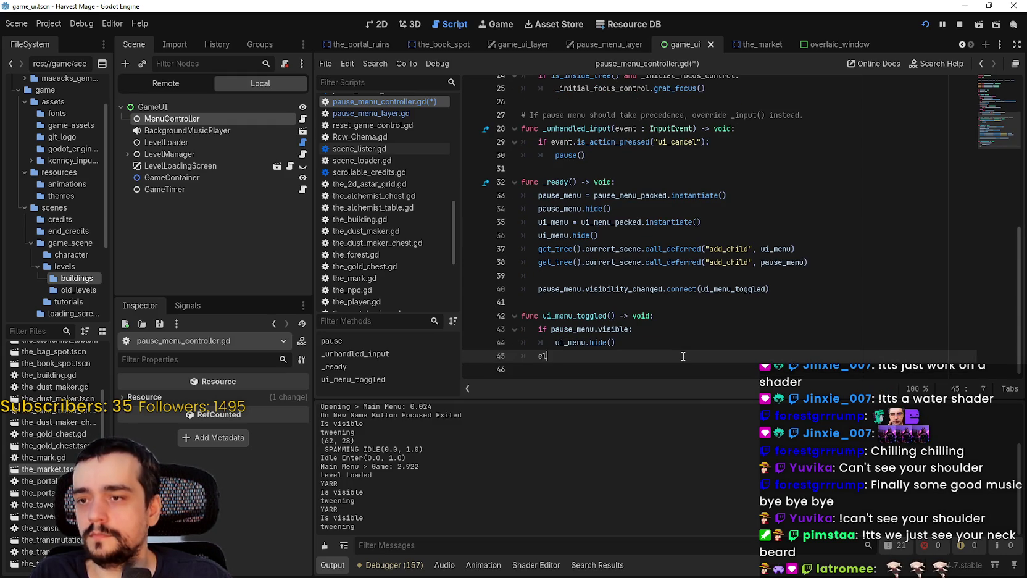
type("se:")
key("Return")
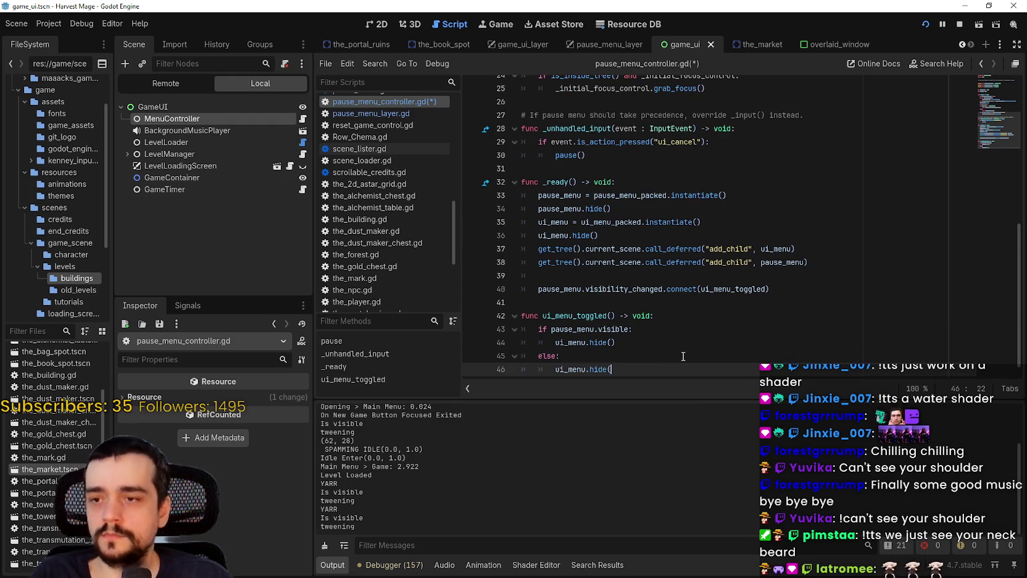
key("BackSpace")
key("BackSpace")
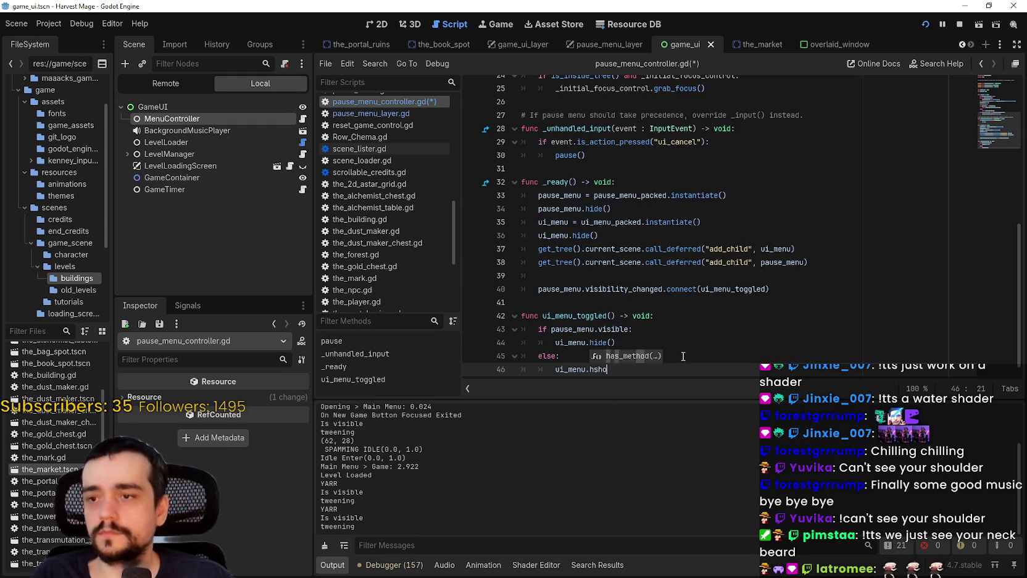
type("show(")
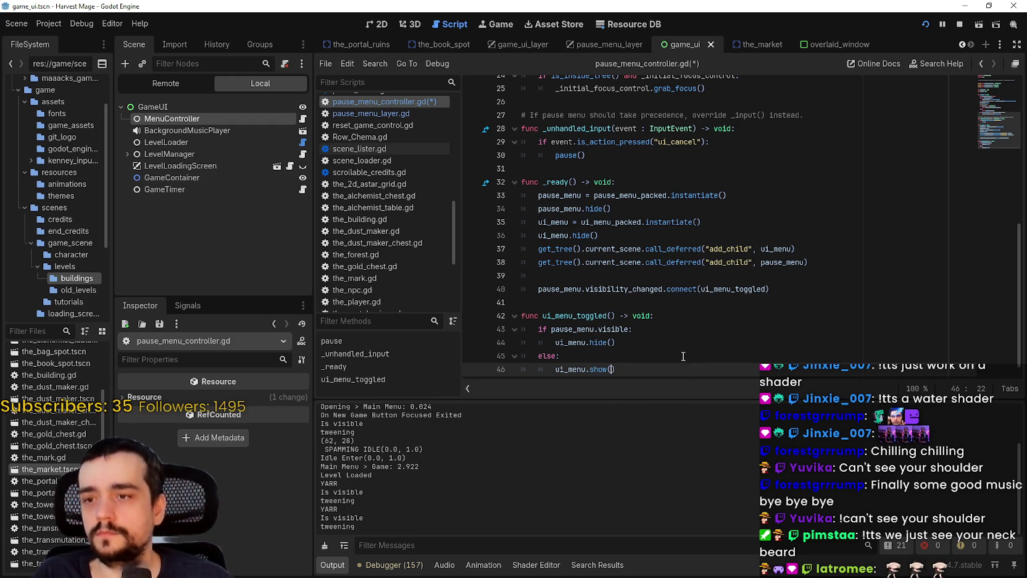
key("ctrl+s")
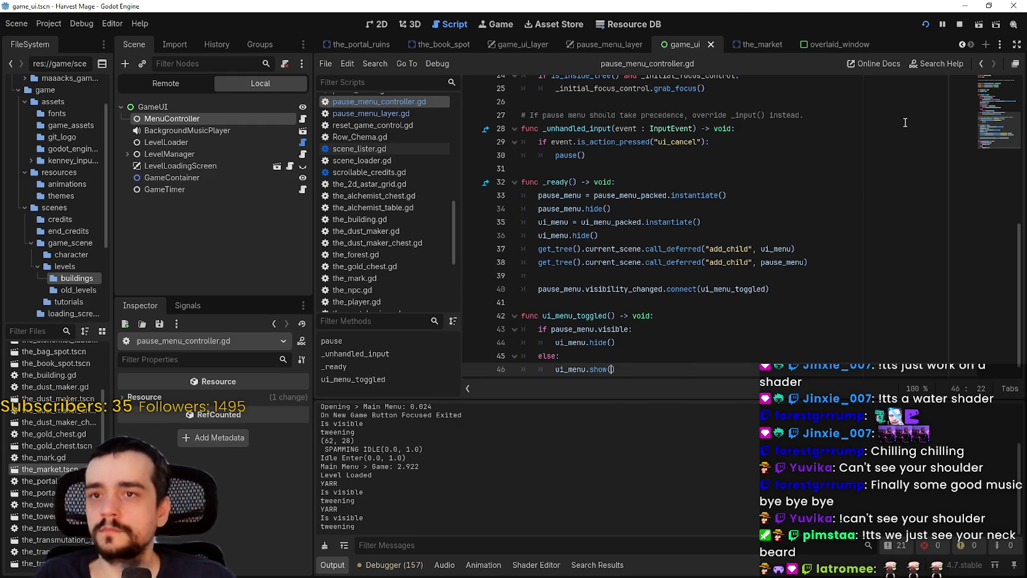
scroll(503, 276, "up", 6)
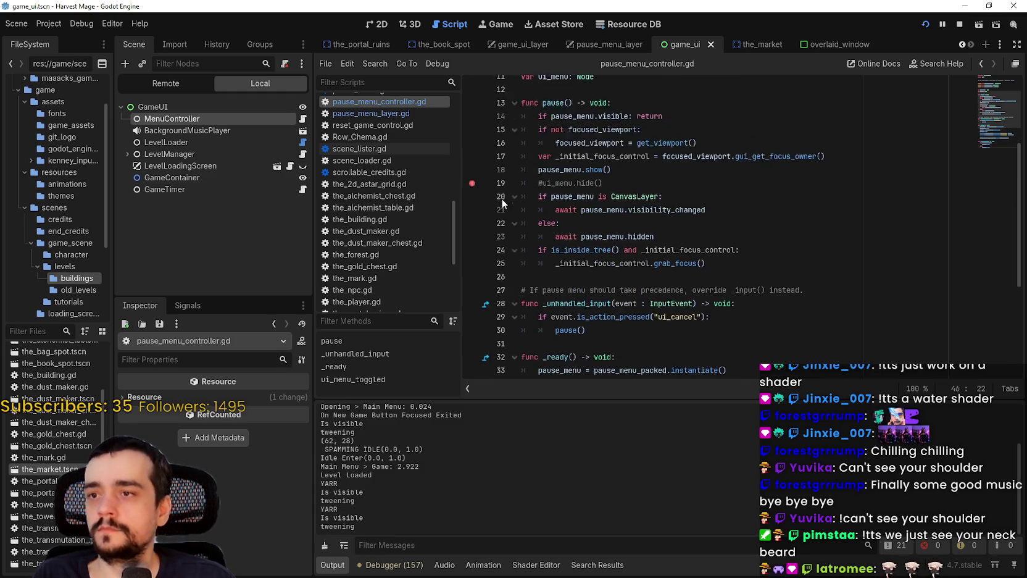
Restart the game, go Back to the main menu, and start a New Game past the breakpoint.
left_click(960, 26)
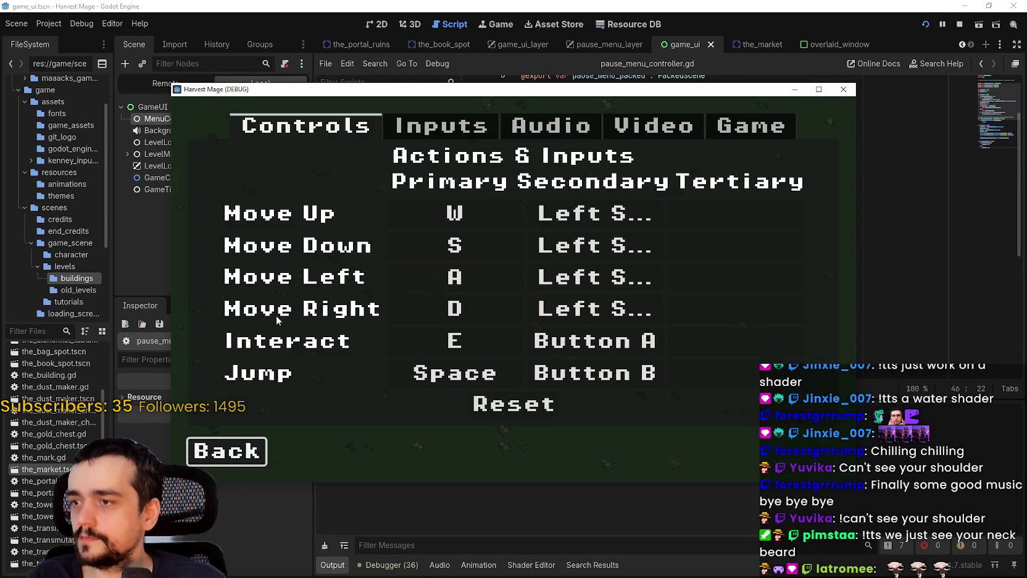
left_click(227, 450)
left_click(253, 291)
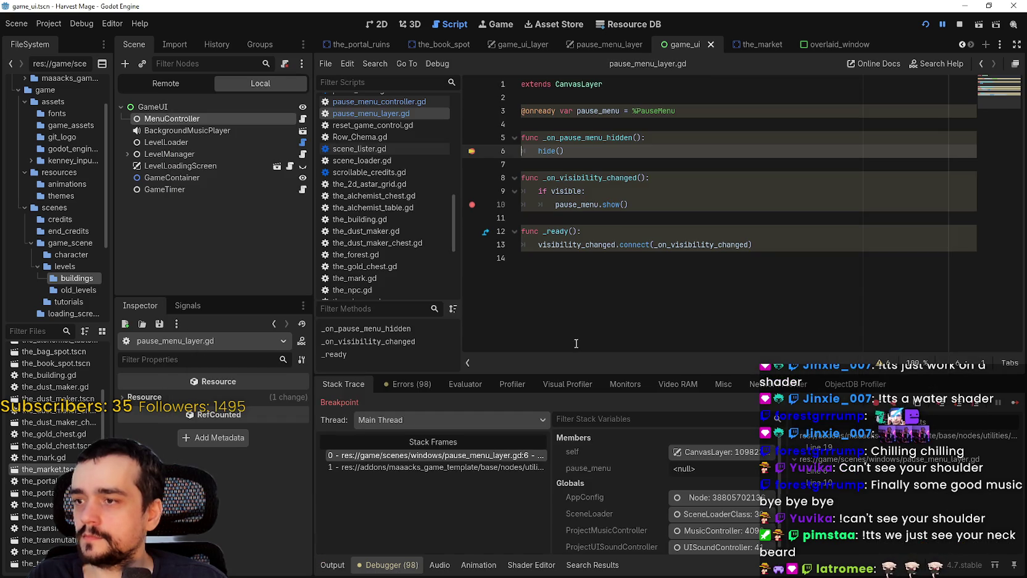
left_click(1016, 402)
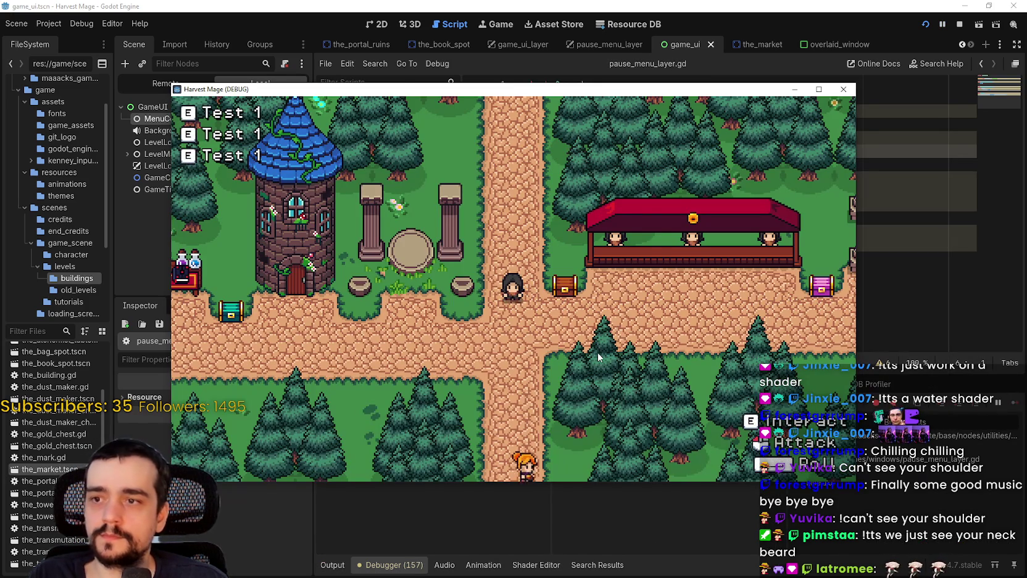
Pause with Esc, continue past the breakpoint, and Resume from the pause menu.
key("Escape")
left_click(1017, 405)
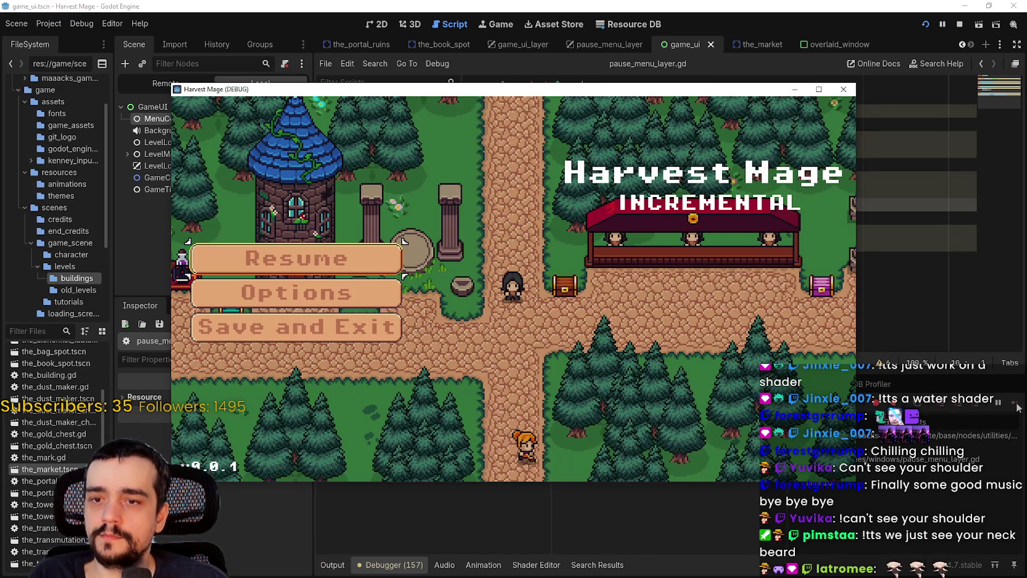
left_click(311, 276)
Inspect the window_container.gd and top stack frames at the hide() breakpoint, then continue.
left_click(454, 468)
left_click(448, 491)
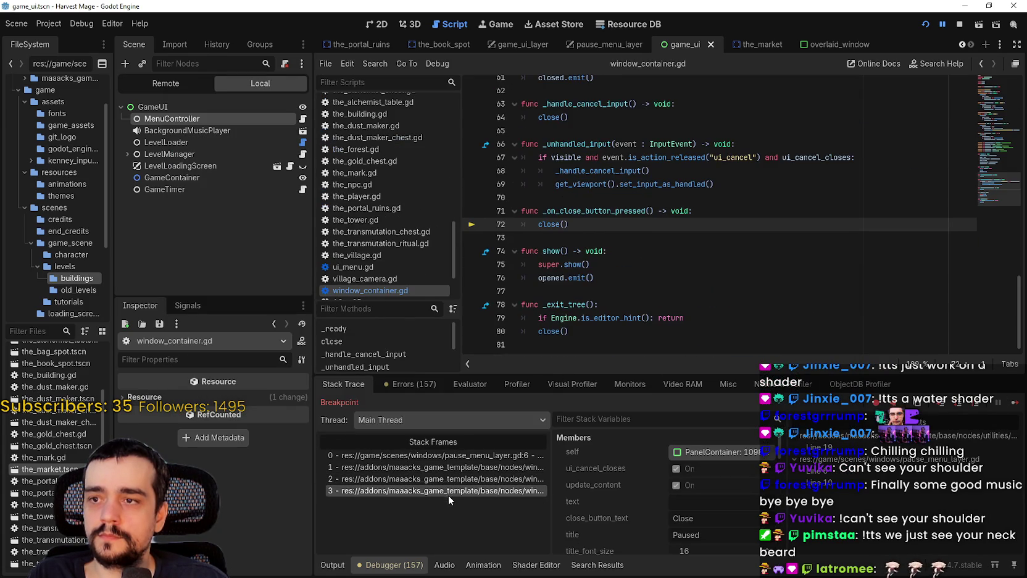
left_click(478, 457)
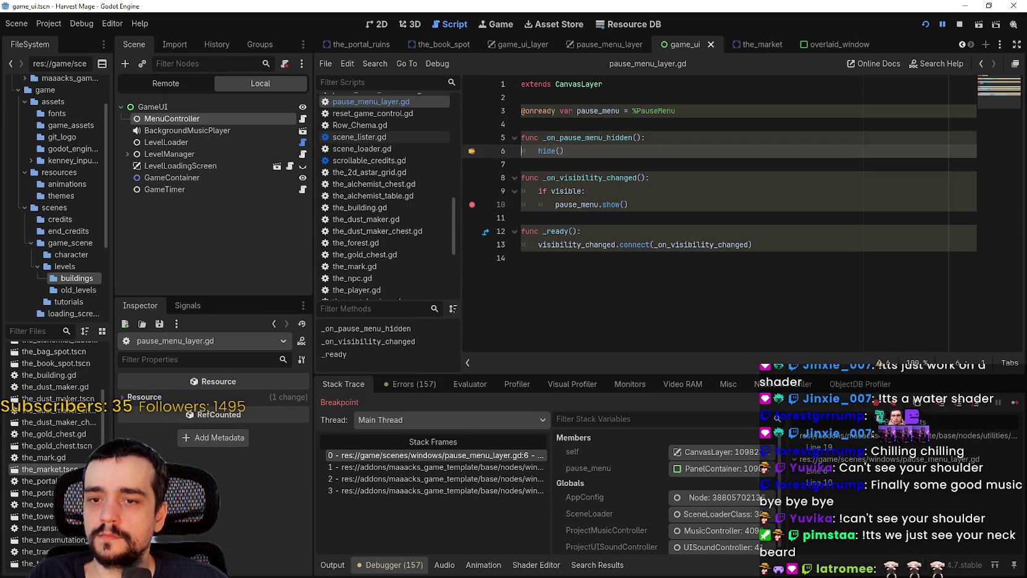
left_click(1010, 402)
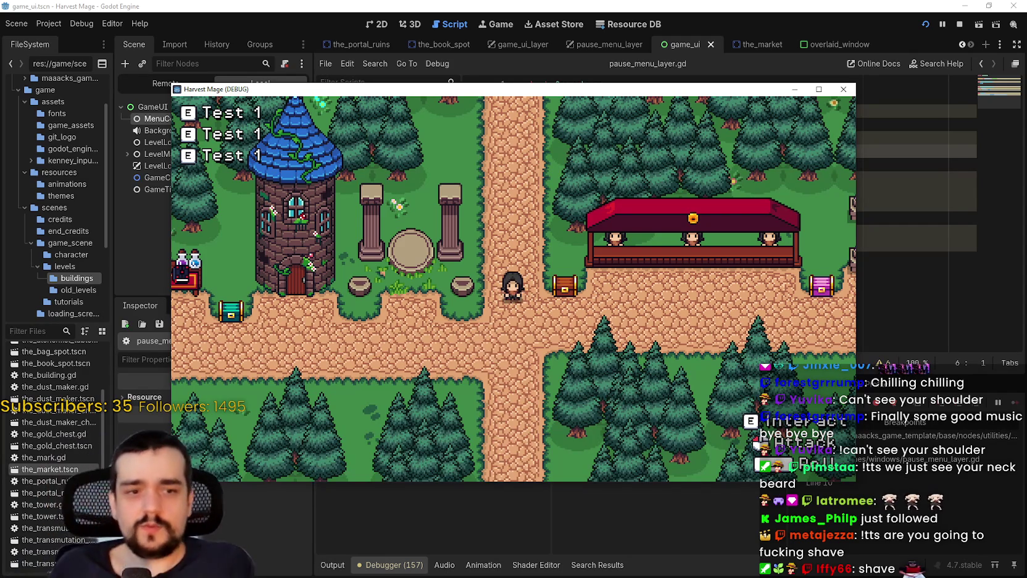
Maximize the game window, walk around the village with WASD, and pause with Esc to hit the breakpoint.
double_click(540, 92)
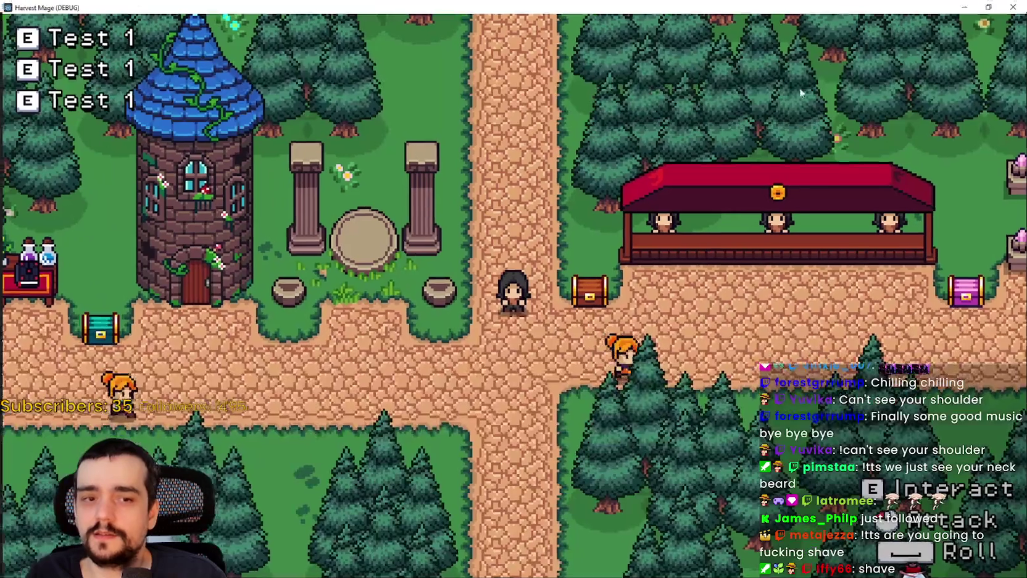
key("s")
key("a")
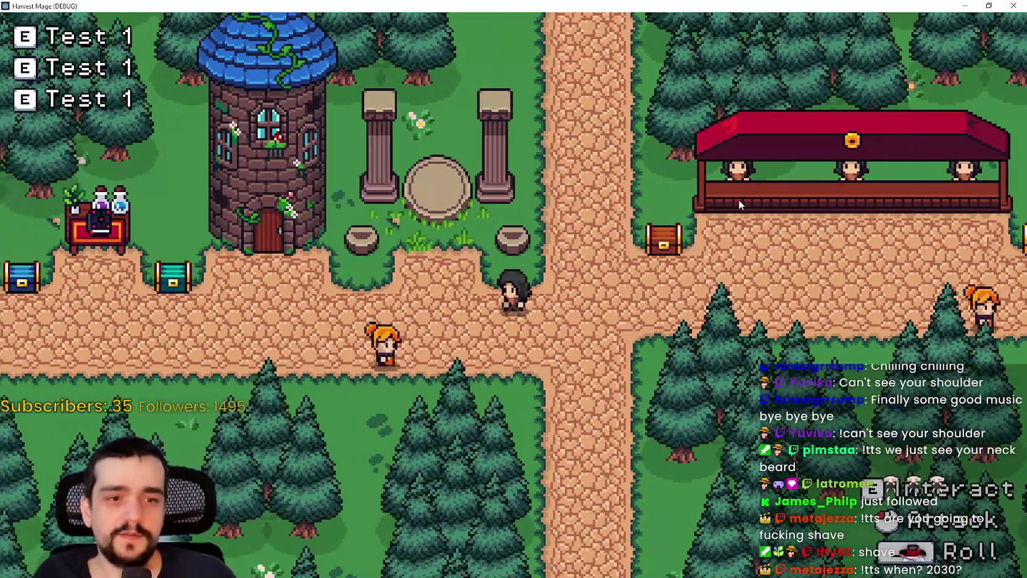
key("d")
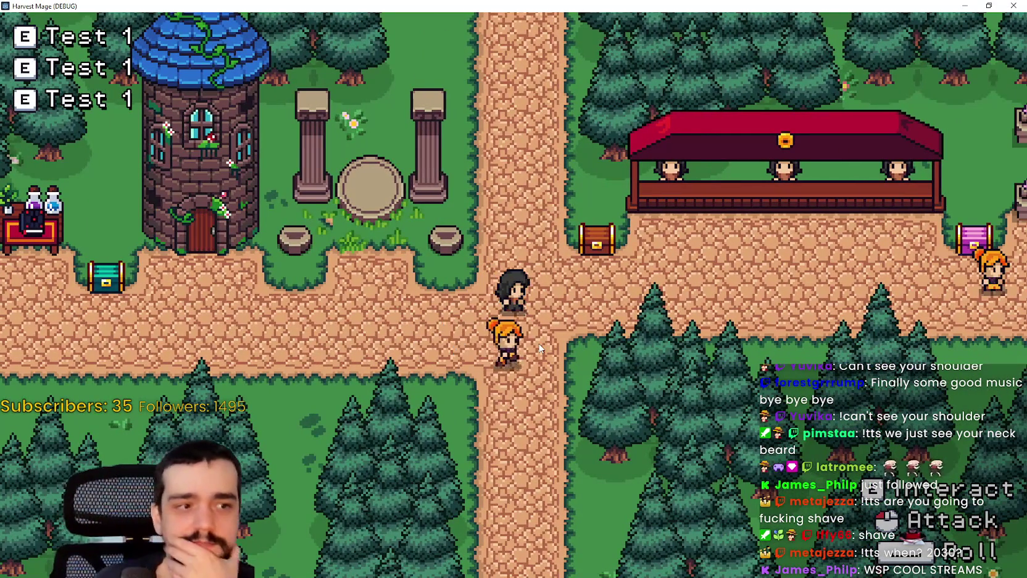
key("d")
key("w")
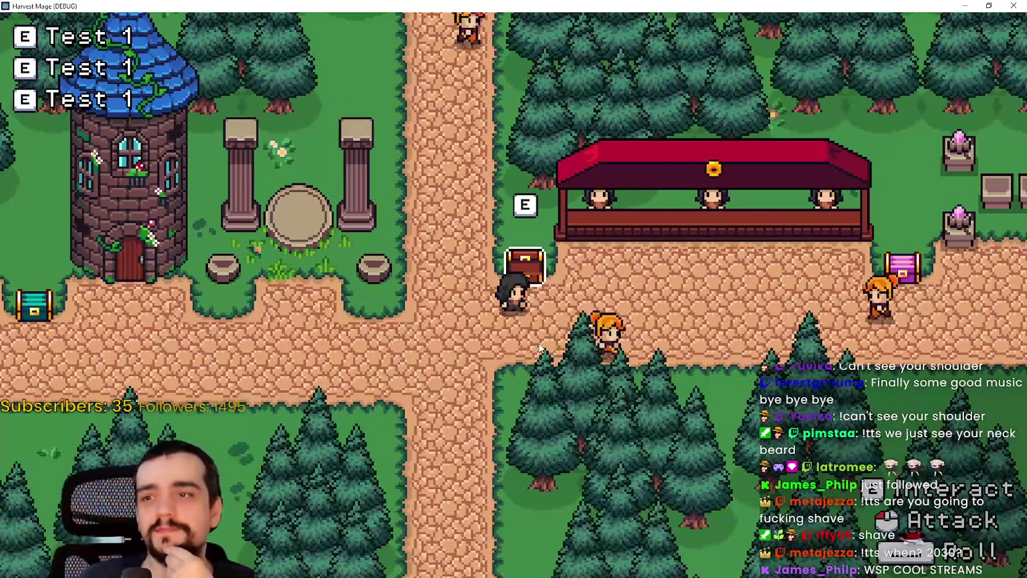
key("d")
key("a")
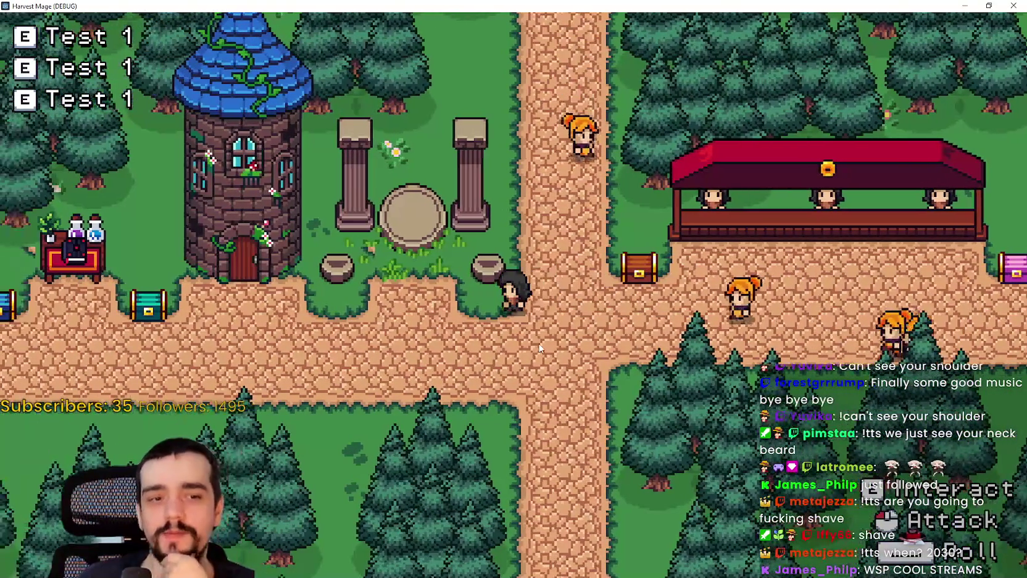
key("s")
key("a")
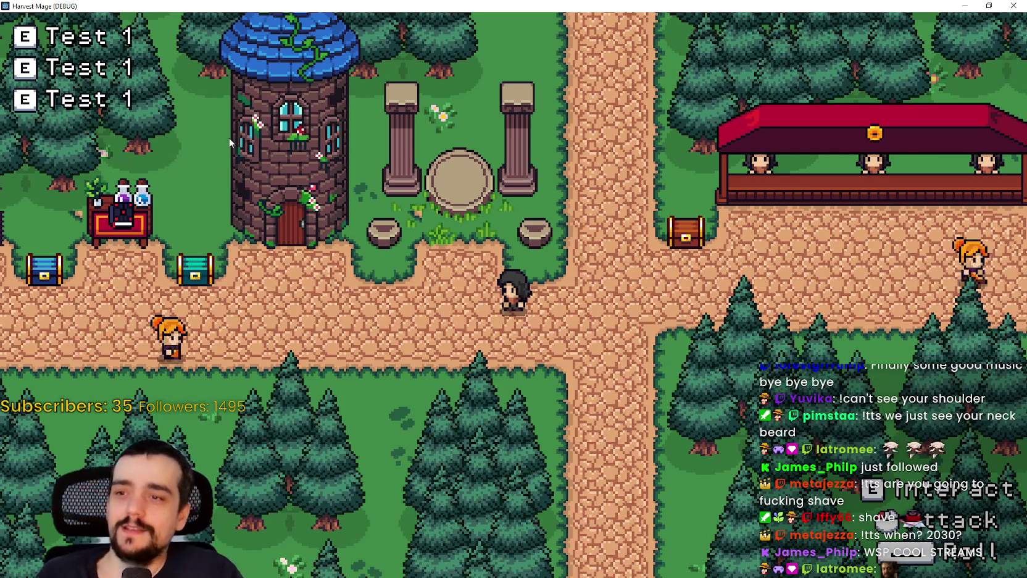
key("a")
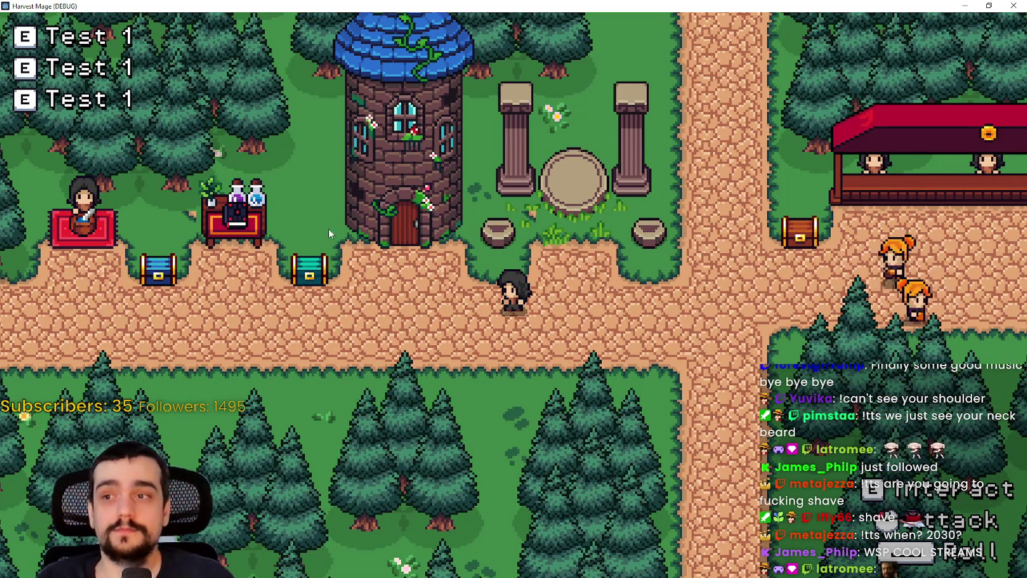
key("a")
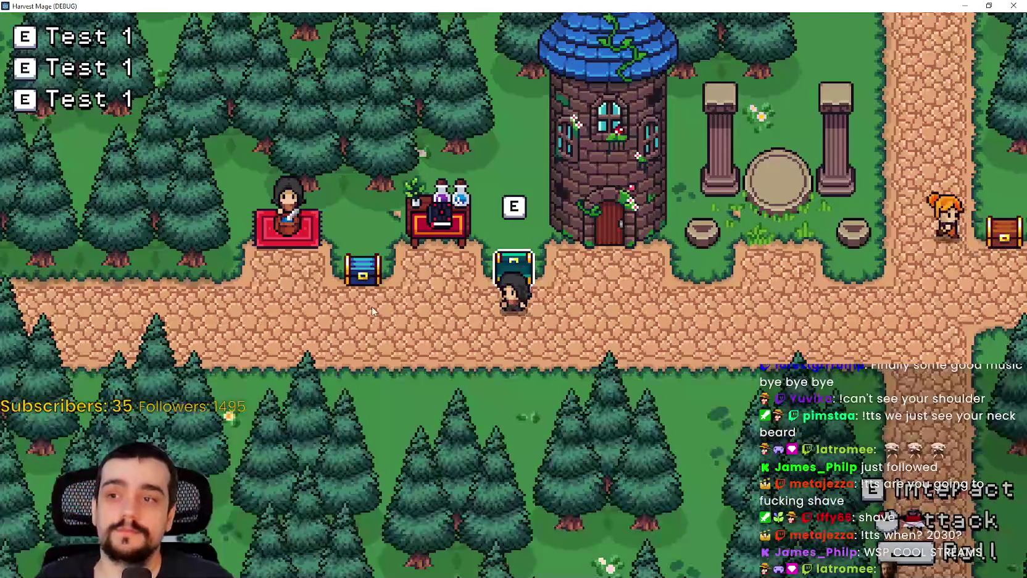
key("d")
key("w")
key("Escape")
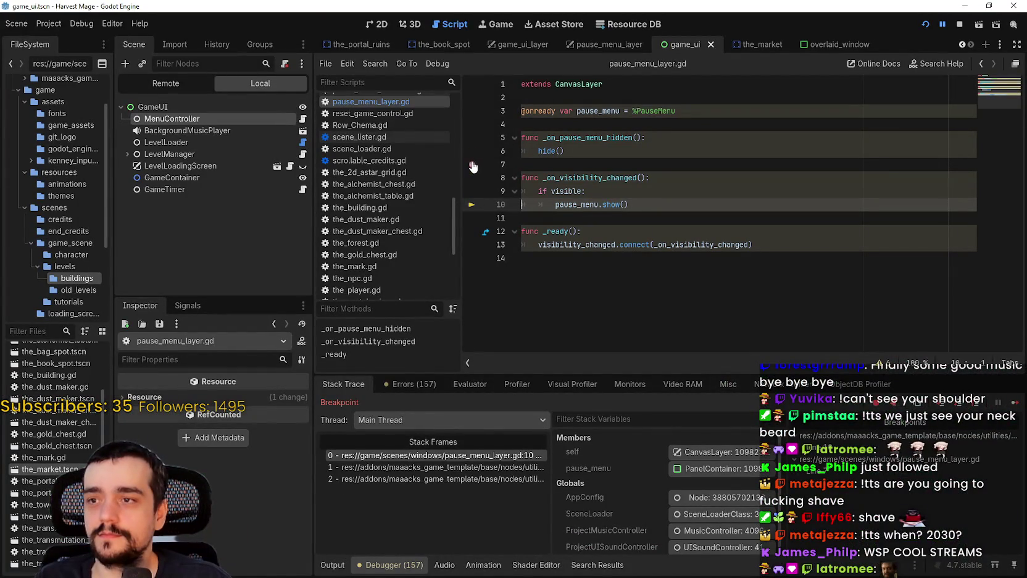
Remove the breakpoint on line 19 of pause_menu_controller.gd and continue running the game.
key("alt+Left")
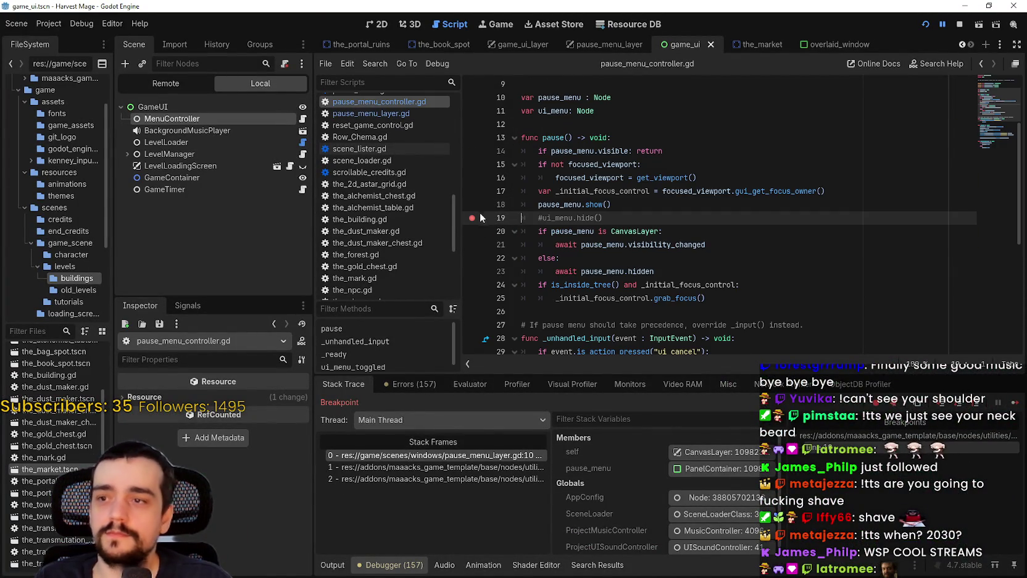
left_click(472, 218)
key("F12")
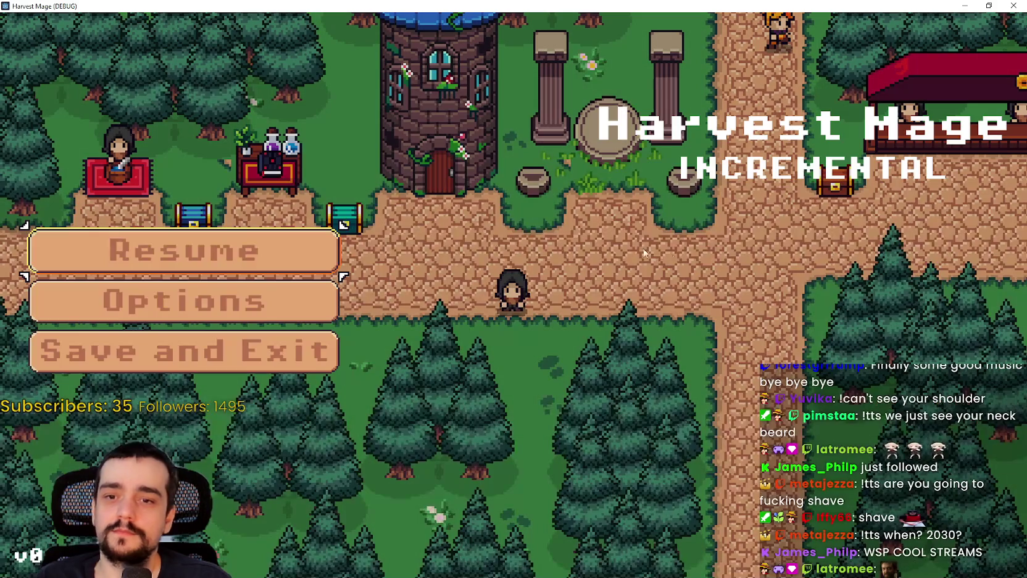
Open and Resume the pause menu several times in the running game.
key("Escape")
key("d")
key("Escape")
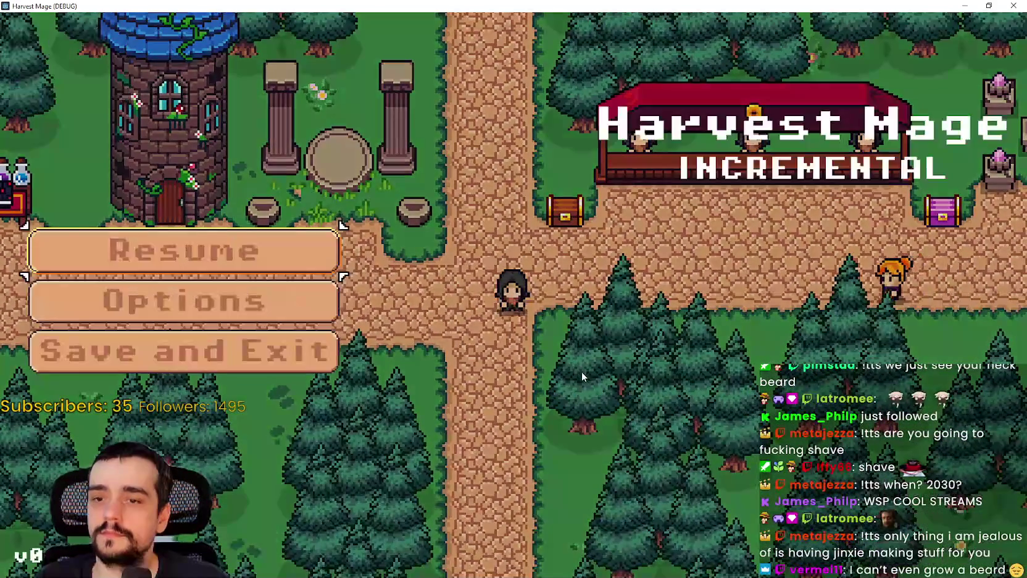
left_click(337, 257)
key("Escape")
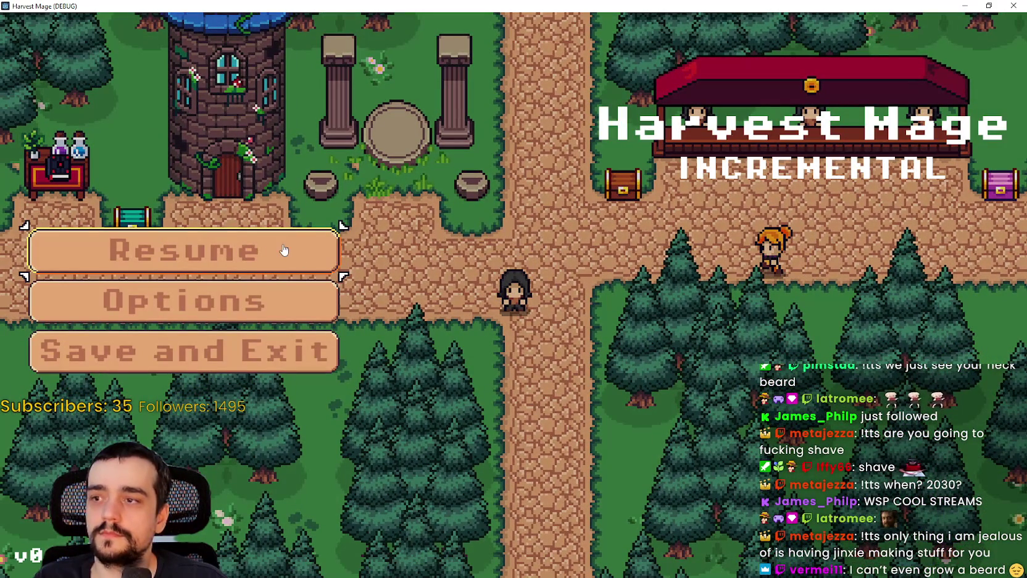
left_click(284, 250)
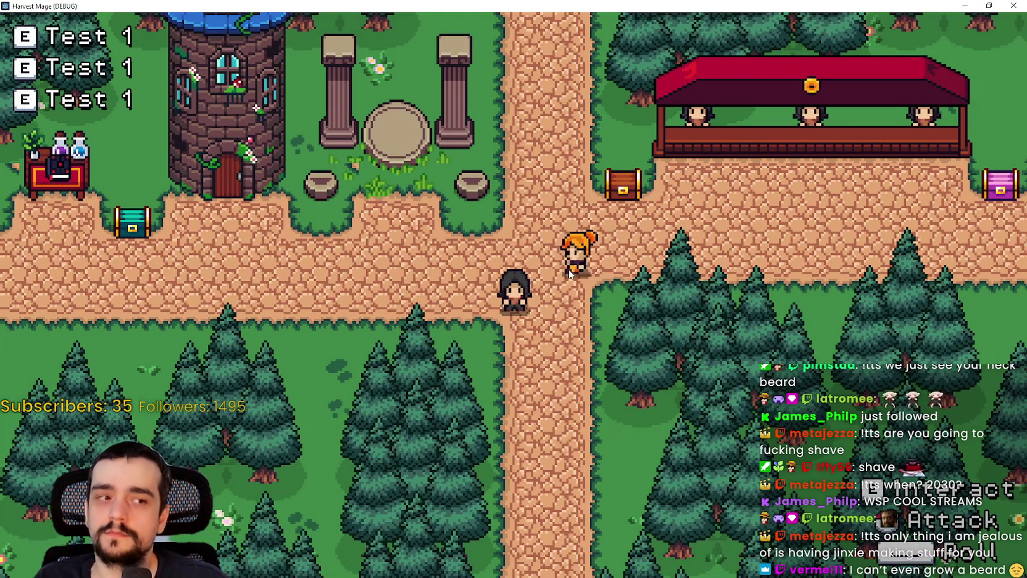
key("Escape")
key("Escape")
key("Escape")
key("Escape")
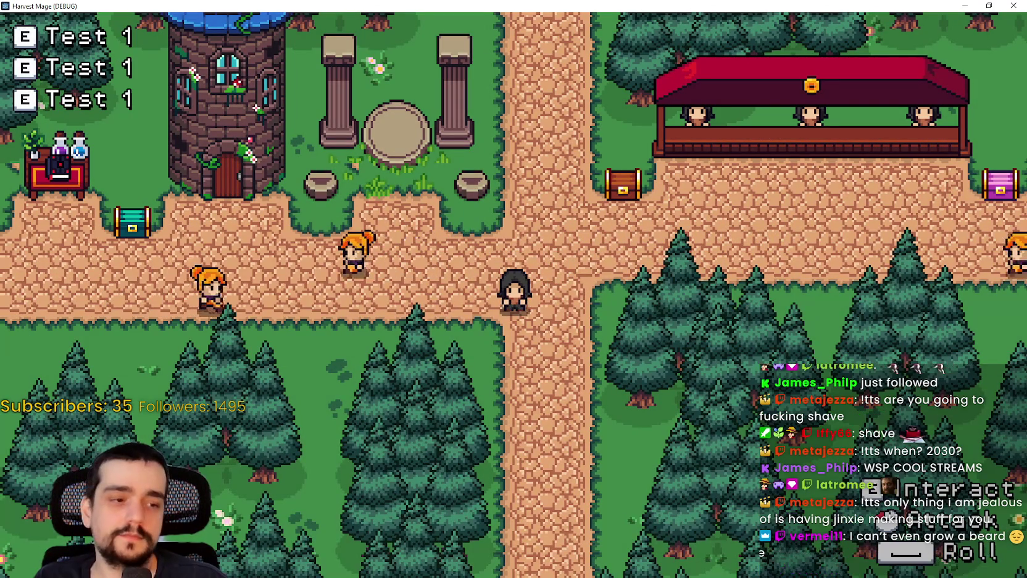
Return to the editor and save the scene with Ctrl+S.
key("alt+Tab")
left_click(847, 264)
key("ctrl+s")
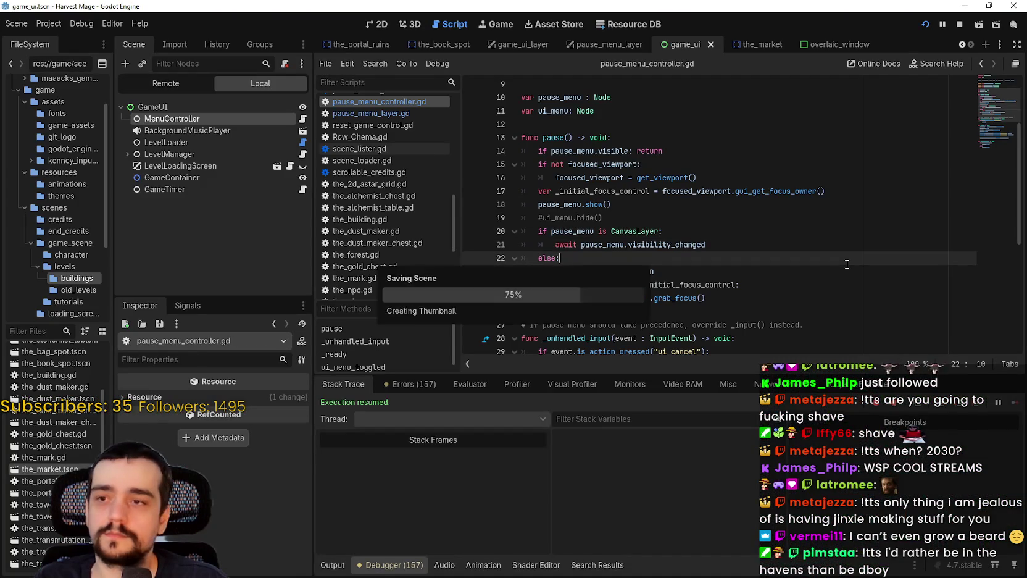
Switch to the game_ui_layer scene and open game_ui.gd through the GameUILayer and Interactible node scripts.
scroll(782, 252, "down", 3)
left_click(679, 245)
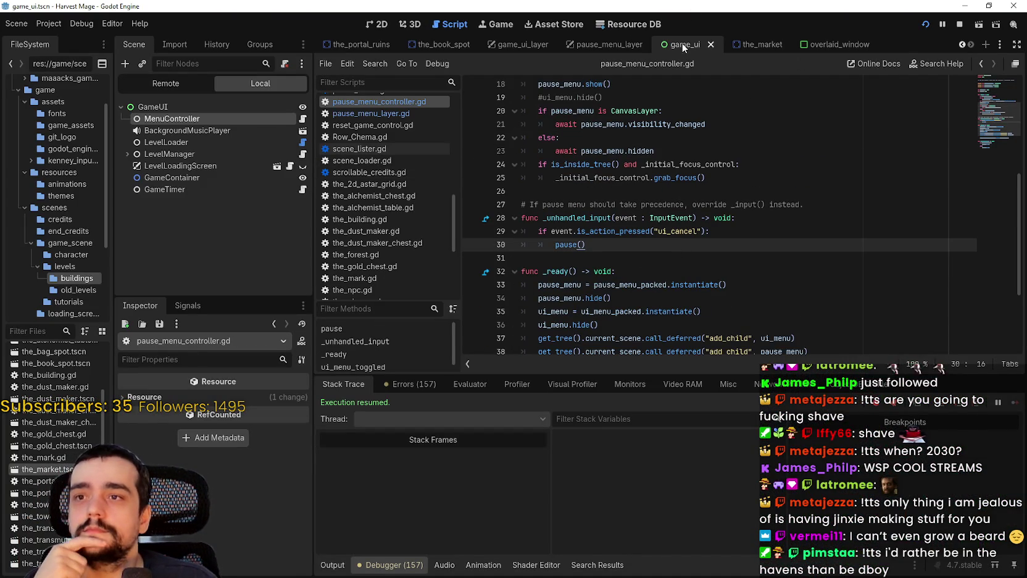
left_click(522, 45)
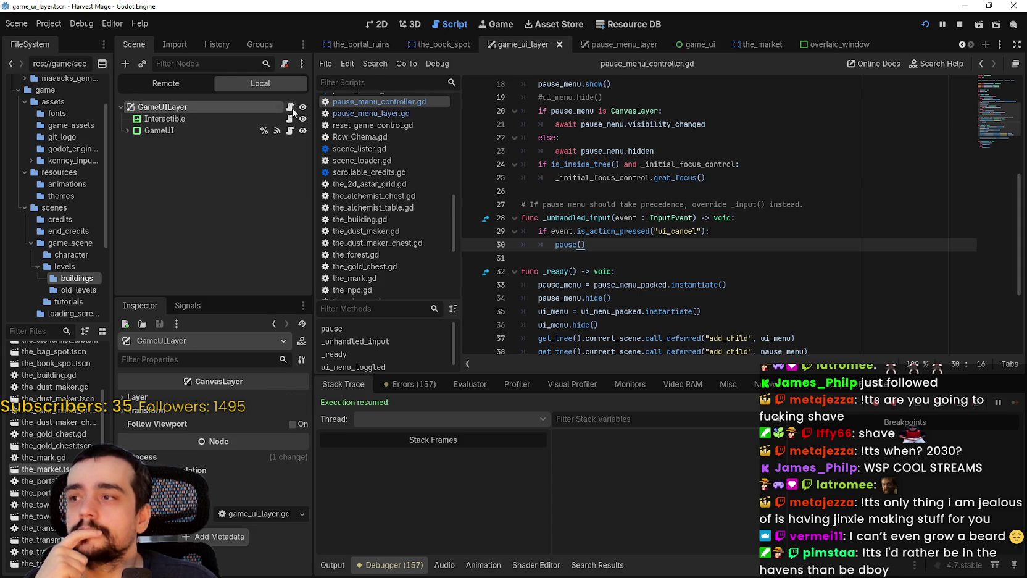
left_click(289, 106)
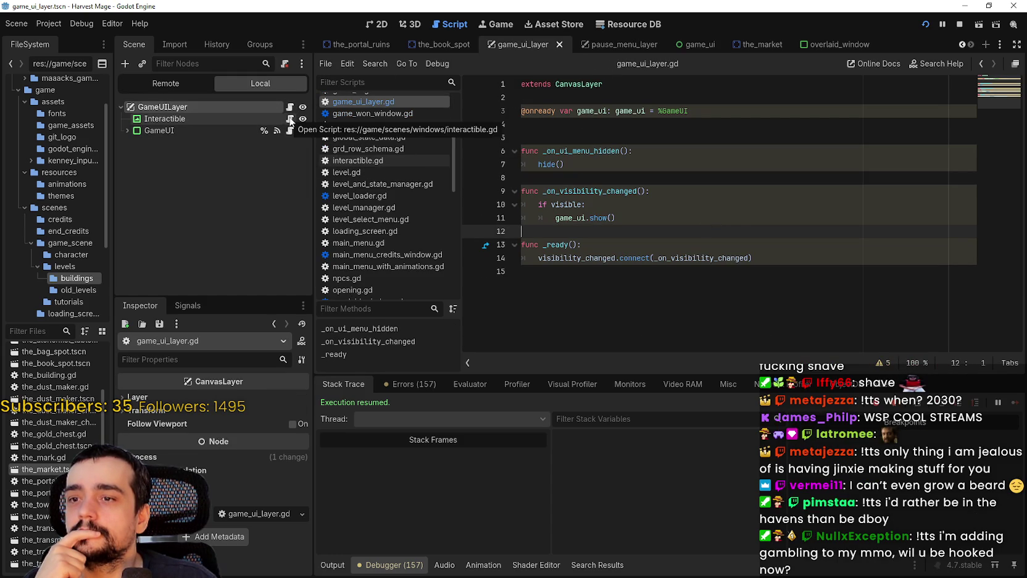
left_click(290, 119)
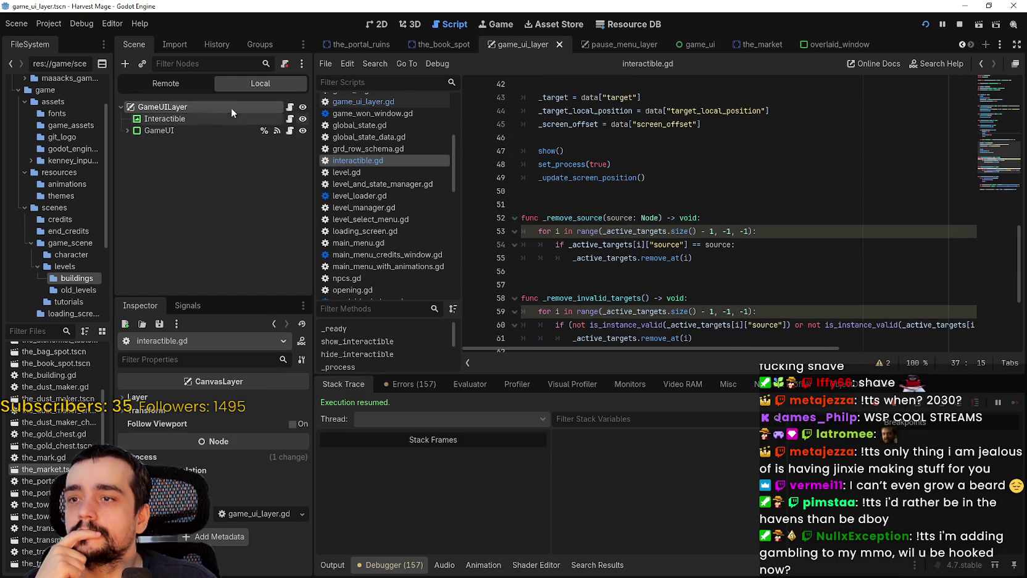
left_click(289, 131)
left_click(640, 214)
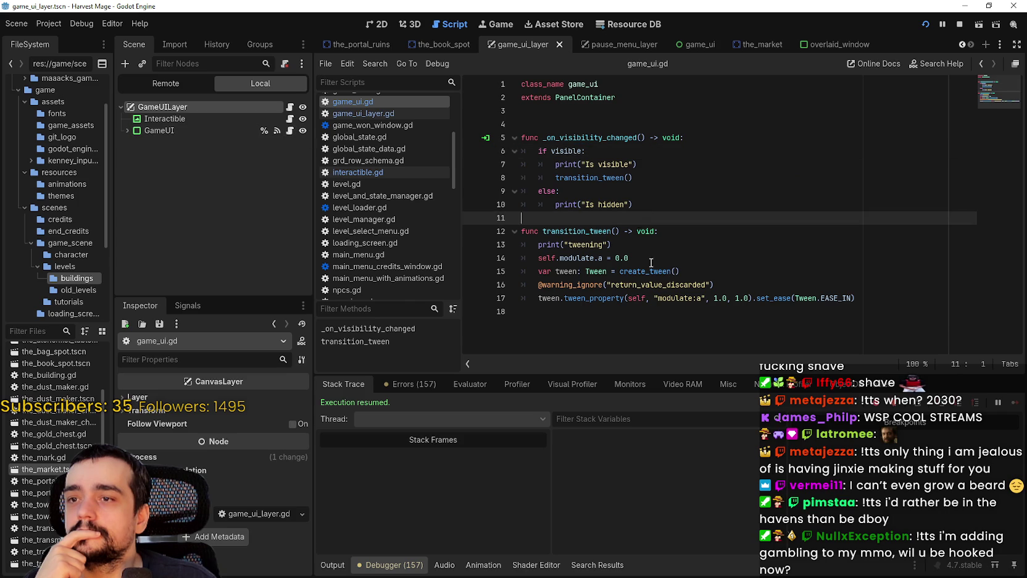
left_click(659, 313)
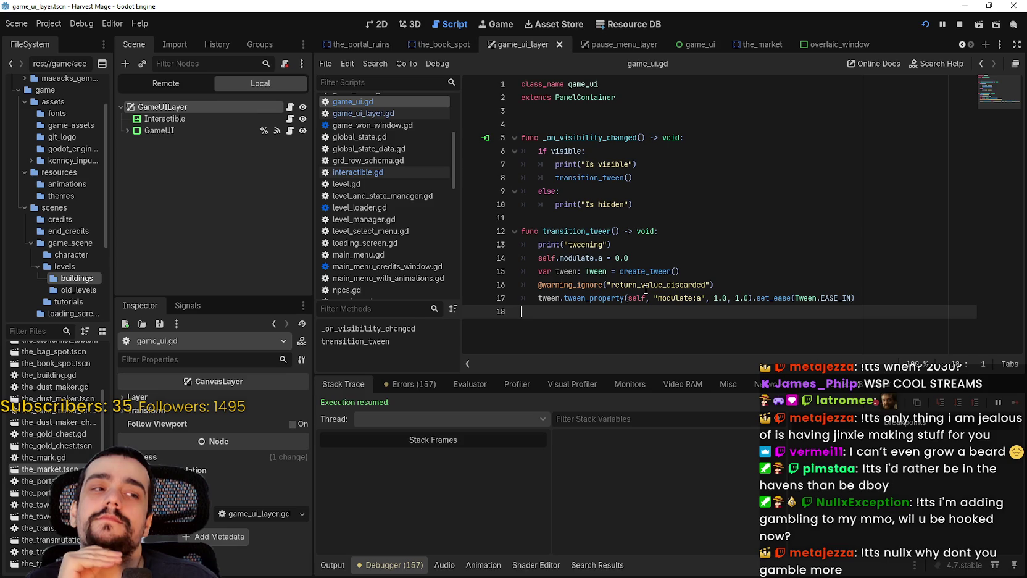
left_click(676, 179)
double_click(592, 166)
double_click(596, 177)
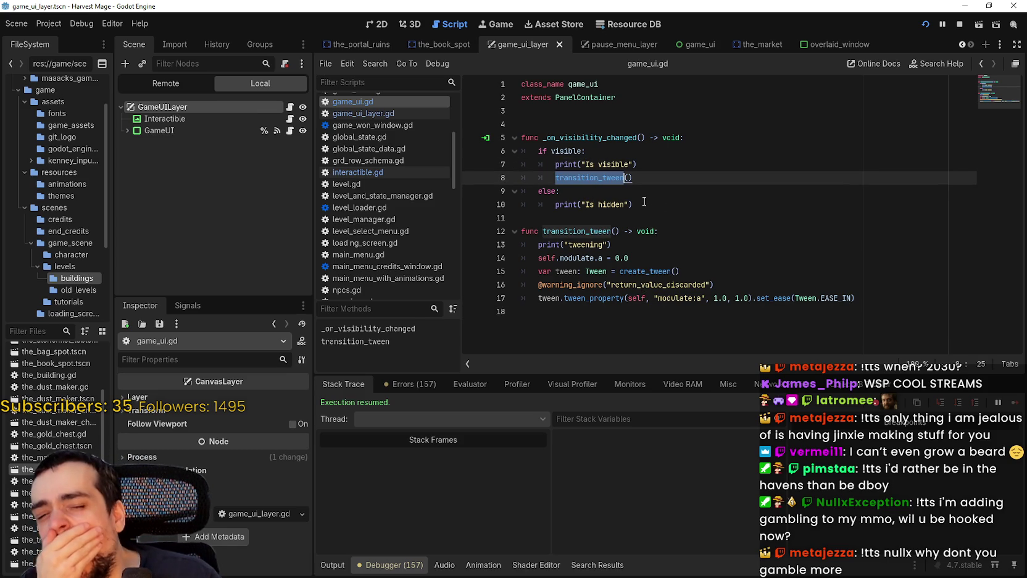
left_click(654, 258)
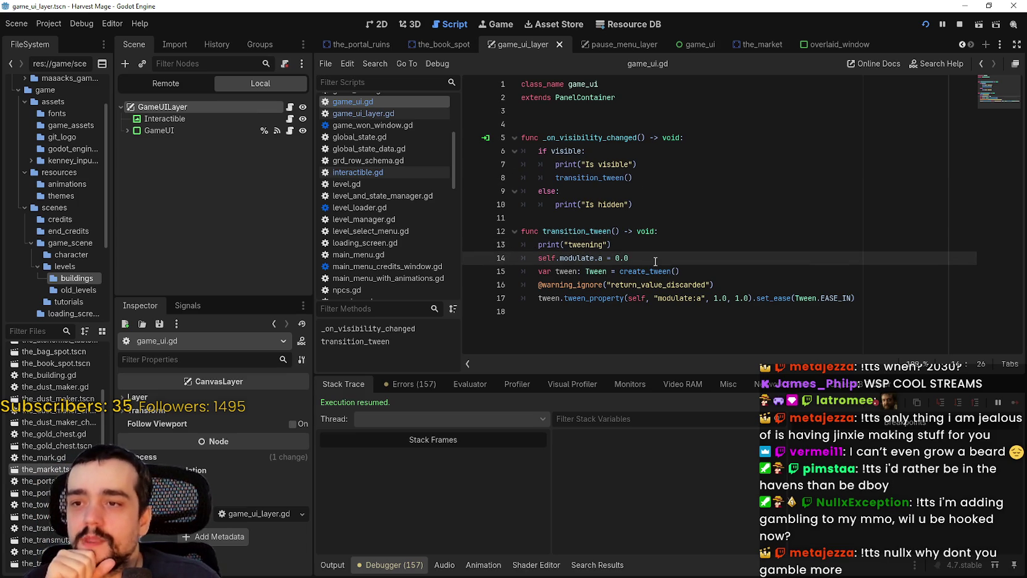
double_click(577, 233)
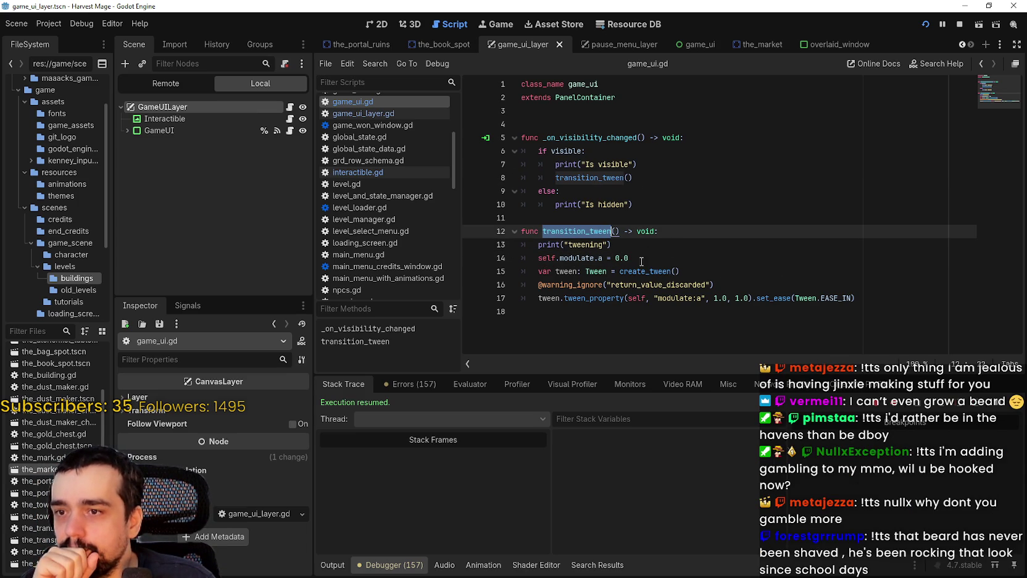
left_click_drag(630, 258, 559, 258)
left_click(657, 169)
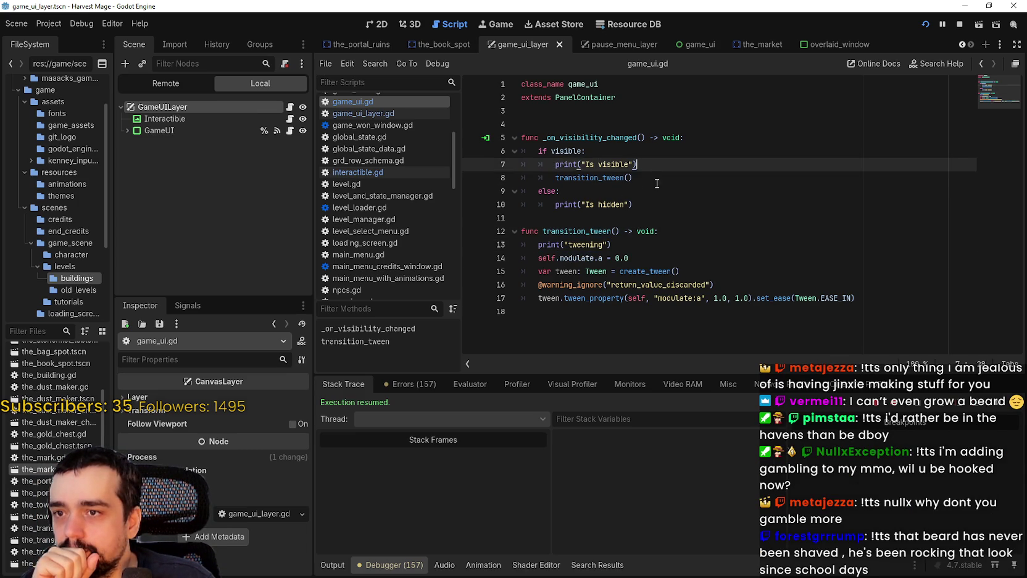
left_click(650, 183)
double_click(649, 183)
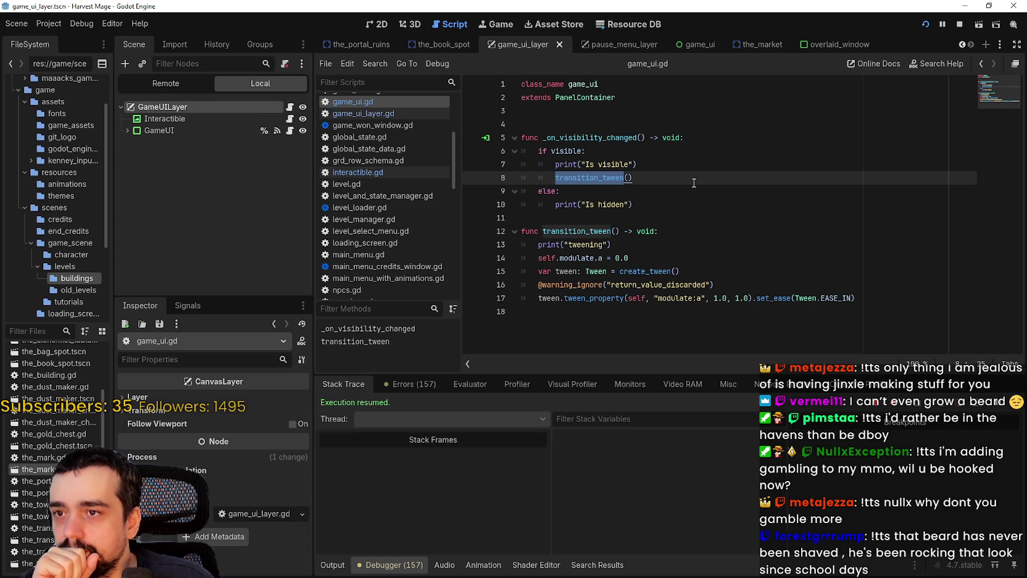
key("Up")
key("Up")
key("Up")
key("ctrl+d")
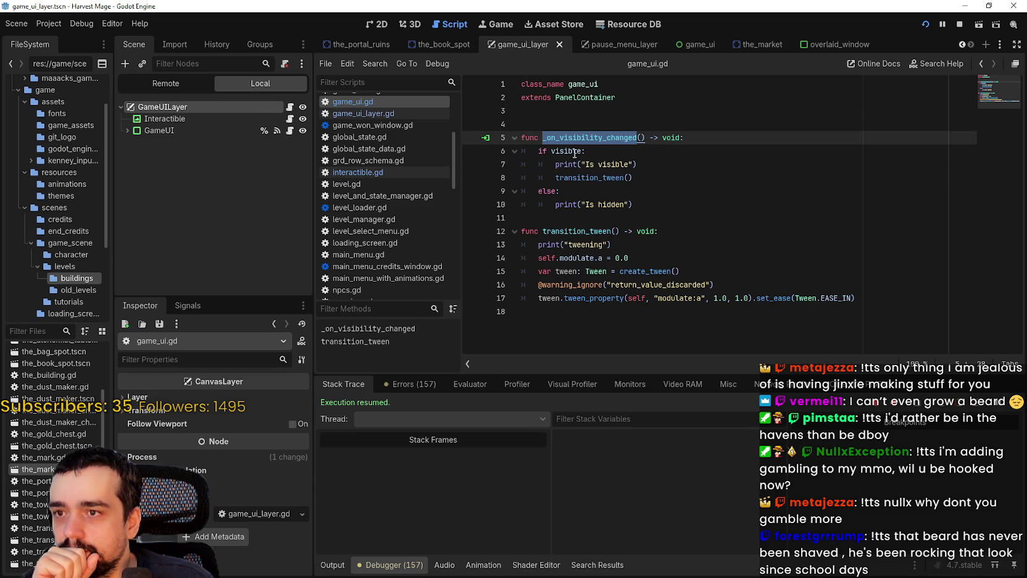
double_click(567, 151)
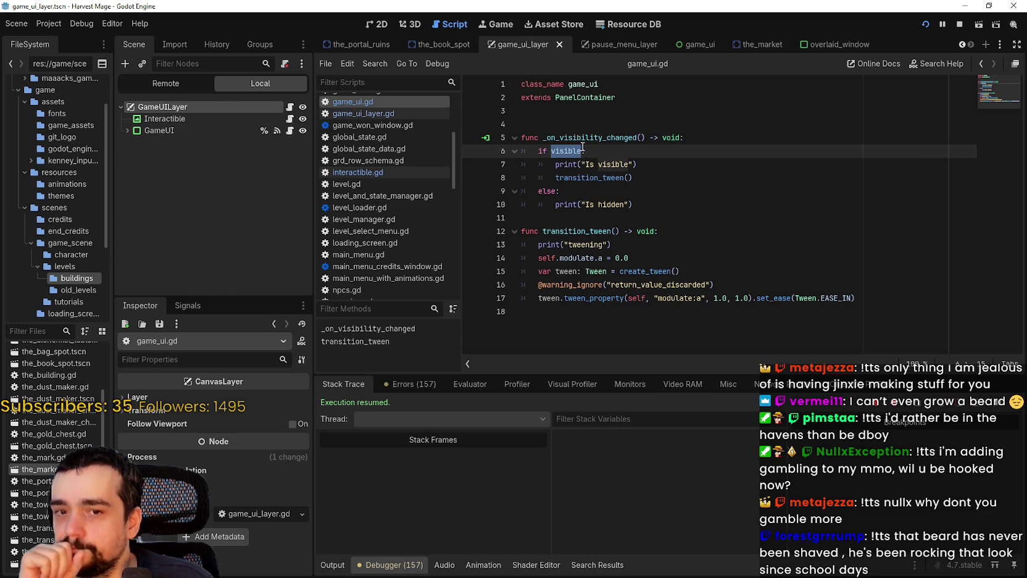
mouse_move(582, 148)
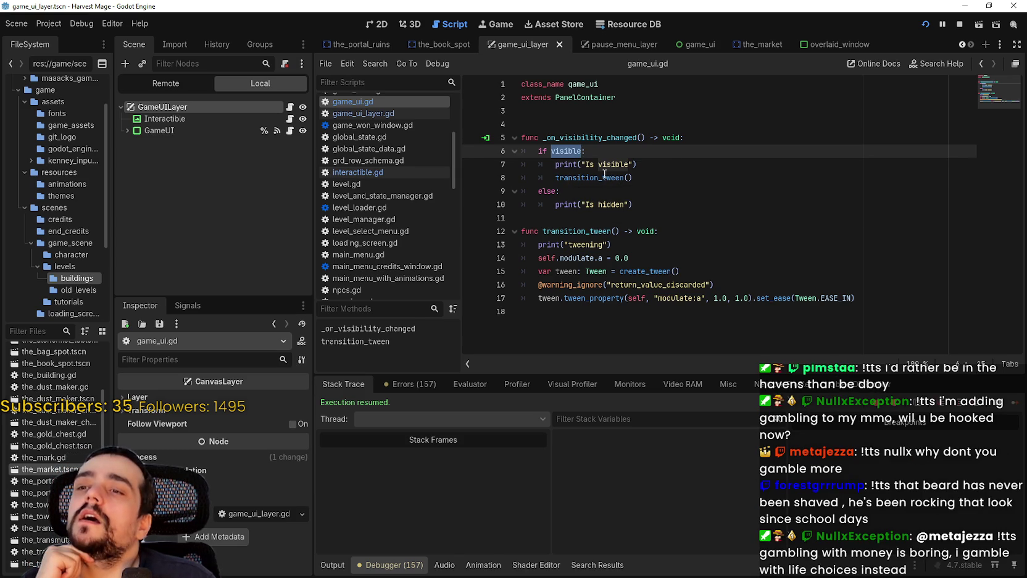
double_click(589, 178)
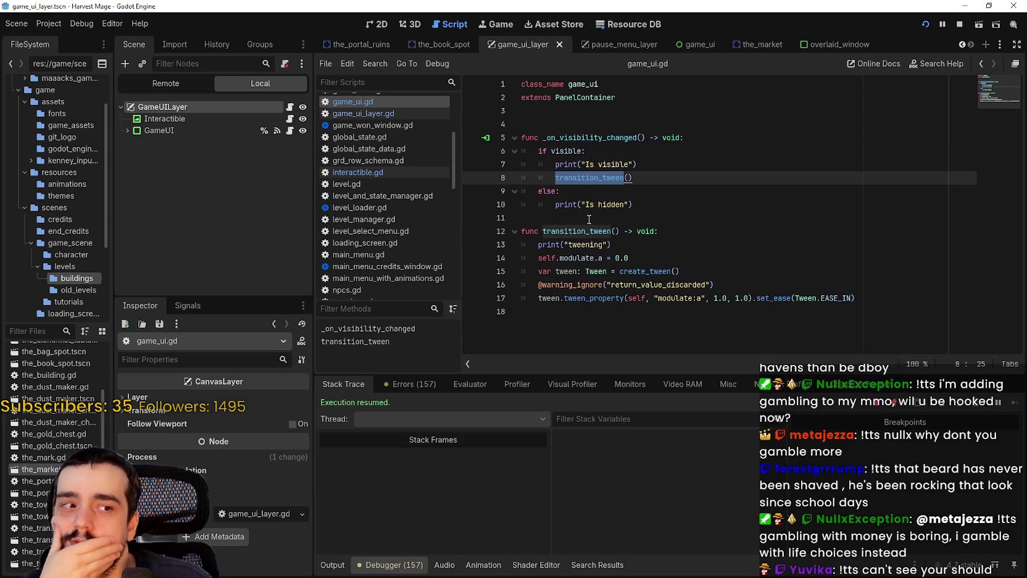
mouse_move(578, 151)
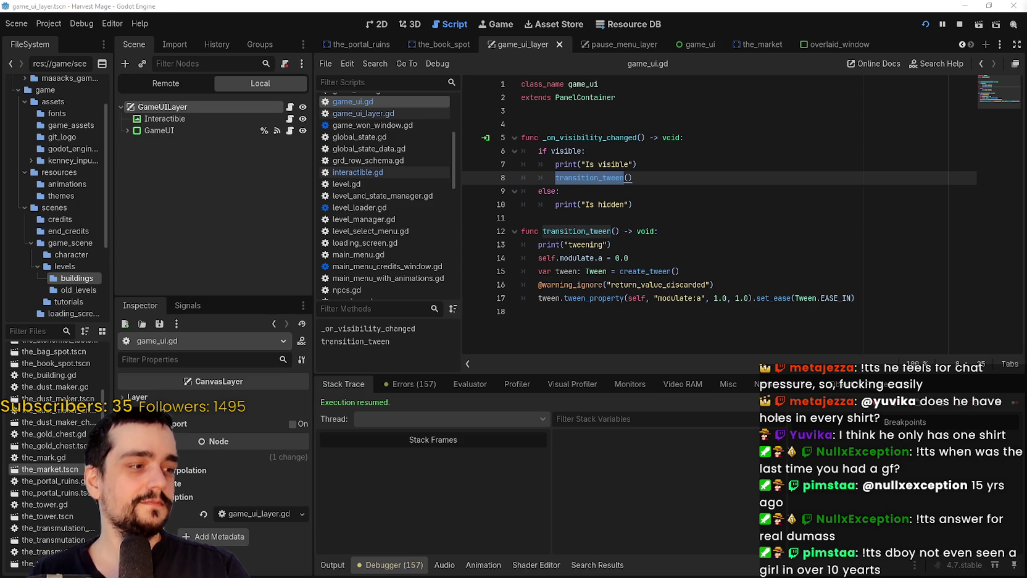
Place the caret on blank line 11 of game_ui.gd.
left_click(658, 272)
left_click(665, 204)
left_click(670, 219)
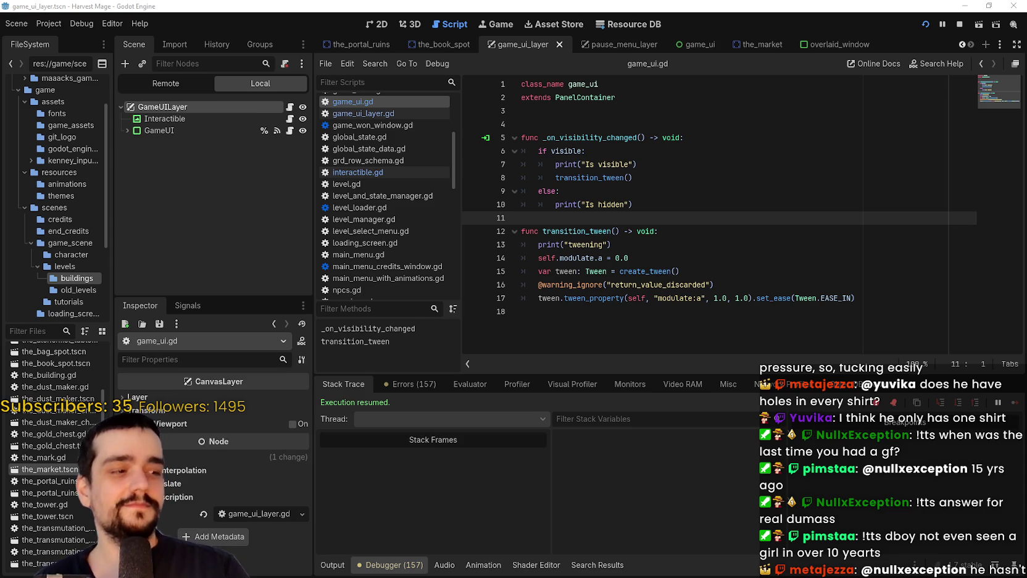
Switch to Discord's stream chat, play the video attachment full screen, then exit fullscreen.
key("alt+Tab")
left_click(594, 299)
left_click(637, 369)
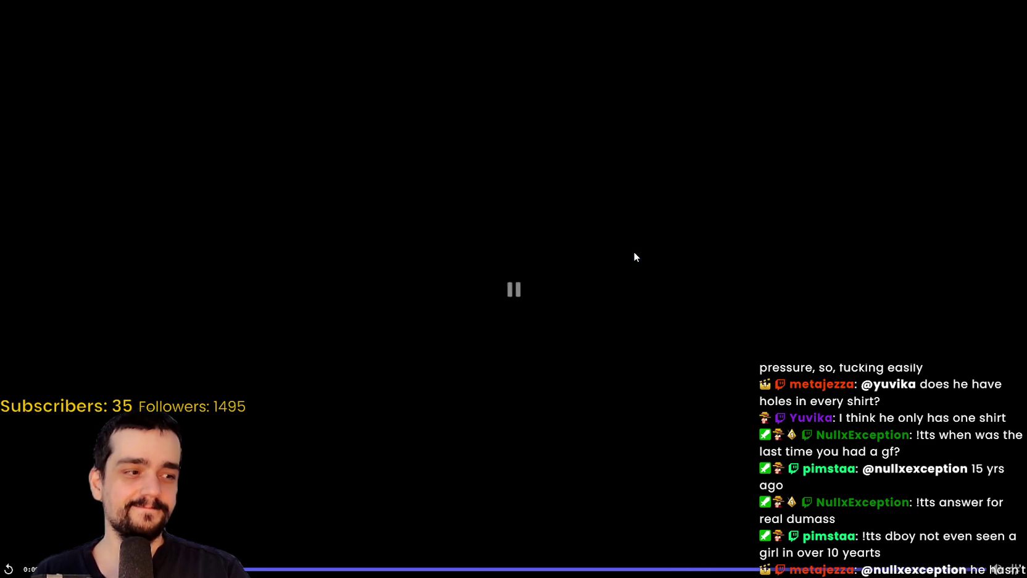
key("Escape")
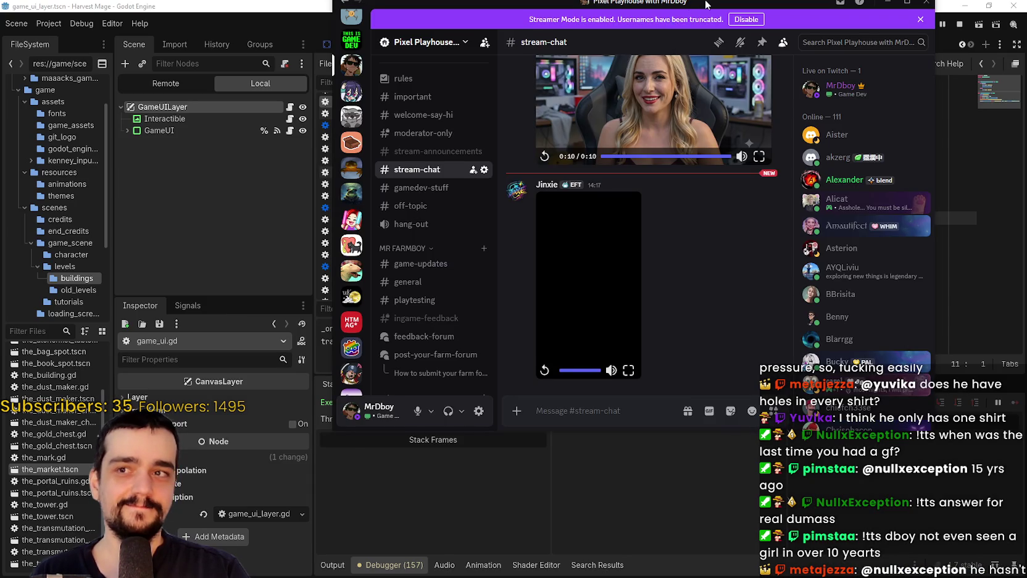
Switch from Discord back to the Godot script editor.
key("alt+Tab")
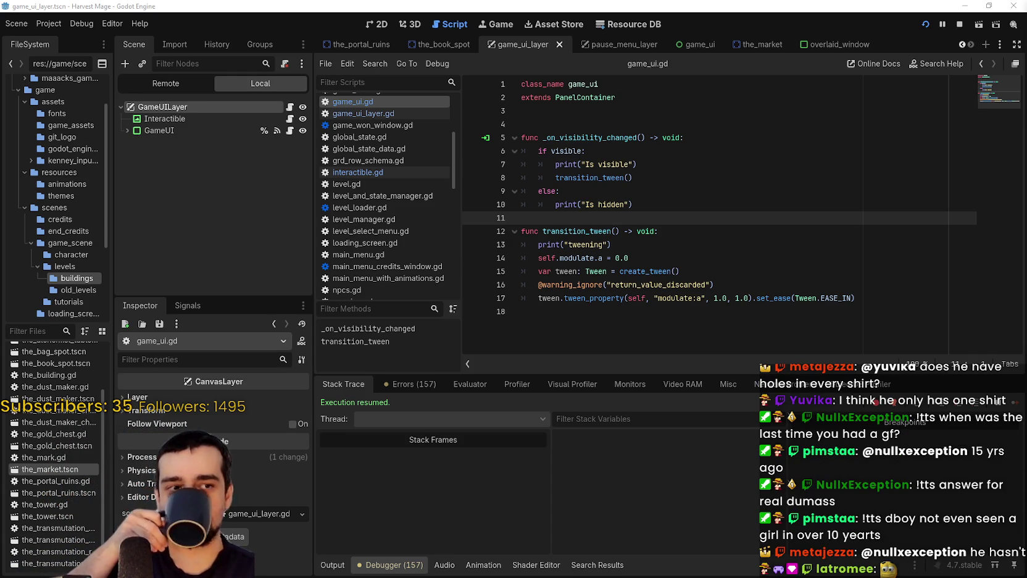
Review game_ui.gd, try a line in transition_tween, and settle above _on_visibility_changed.
left_click(791, 192)
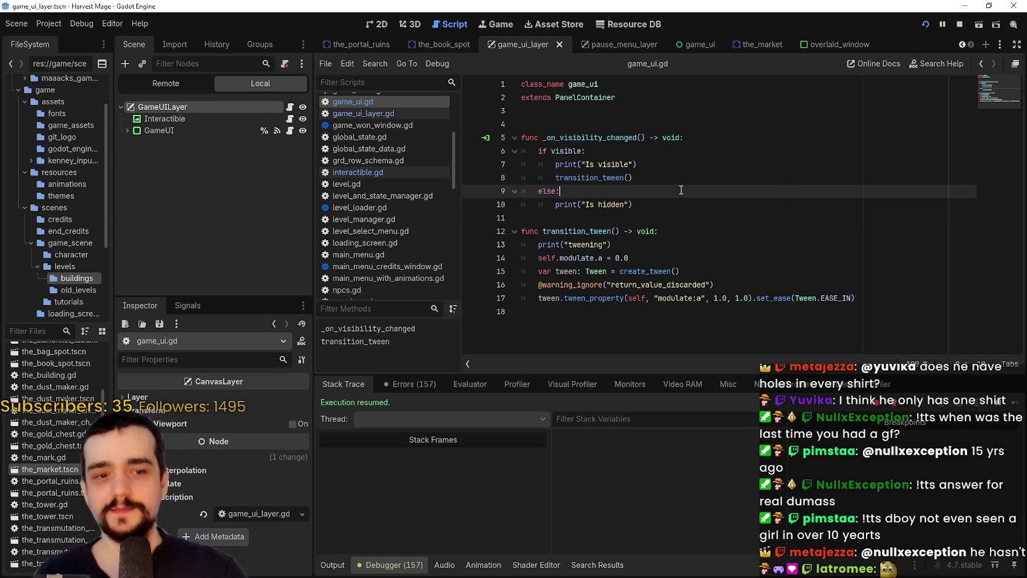
left_click(644, 218)
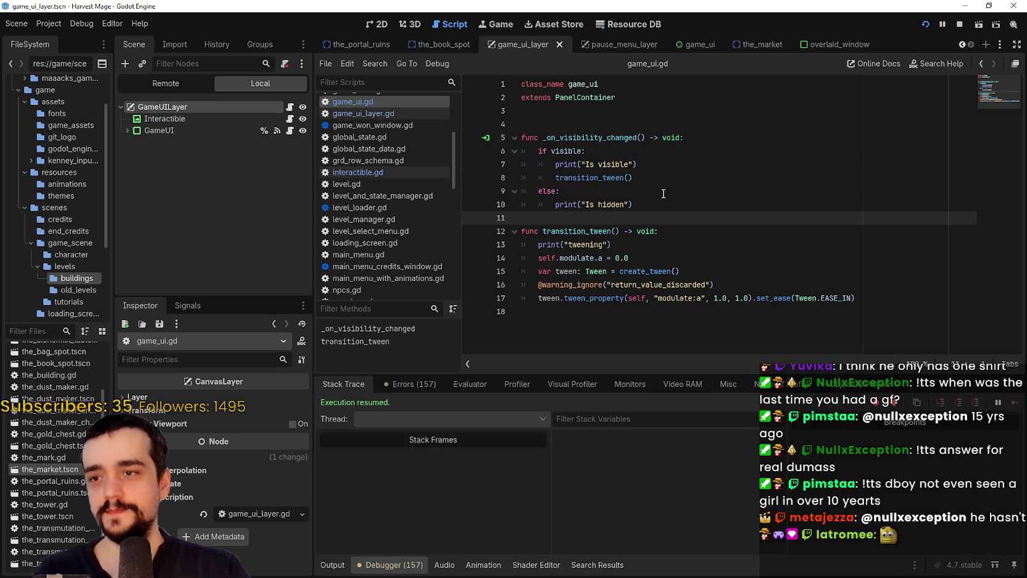
left_click(709, 242)
left_click(706, 232)
key("Return")
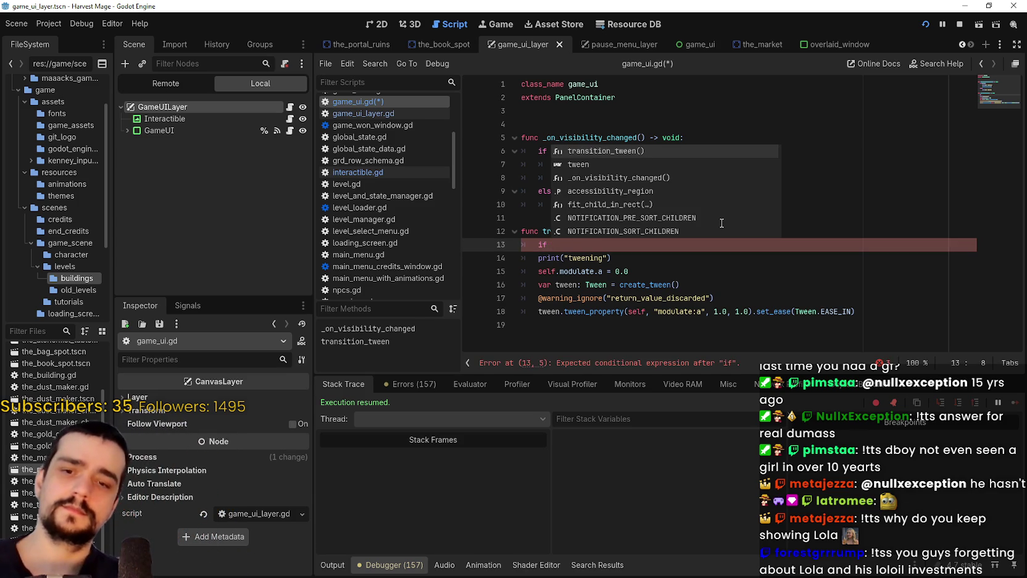
type("mo")
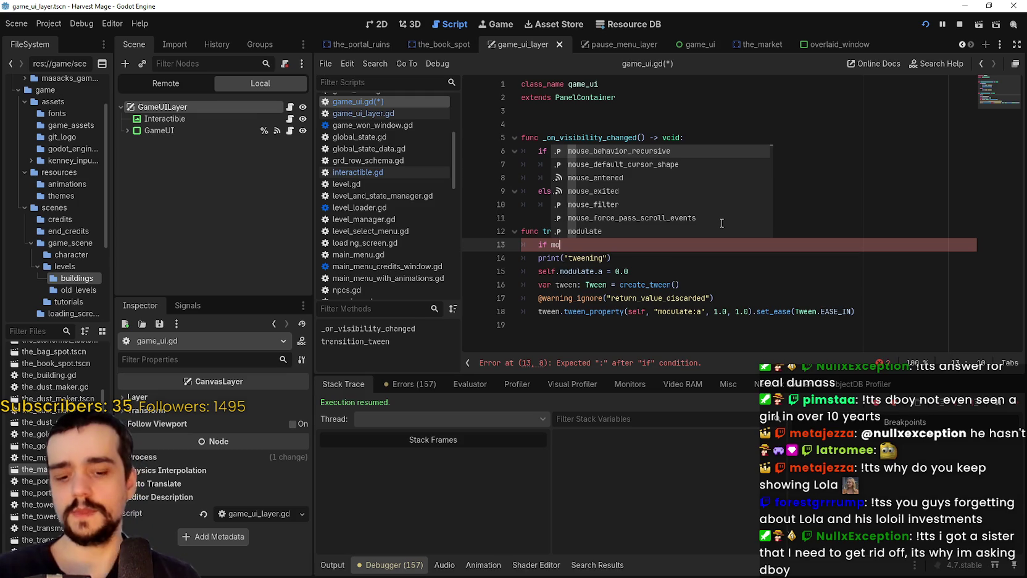
key("BackSpace")
key("BackSpace")
key("BackSpace")
key("BackSpace")
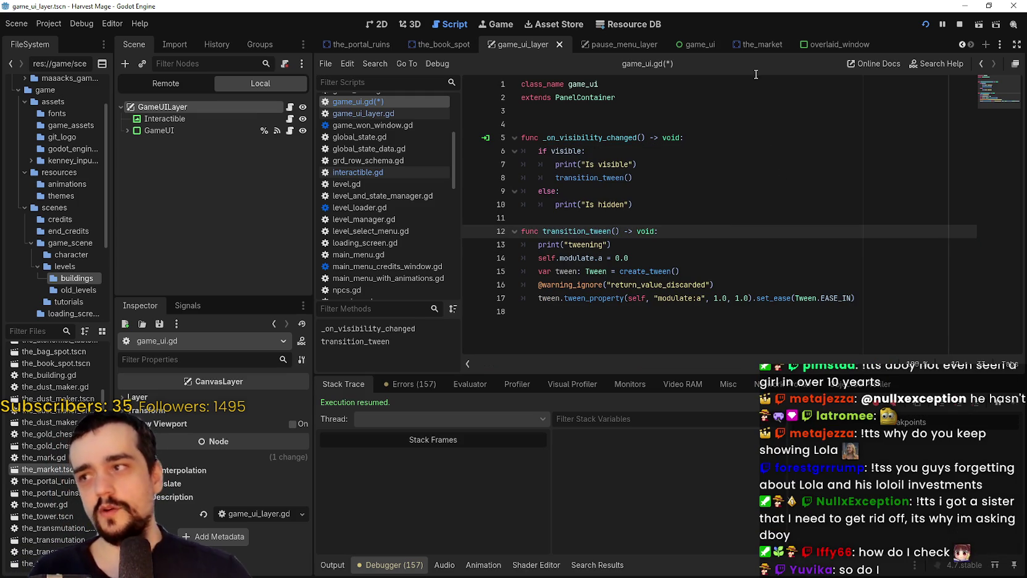
left_click(593, 136)
left_click(595, 122)
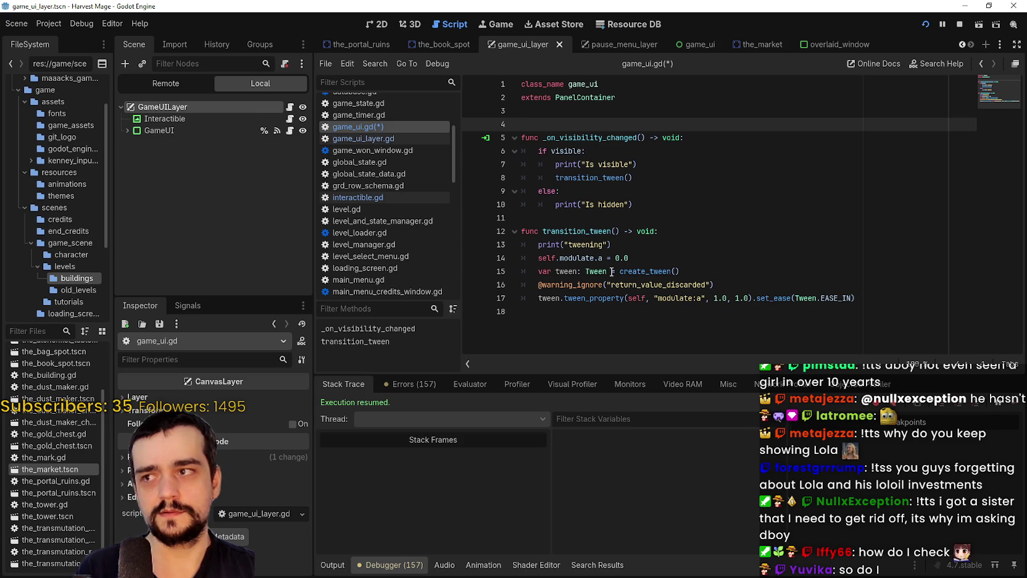
Comment out the handler's transition_tween() call, add a _ready() that calls transition_tween(), and run the game.
left_click(554, 178)
type("#")
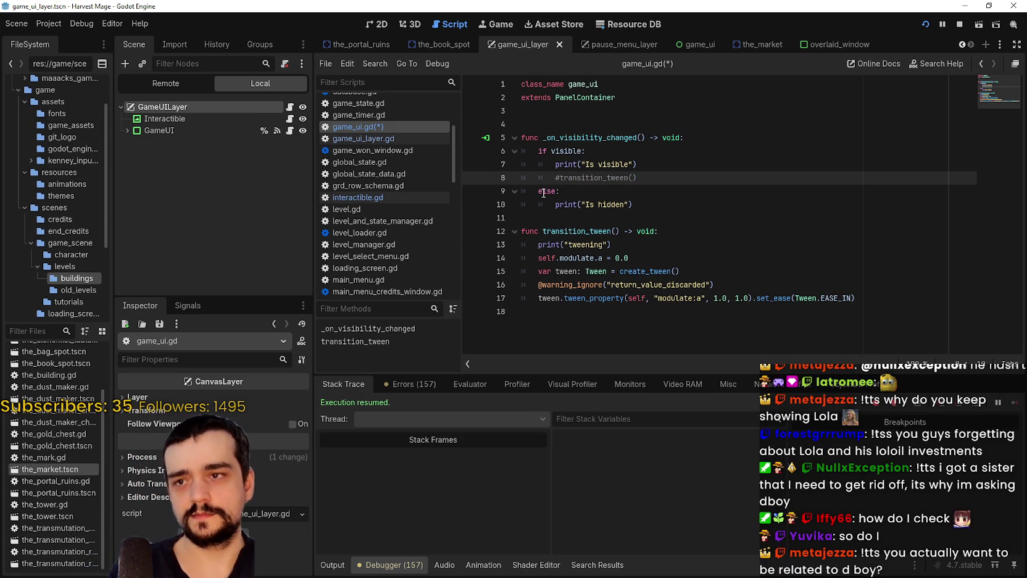
left_click(580, 112)
left_click(581, 123)
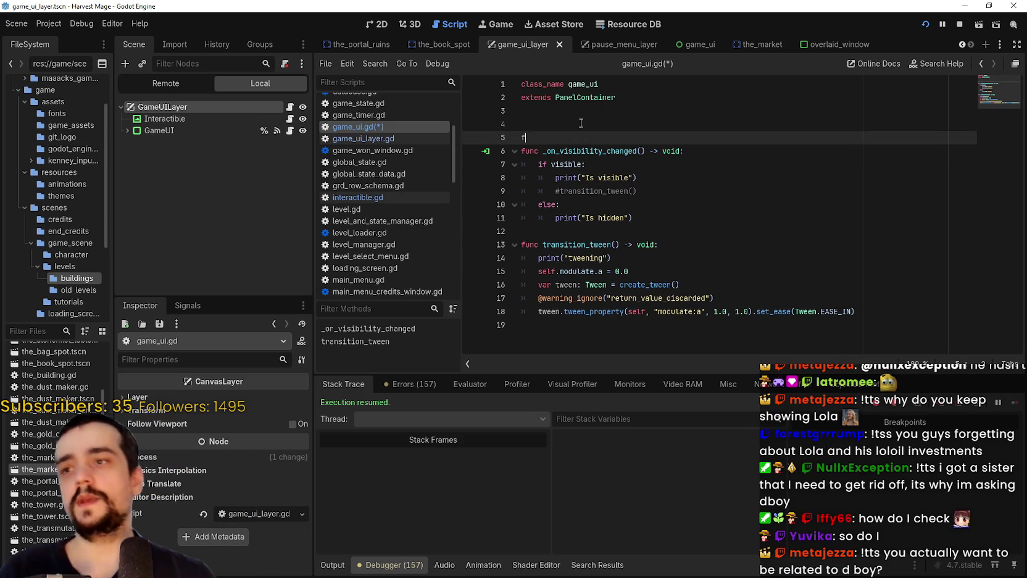
type("func _")
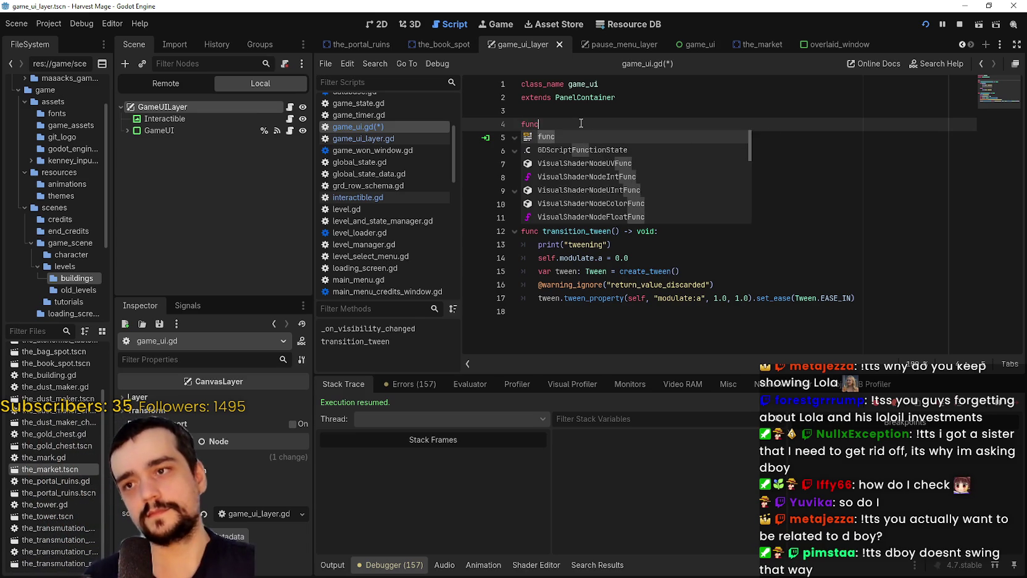
key("Return")
key("Return")
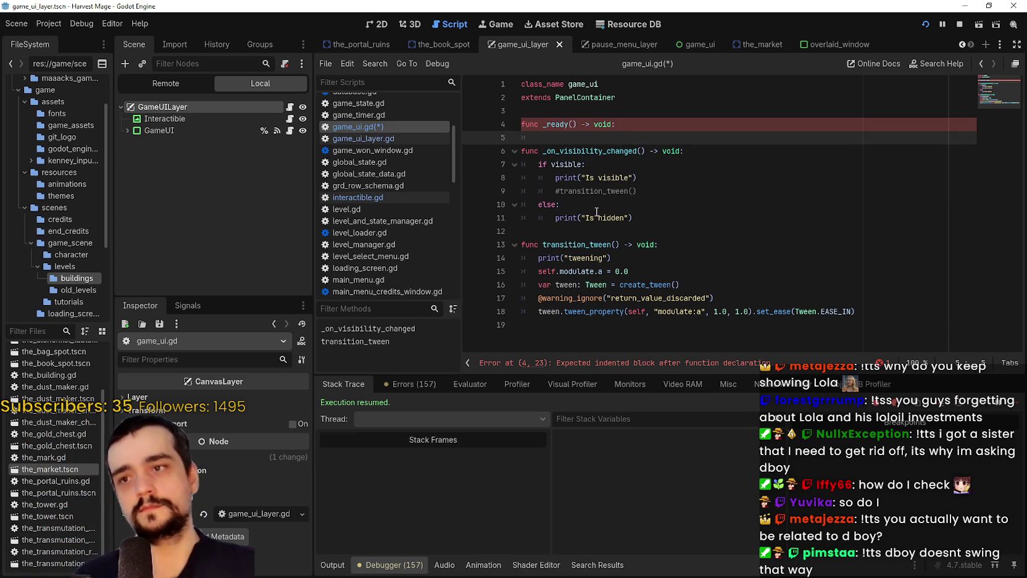
type("transition_tween()")
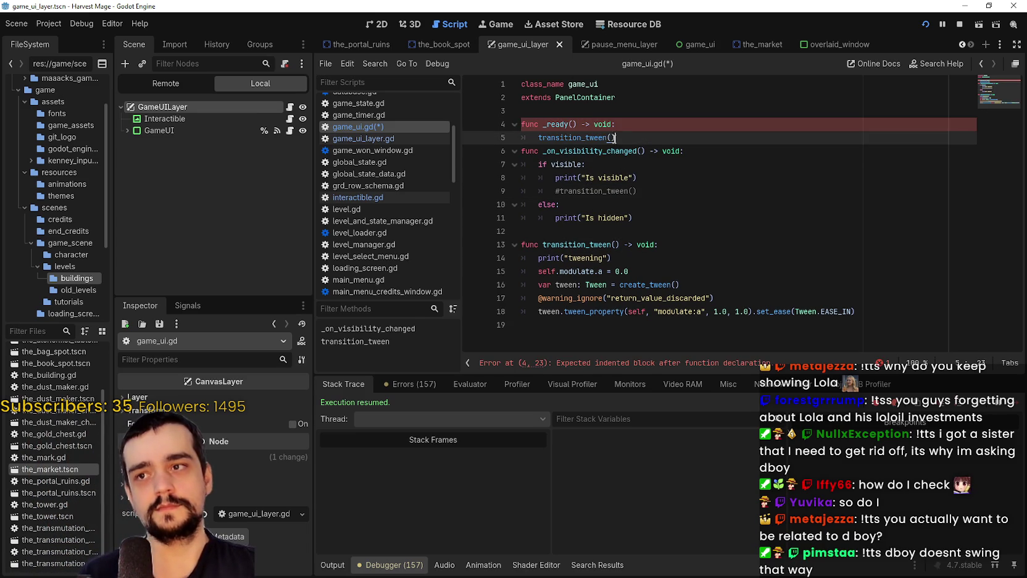
key("Return")
left_click(925, 25)
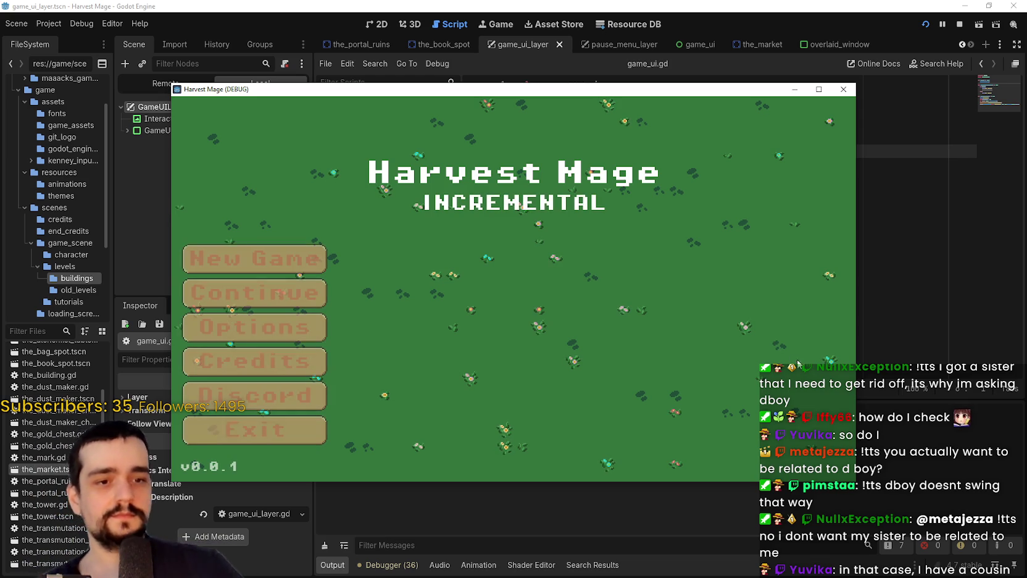
Start a New Game, toggle the pause menu, check Options, then Save and Exit to the title.
left_click(260, 266)
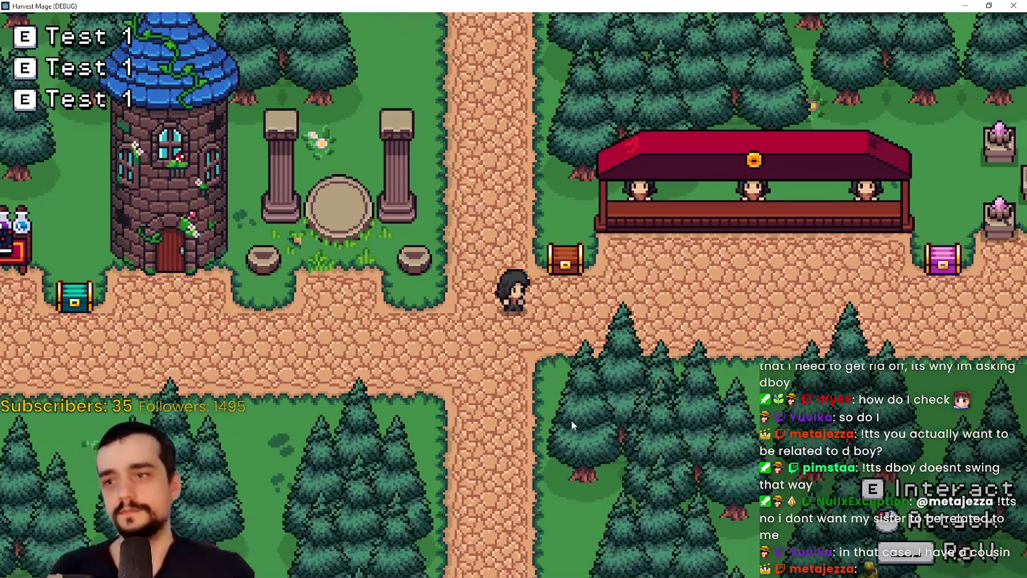
key("Escape")
key("Escape")
key("Escape")
key("Escape")
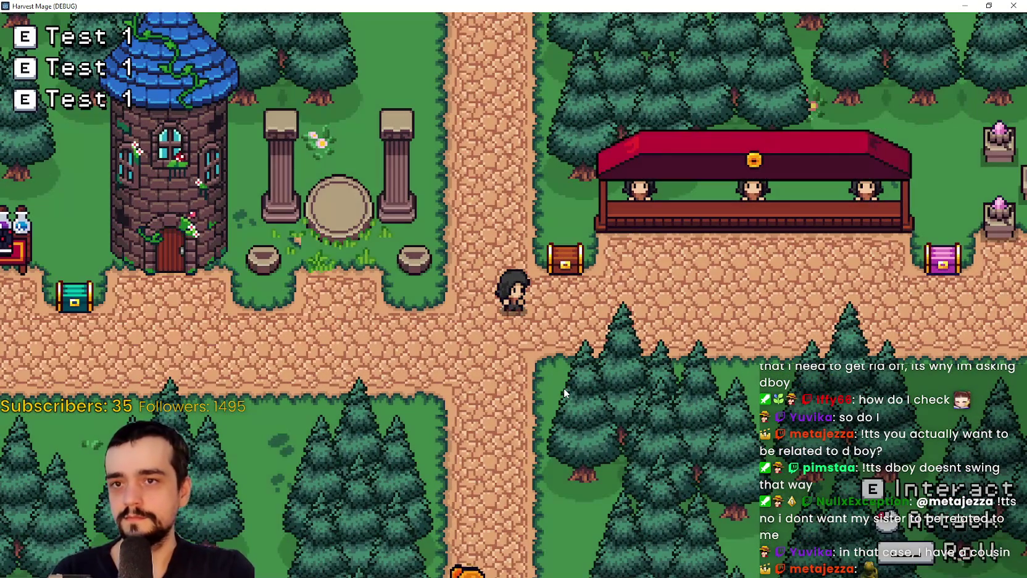
key("Escape")
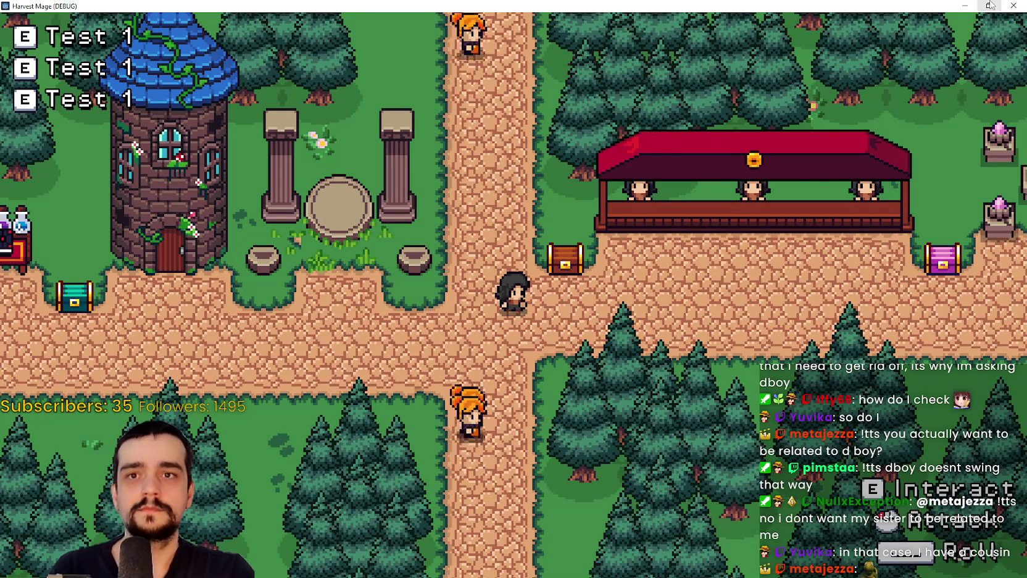
key("Escape")
key("Return")
key("Escape")
left_click(228, 343)
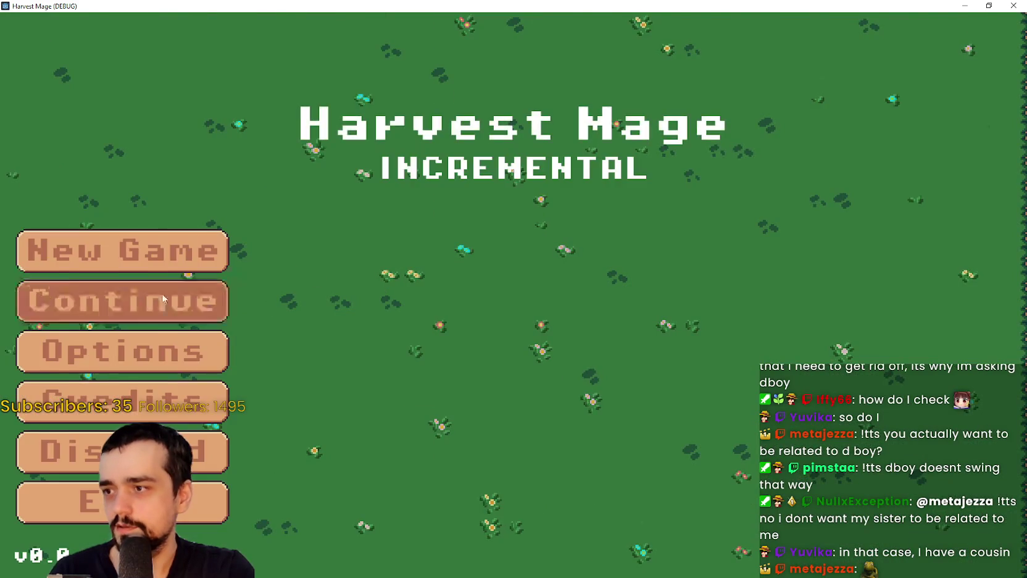
Continue the saved game, pause and resume it, then Save and Exit again.
left_click(148, 299)
key("Escape")
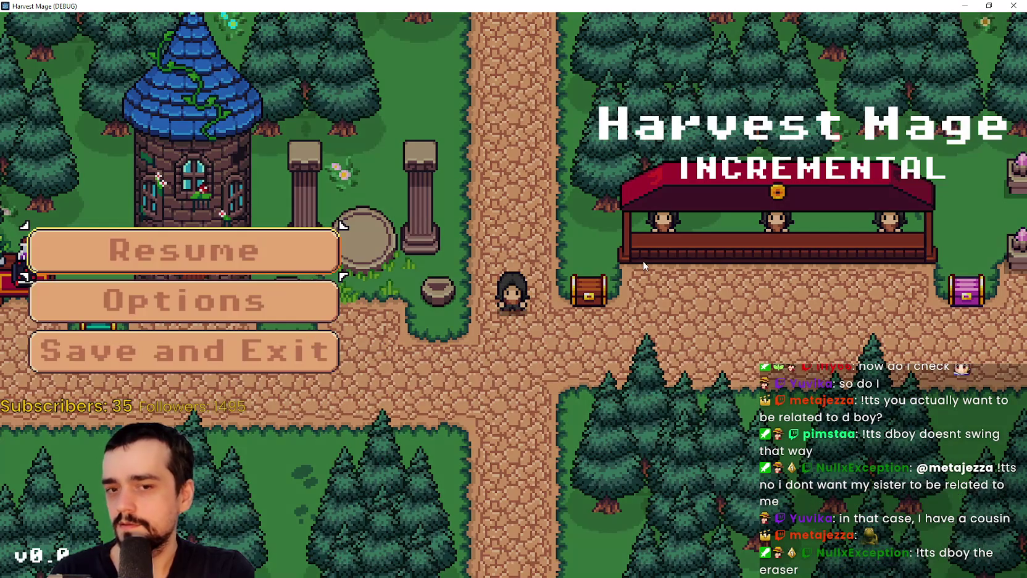
key("Escape")
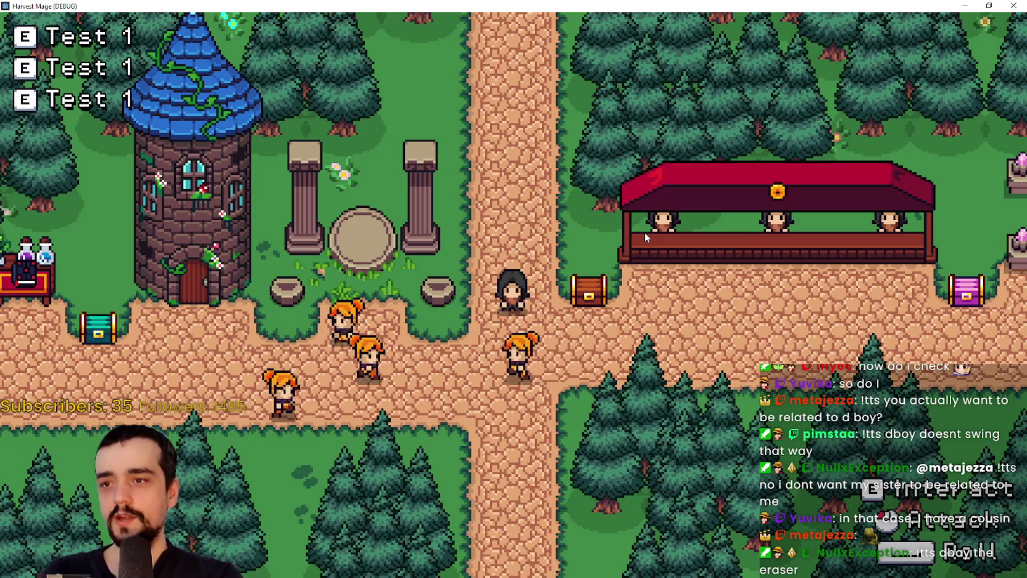
key("Escape")
key("Escape")
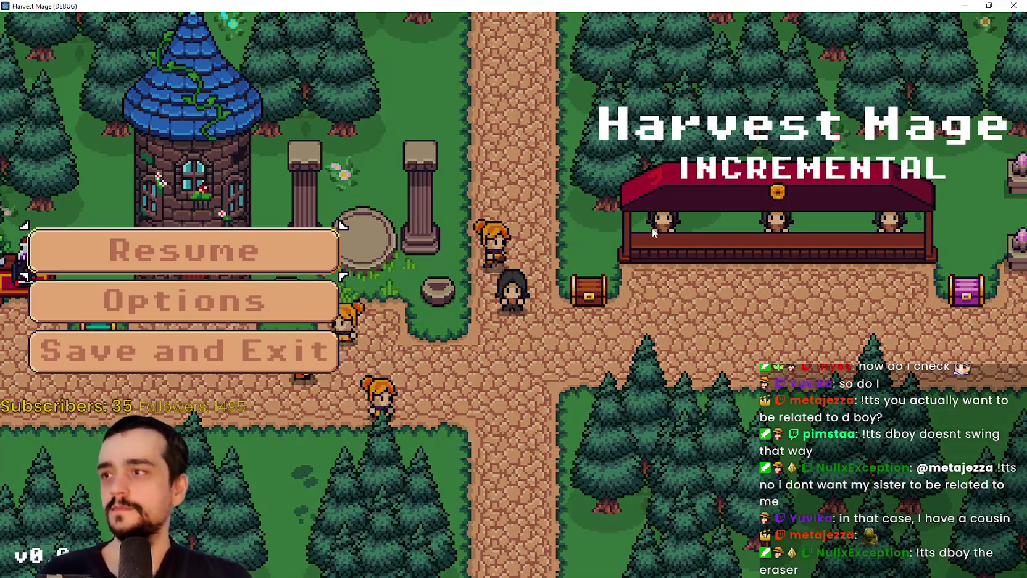
key("Escape")
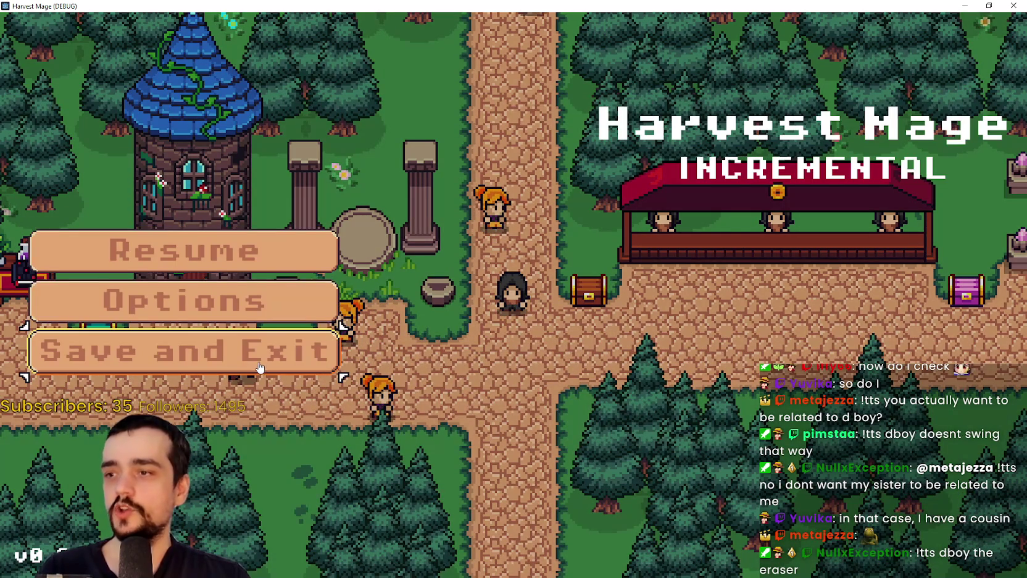
left_click(264, 361)
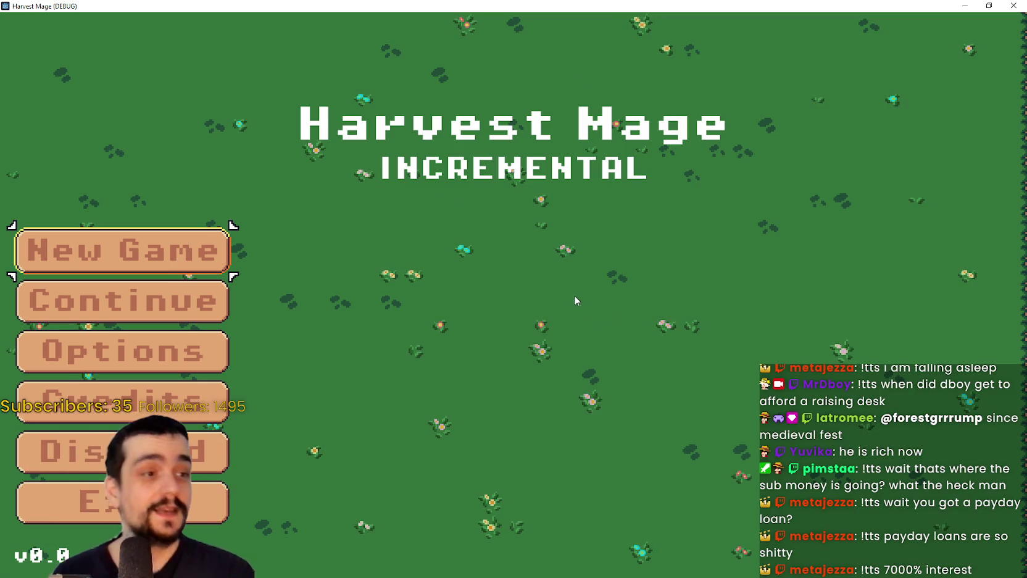
Continue once more, Save and Exit, then Exit and confirm quitting; save the scene and script.
left_click(152, 301)
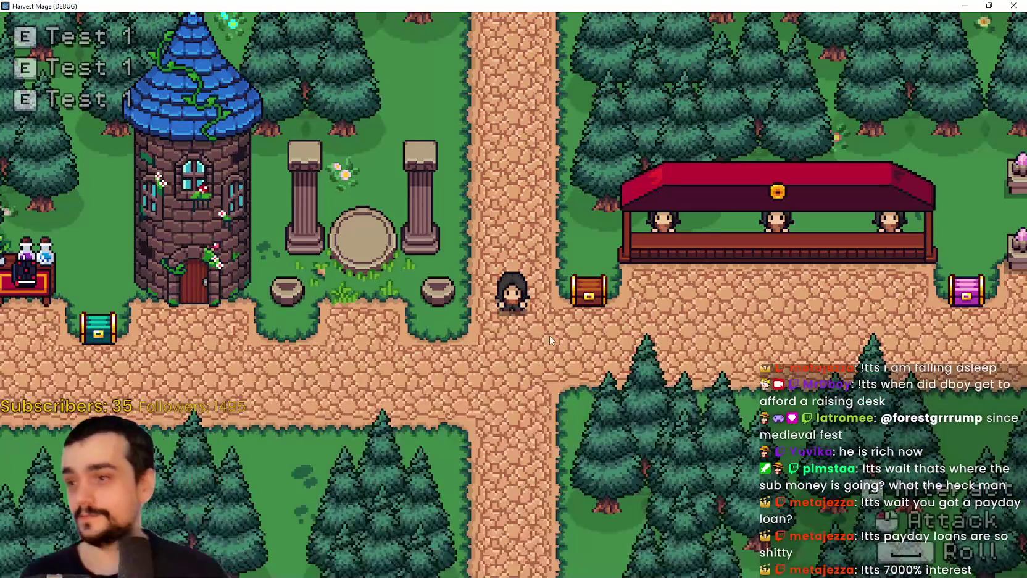
key("Escape")
left_click(242, 368)
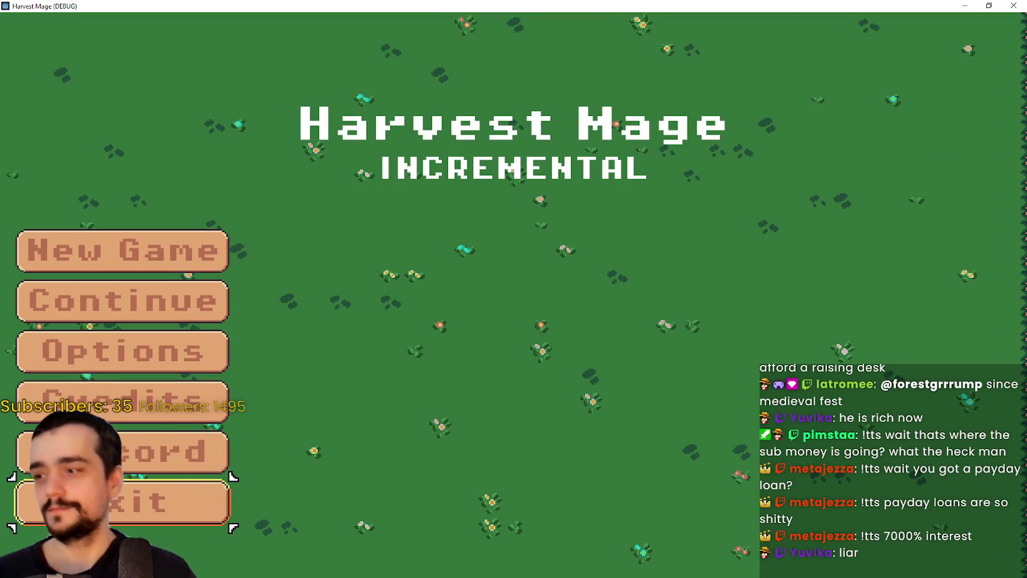
left_click(100, 505)
left_click(101, 505)
left_click(639, 192)
key("ctrl+s")
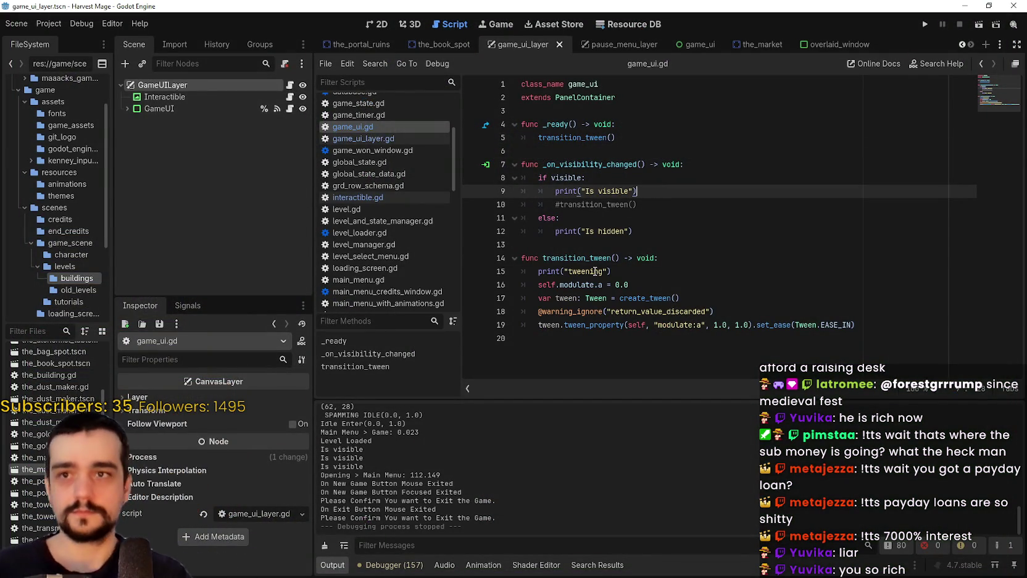
key("F5")
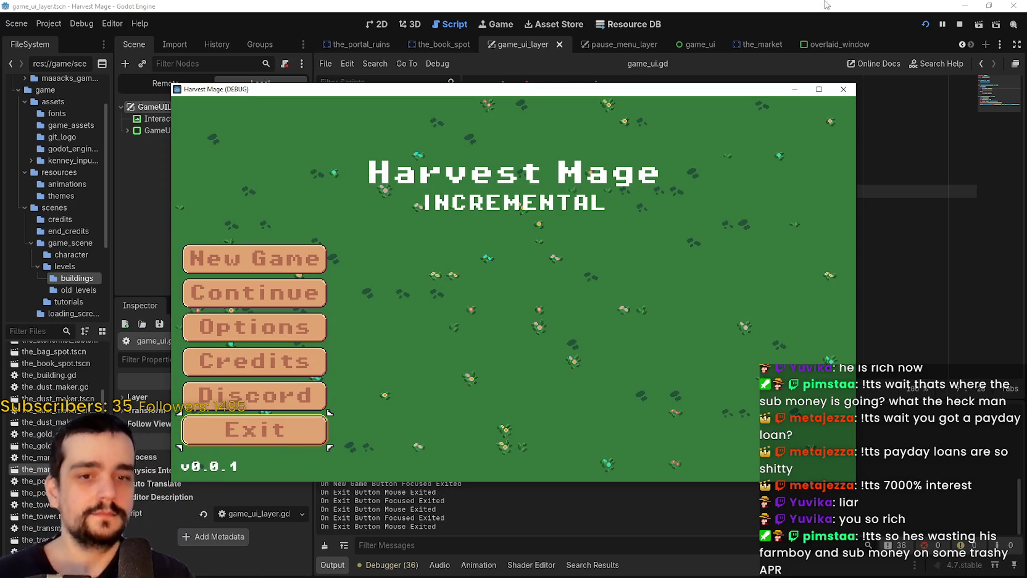
left_click(300, 434)
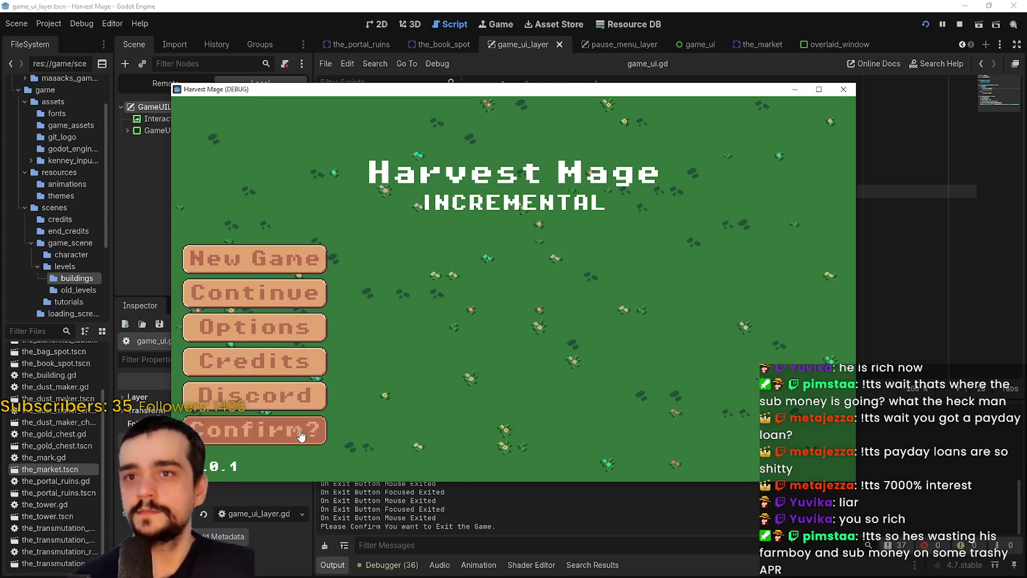
left_click(301, 434)
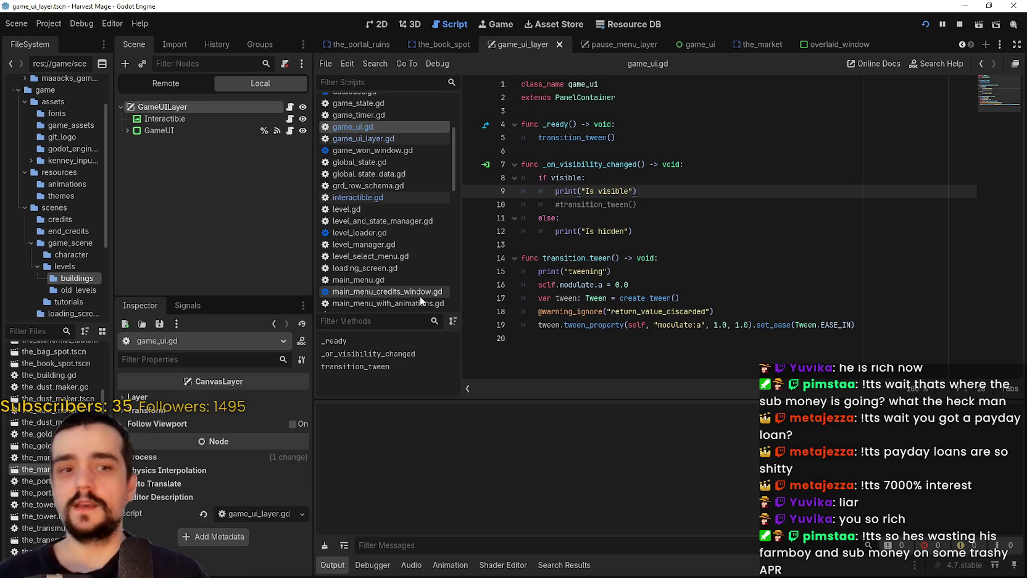
Run the project with F5 and move title-menu focus from New Game to Continue.
key("F5")
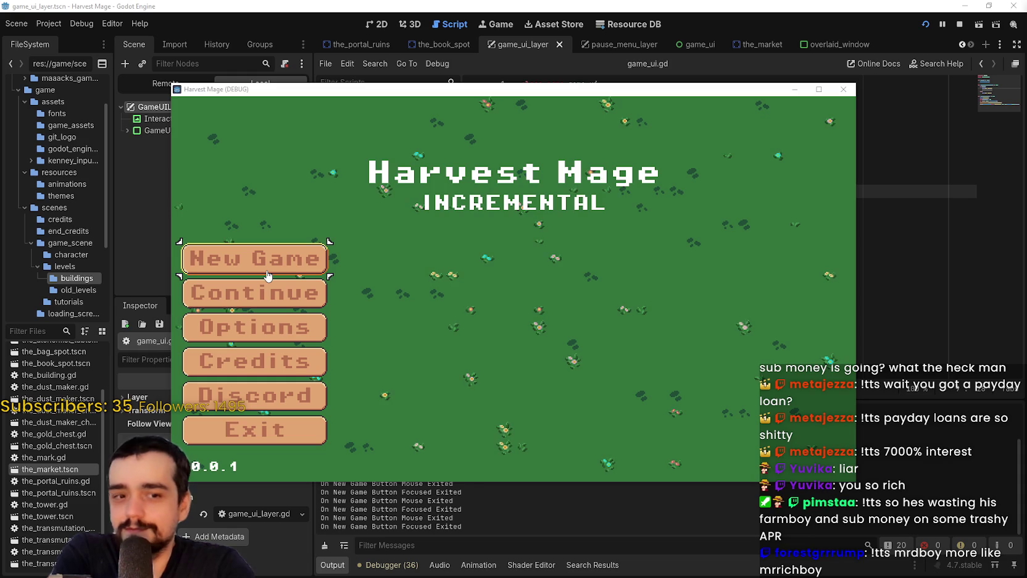
key("Down")
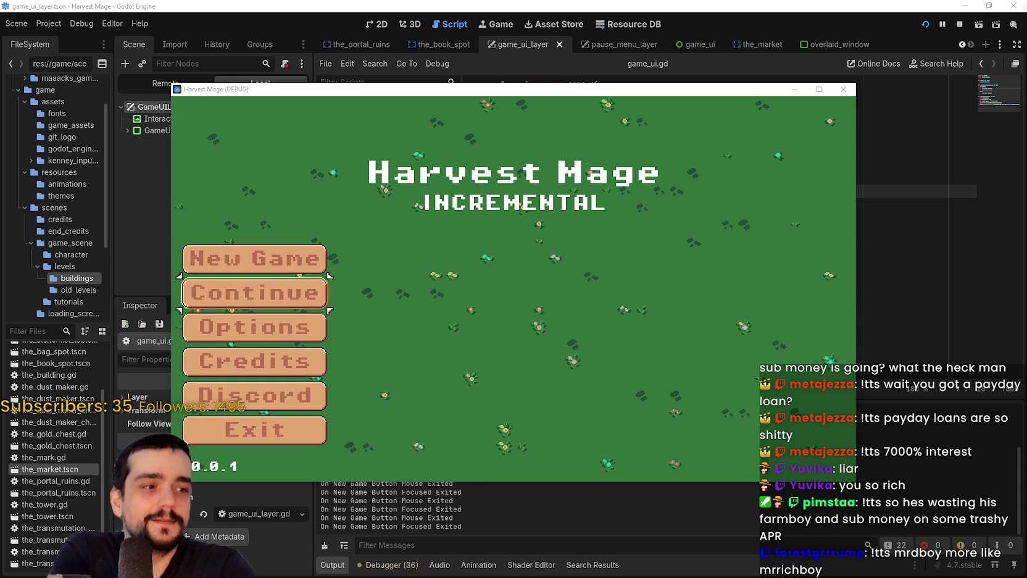
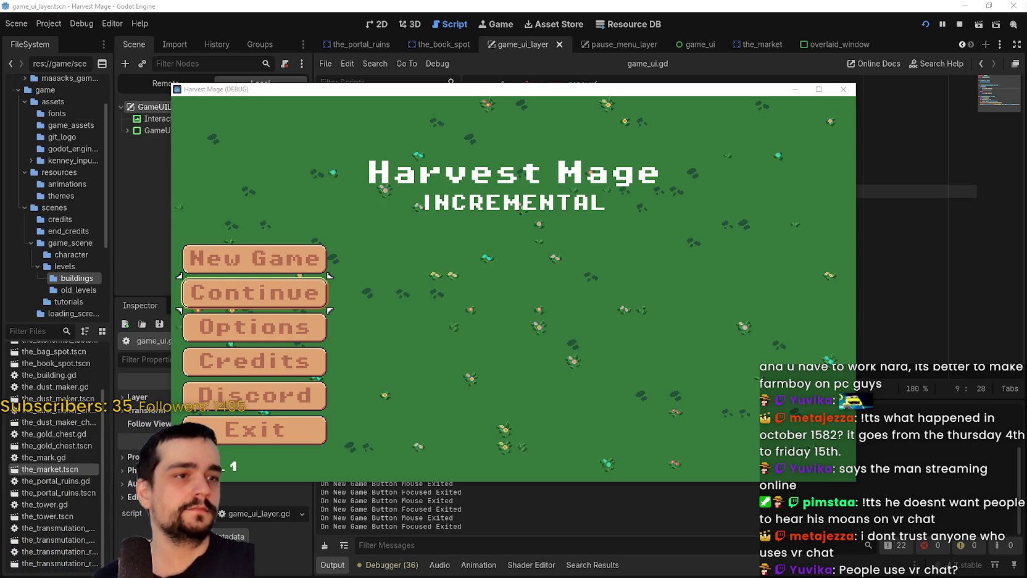
Maximize the farmhouse photo browser over the editor and start a screen snip.
mouse_move(621, 42)
left_mouse_down()
mouse_move(593, 13)
mouse_move(667, 26)
left_mouse_up()
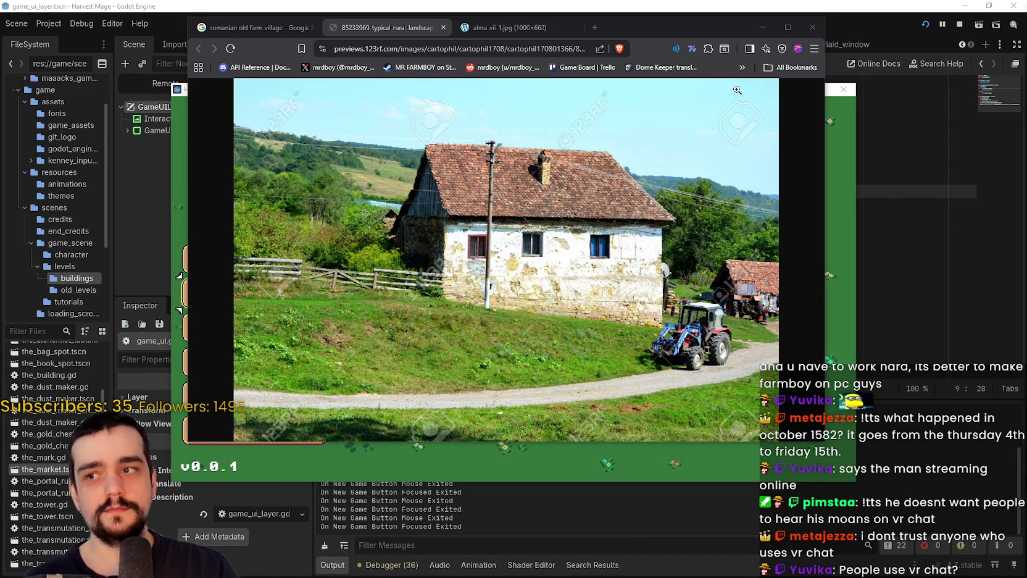
left_click(787, 27)
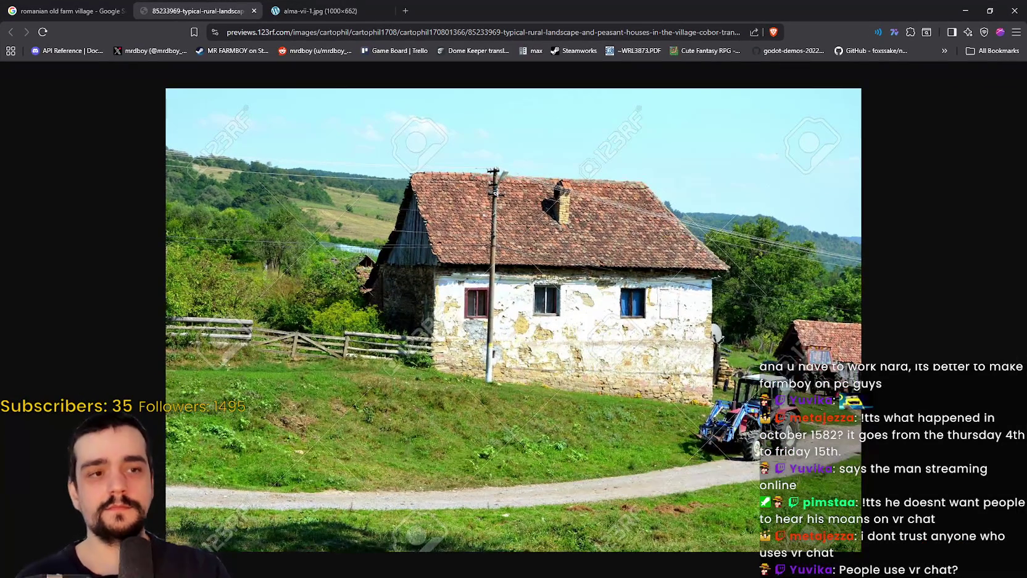
key("super+shift+s")
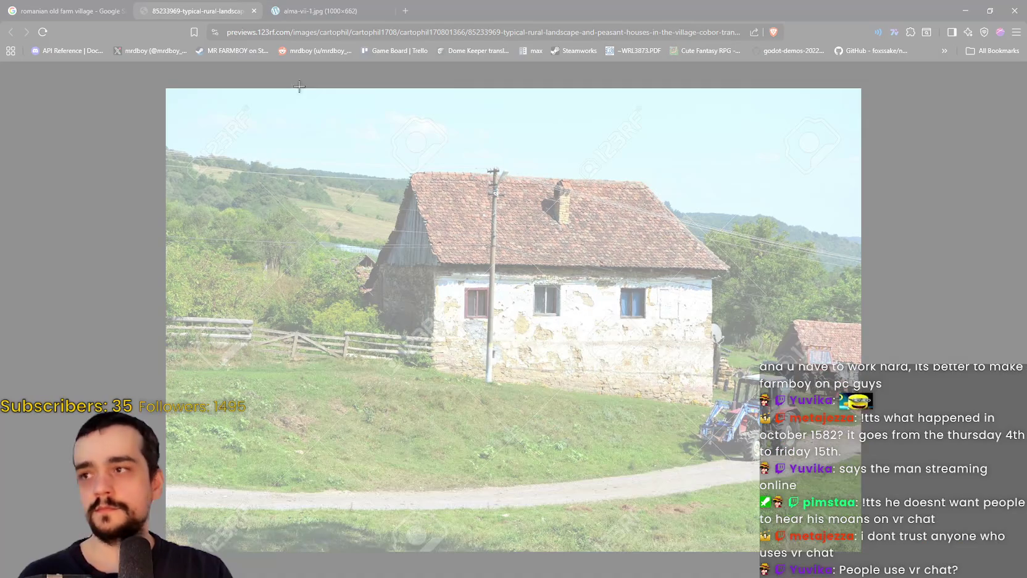
Snip the farmhouse photo and trace red lines along the roof, shed, skyline and hillside.
mouse_move(161, 85)
left_mouse_down()
mouse_move(860, 574)
mouse_move(870, 557)
left_mouse_up()
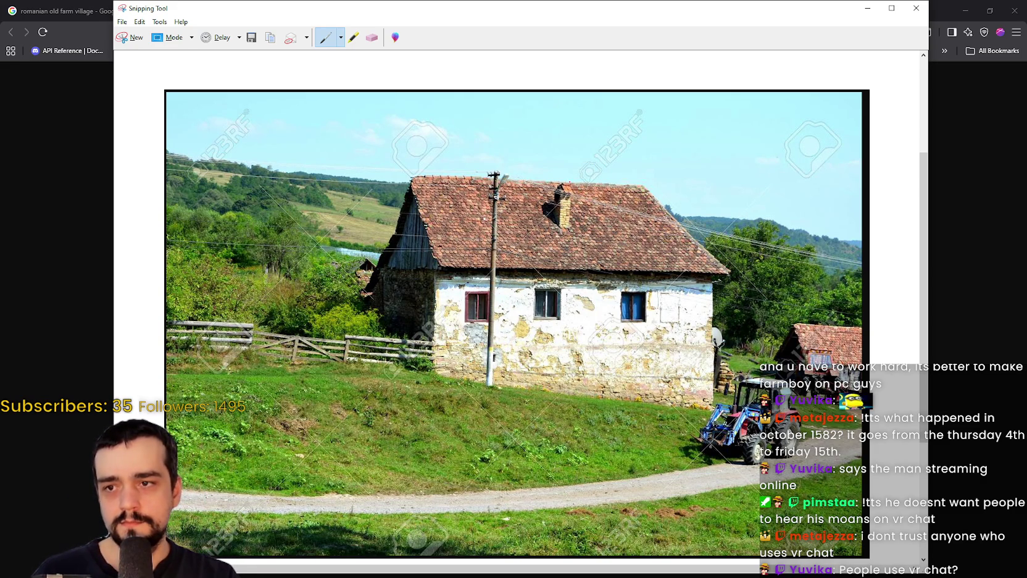
left_click_drag(575, 184, 613, 267)
mouse_move(610, 304)
left_mouse_down()
mouse_move(616, 410)
mouse_move(436, 386)
left_mouse_up()
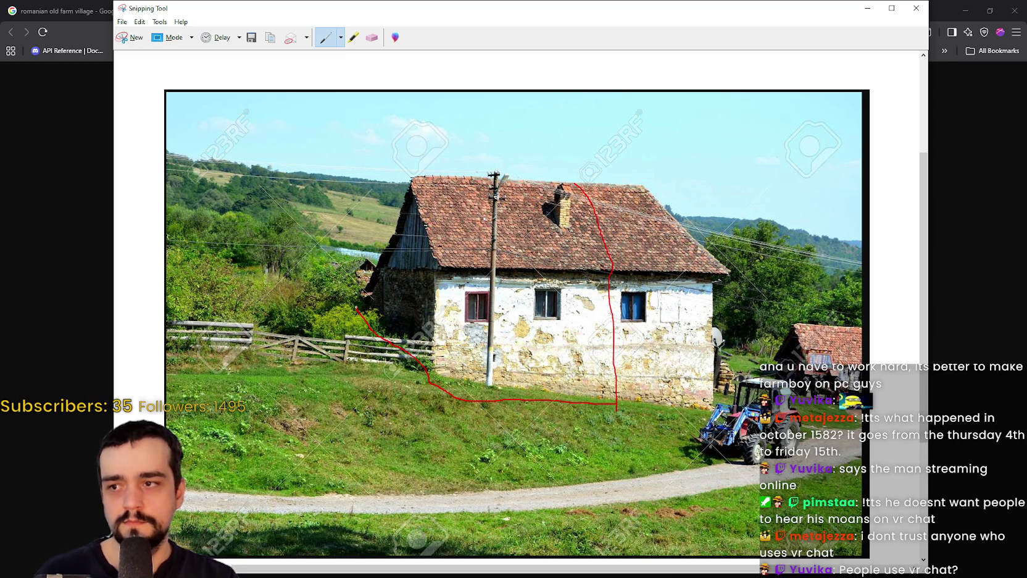
left_click_drag(356, 309, 386, 239)
mouse_move(411, 172)
left_mouse_down()
mouse_move(520, 165)
mouse_move(578, 184)
left_mouse_up()
mouse_move(297, 155)
left_mouse_down()
mouse_move(379, 231)
mouse_move(341, 224)
left_mouse_up()
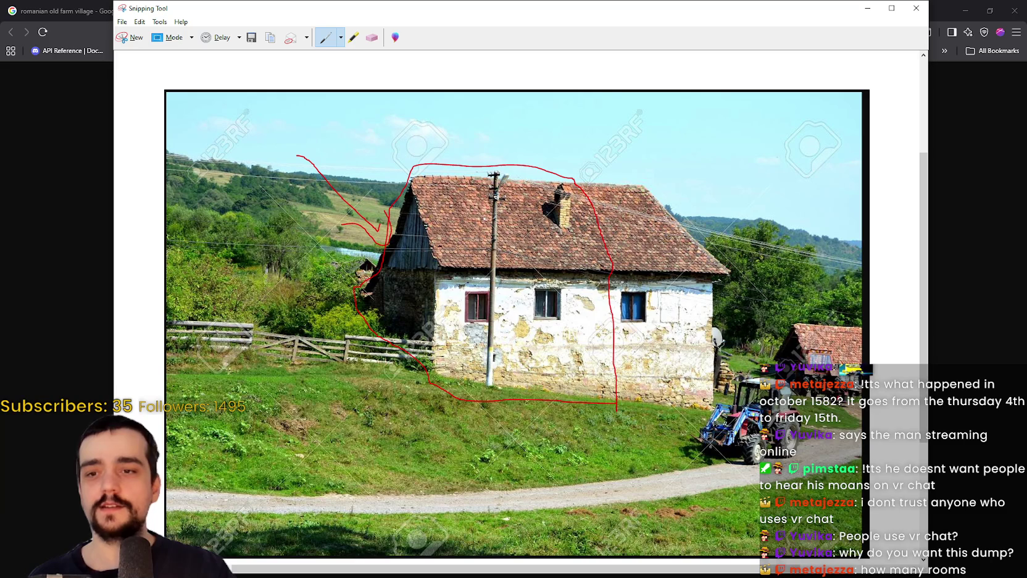
Scribble red marks around the tractor, the small red building and the grass fields.
mouse_move(760, 386)
left_mouse_down()
mouse_move(756, 454)
mouse_move(747, 420)
left_mouse_up()
mouse_move(840, 303)
left_mouse_down()
mouse_move(803, 352)
mouse_move(828, 321)
left_mouse_up()
mouse_move(744, 349)
left_mouse_down()
mouse_move(738, 485)
mouse_move(773, 423)
left_mouse_up()
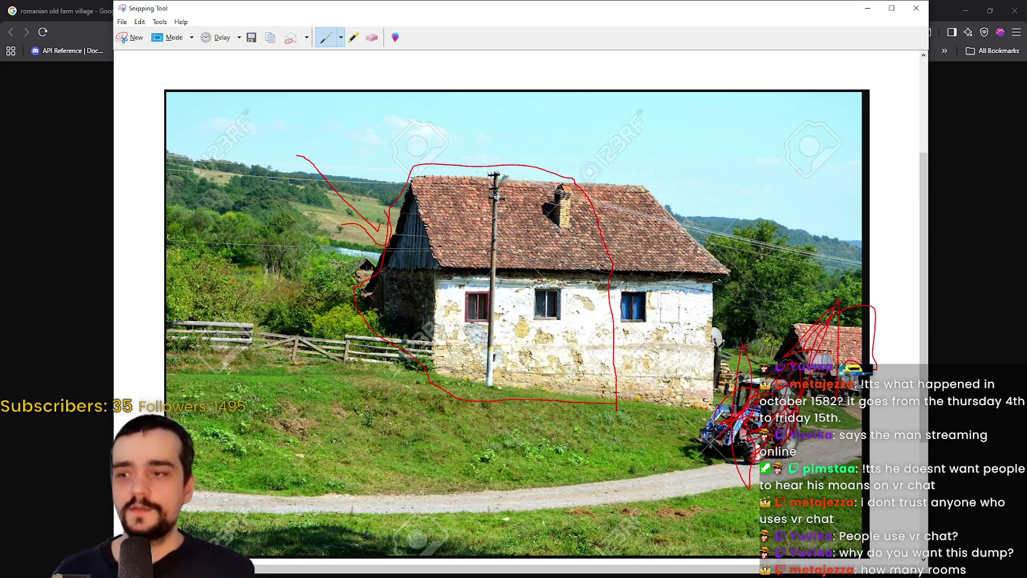
mouse_move(332, 440)
left_mouse_down()
mouse_move(345, 427)
mouse_move(366, 440)
mouse_move(430, 441)
left_mouse_up()
left_click_drag(453, 478, 474, 438)
left_click_drag(522, 451, 526, 424)
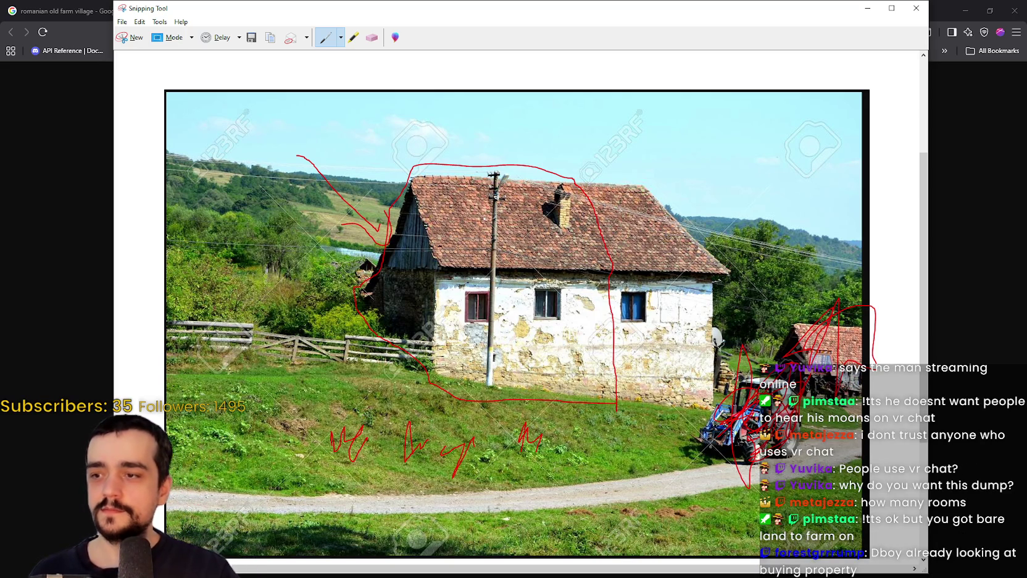
mouse_move(256, 411)
left_mouse_down()
mouse_move(257, 274)
mouse_move(334, 417)
mouse_move(361, 374)
left_mouse_up()
left_click_drag(224, 408, 183, 392)
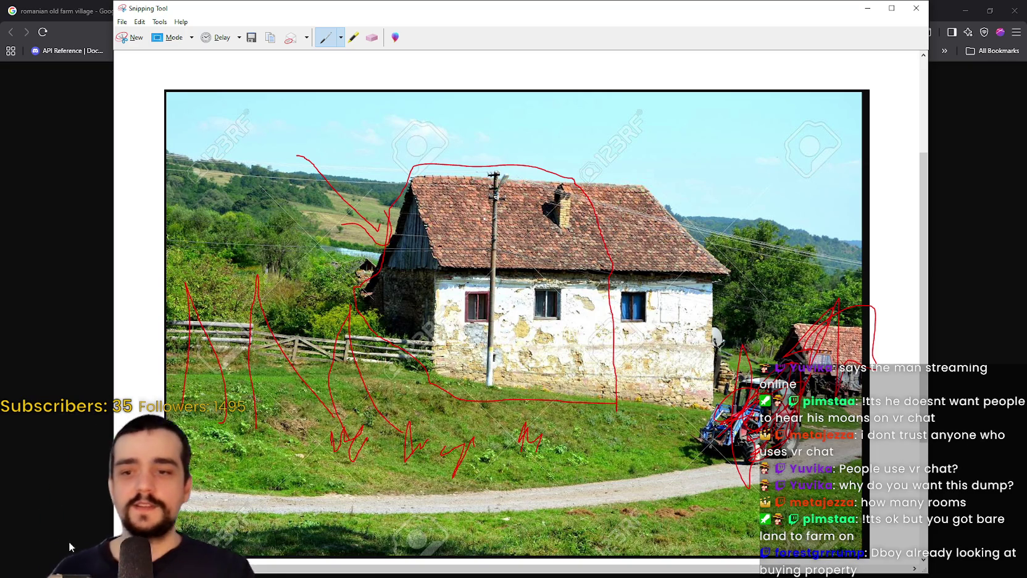
scroll(545, 319, "down", 1)
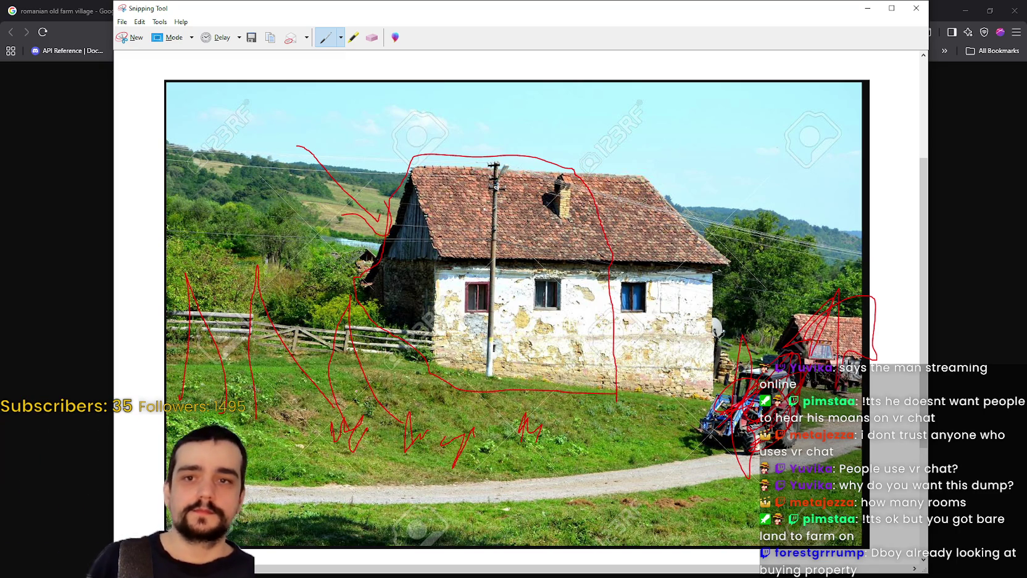
Minimize the annotated snip and switch Brave to the alma-vii-1.jpg village photo tab.
left_click(864, 12)
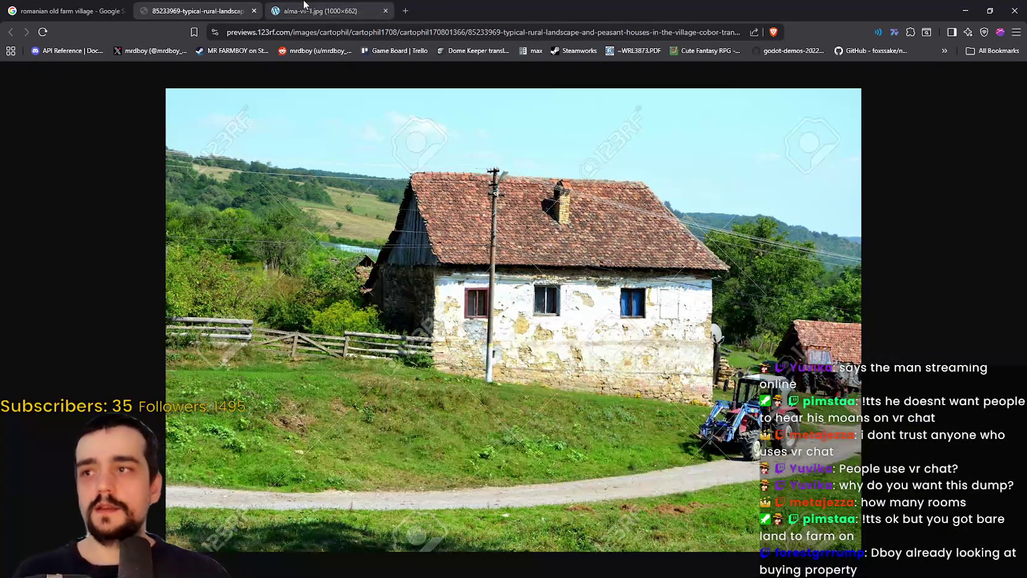
left_click(318, 11)
scroll(606, 374, "up", 2, "ctrl")
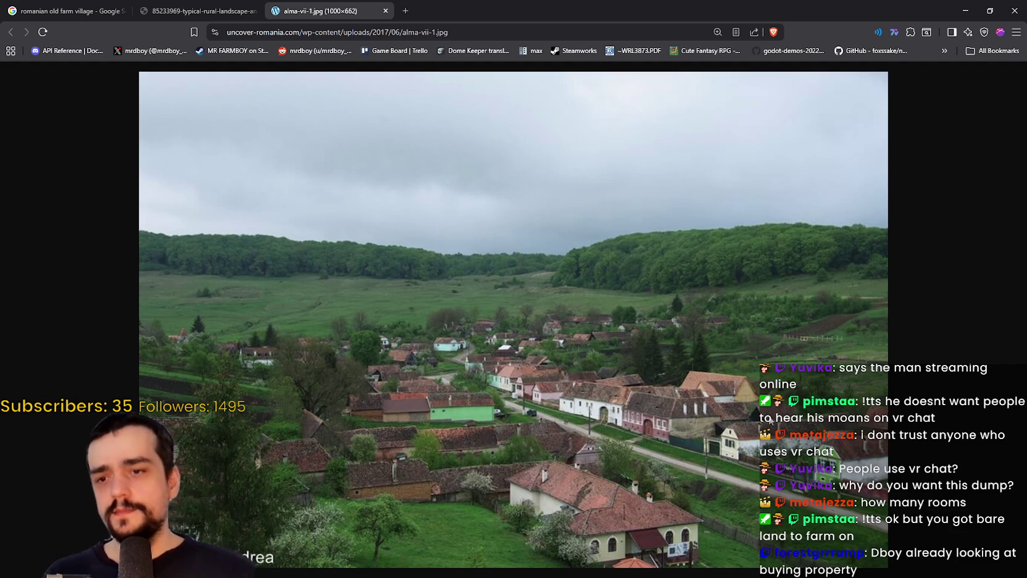
Zoom the village photo to 500% to inspect houses and road, then back to 250%.
scroll(745, 452, "up", 9, "ctrl")
scroll(752, 417, "down", 6)
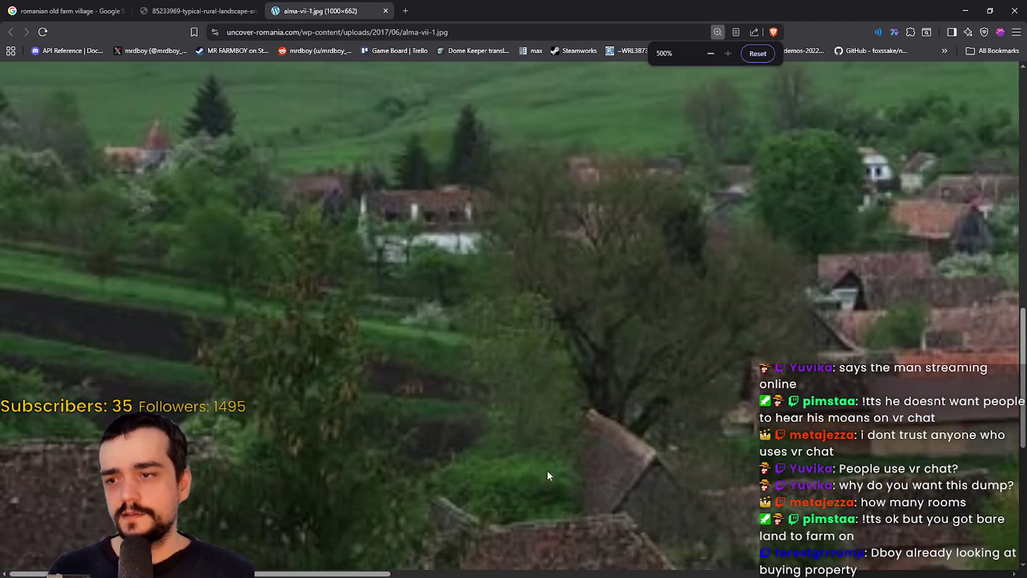
scroll(522, 497, "down", 5)
left_click_drag(385, 574, 930, 575)
scroll(850, 477, "up", 5)
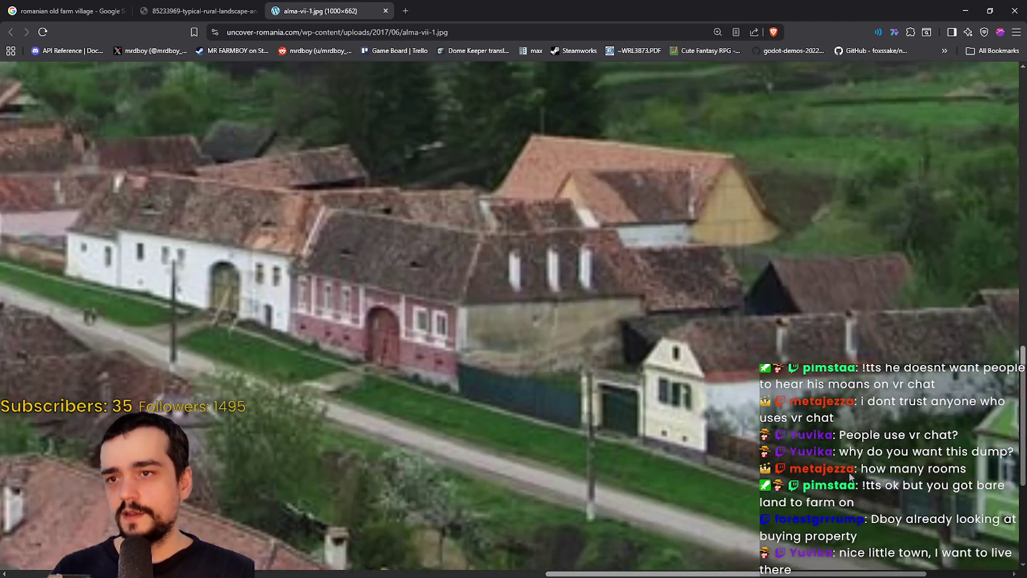
scroll(655, 412, "down", 2, "ctrl")
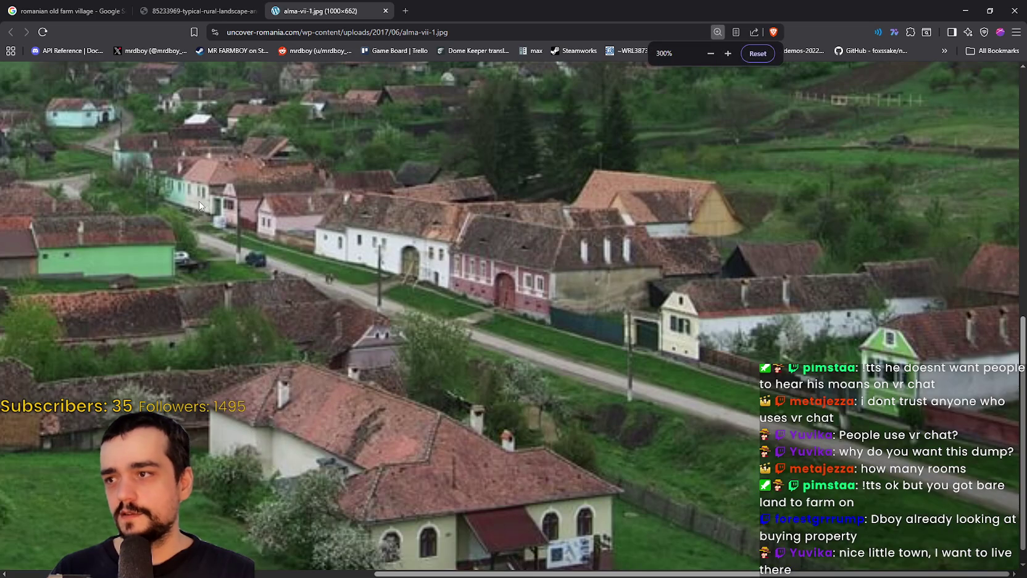
scroll(210, 206, "down", 1, "ctrl")
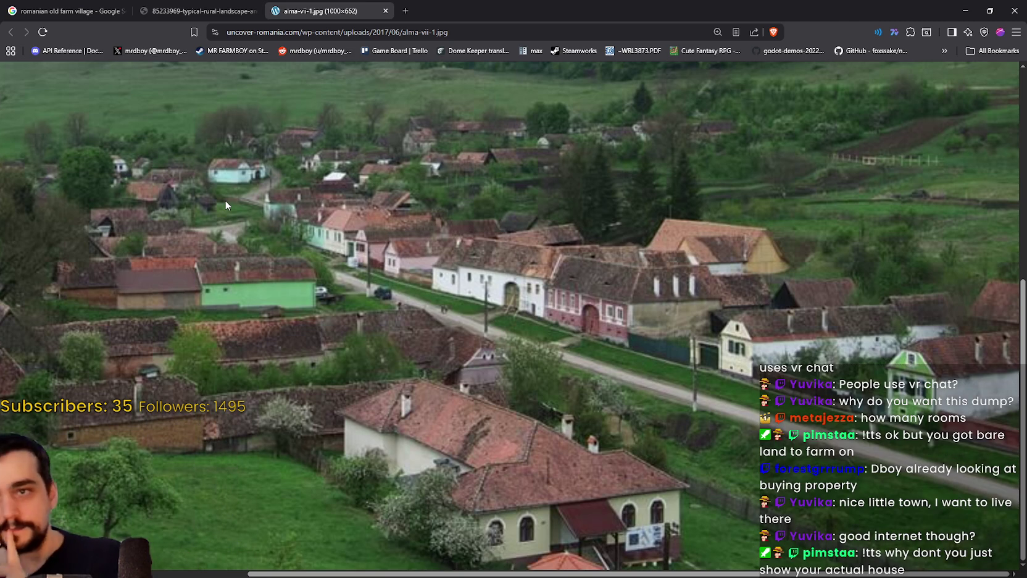
left_click(988, 12)
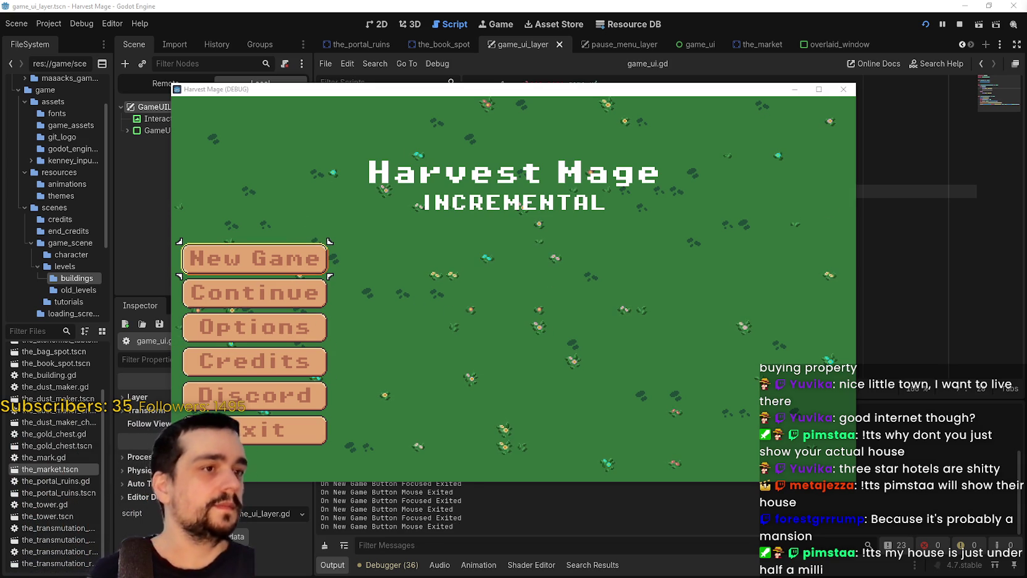
Move the Harvest Mage menu focus to Continue and maximize the game window.
key("Down")
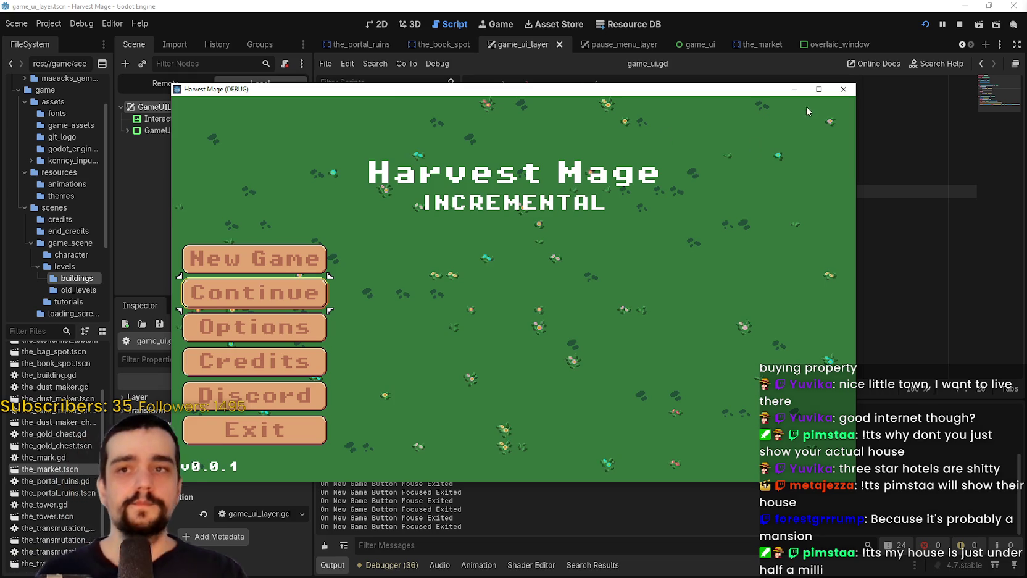
left_click(819, 88)
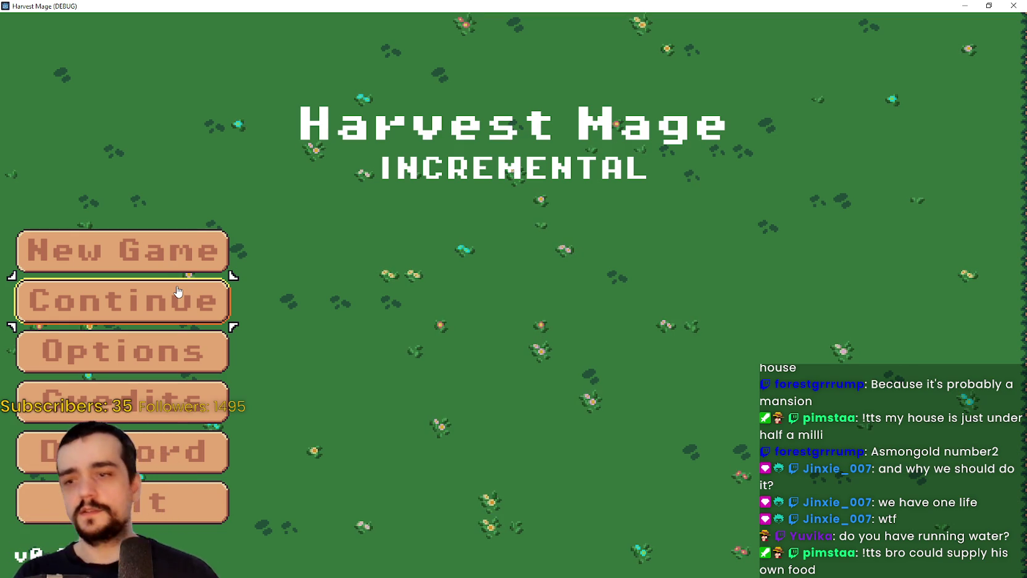
Continue the saved game and walk the player up to the stall and pink chest.
left_click(124, 301)
key("d")
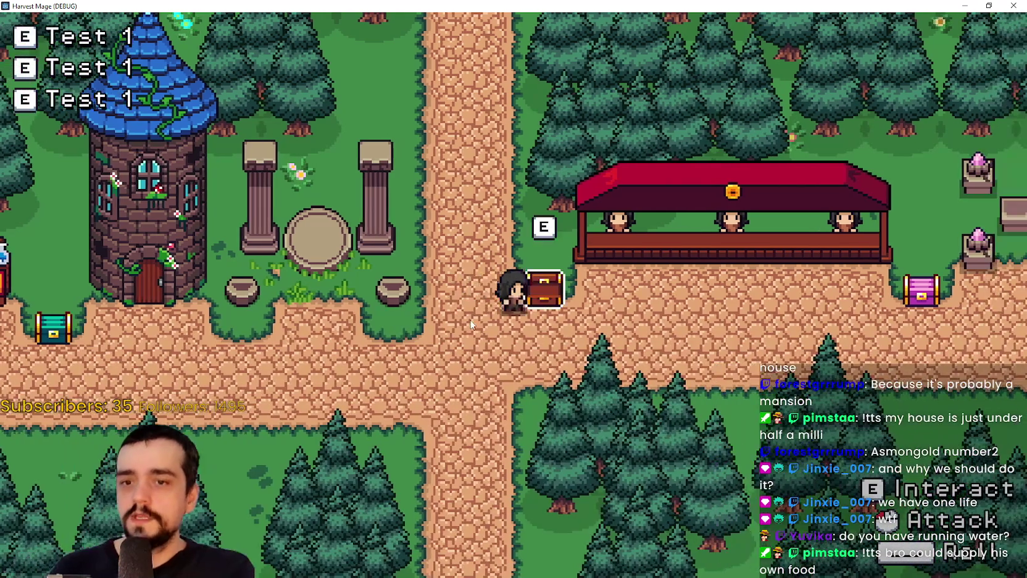
key("s")
key("w")
key("d")
key("w")
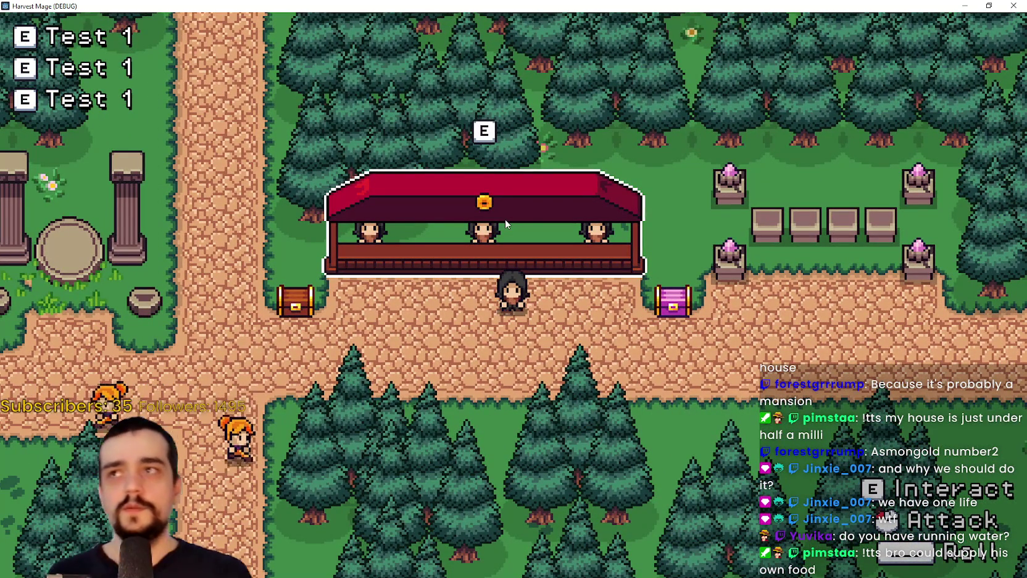
key("s")
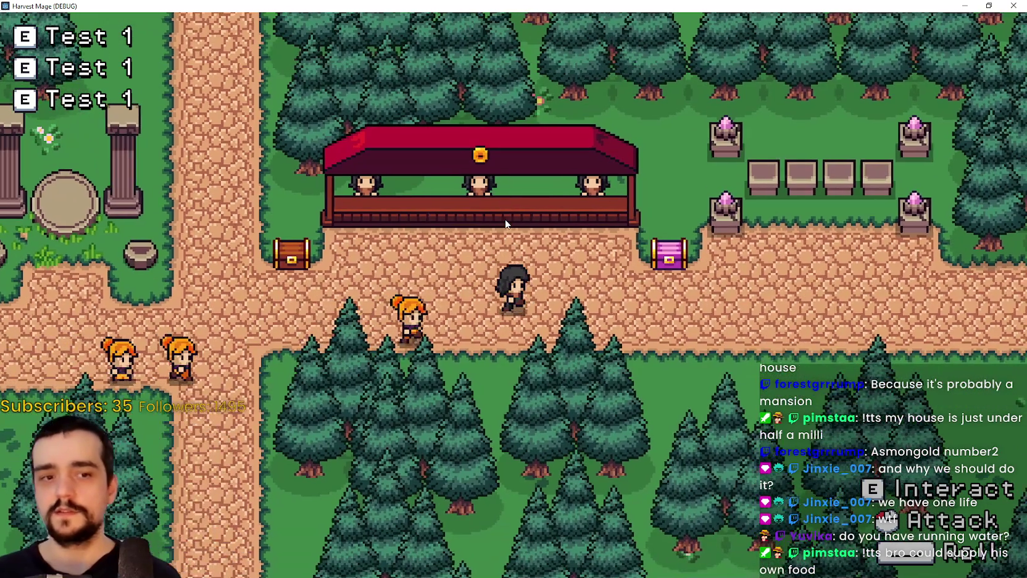
key("d")
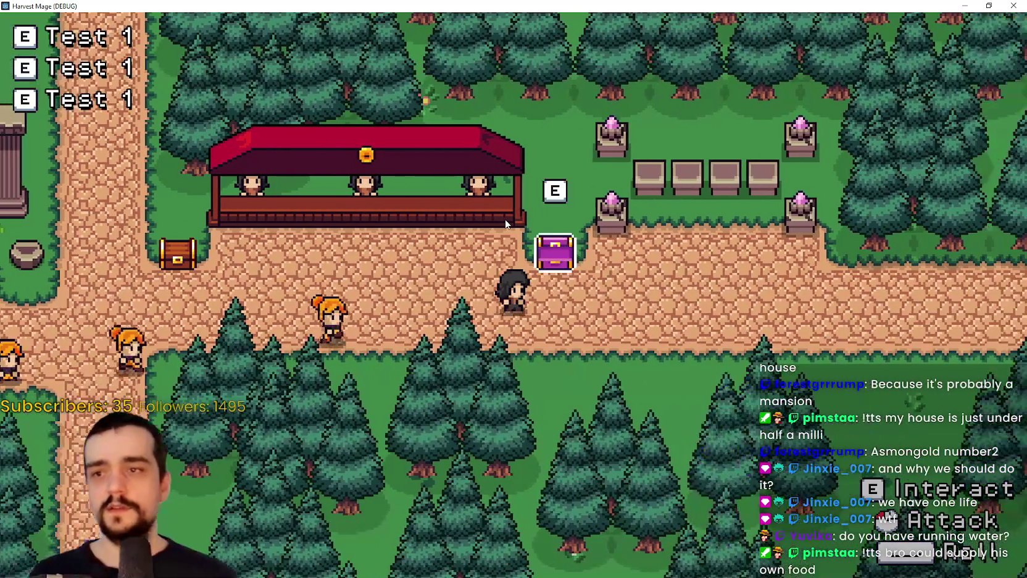
key("a")
key("a")
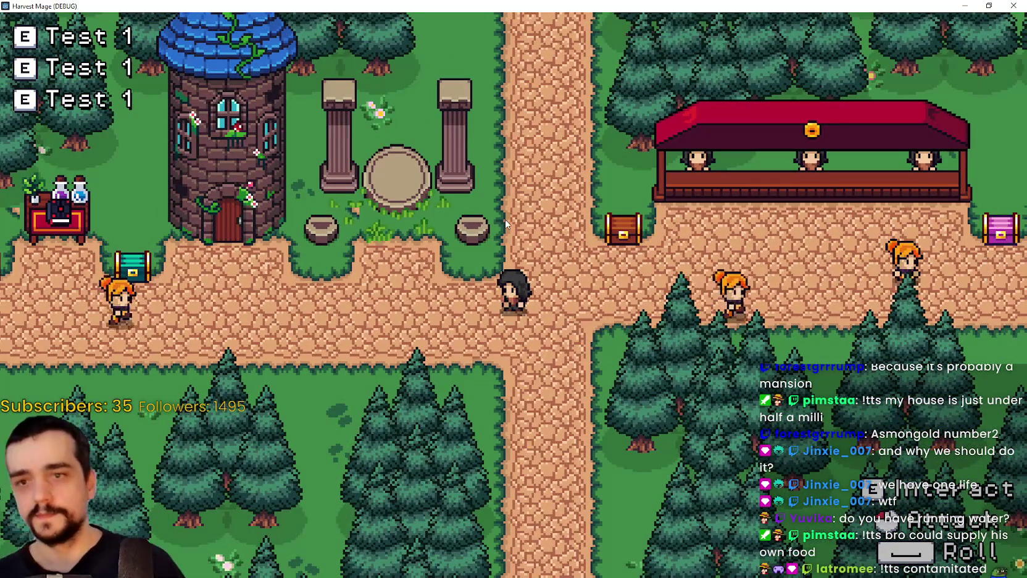
Walk the player down the path, right and up, then back left along it.
key("s")
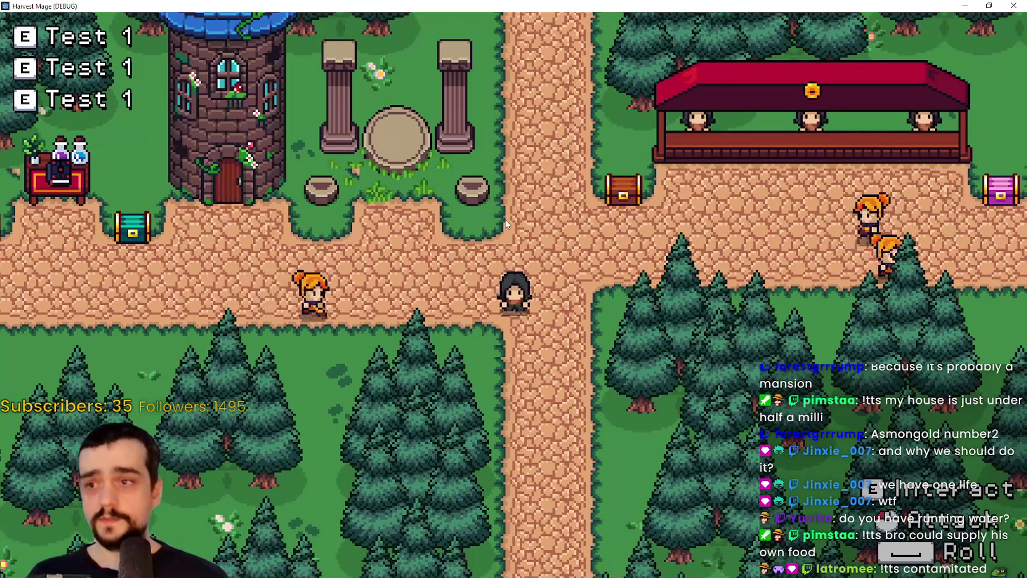
key("d")
key("w")
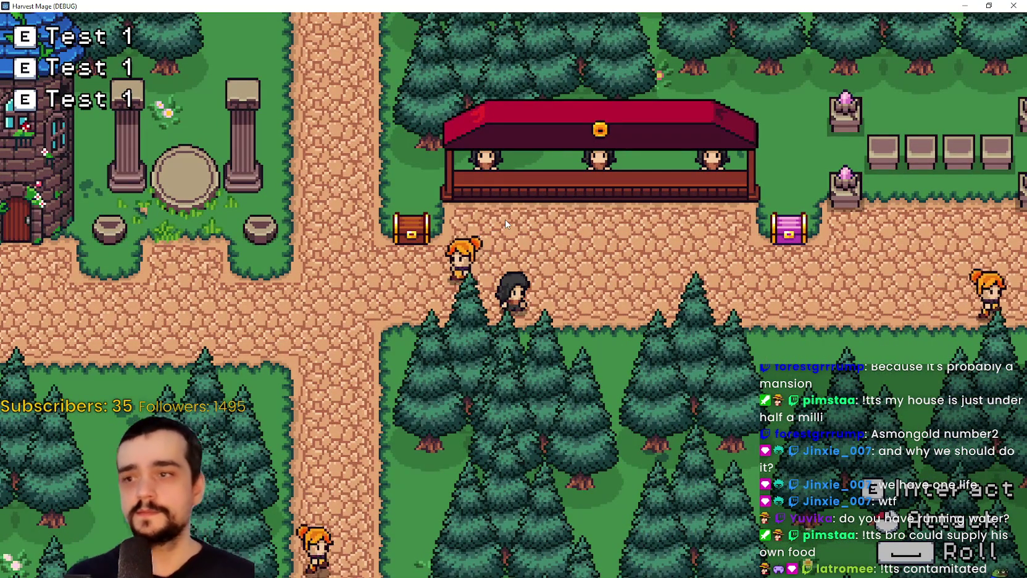
key("w")
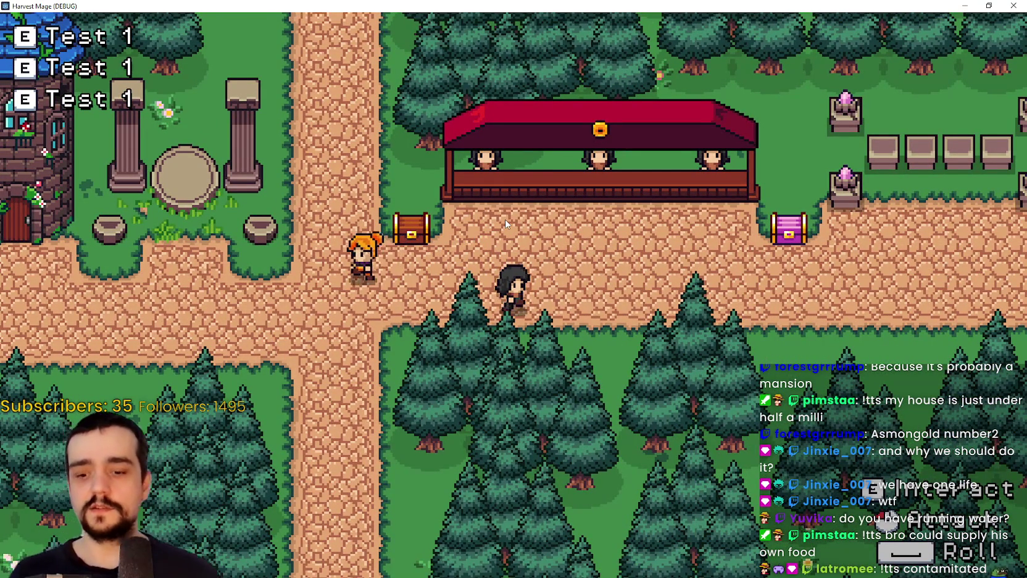
key("d")
key("a")
key("a")
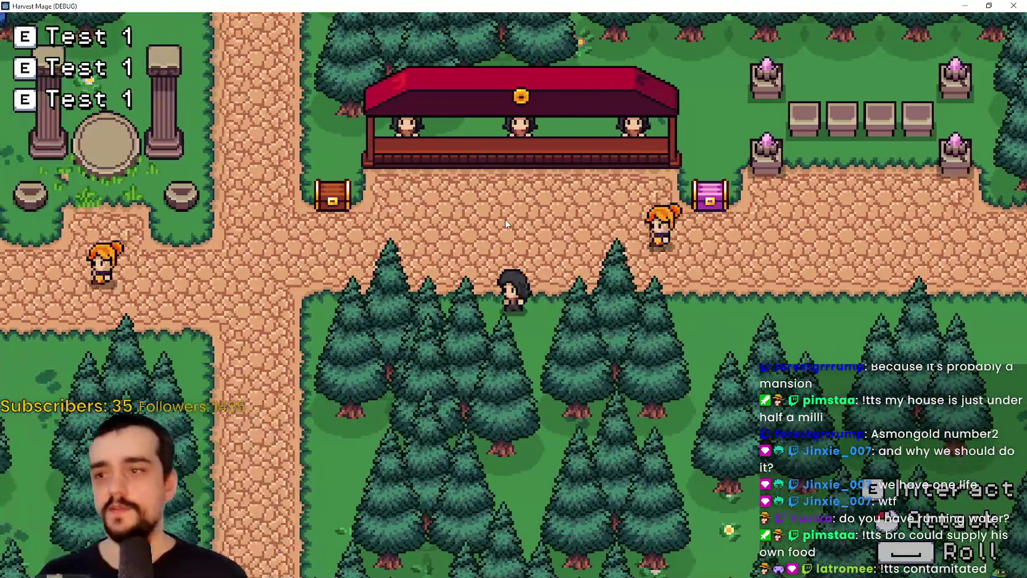
key("a")
key("w")
key("s")
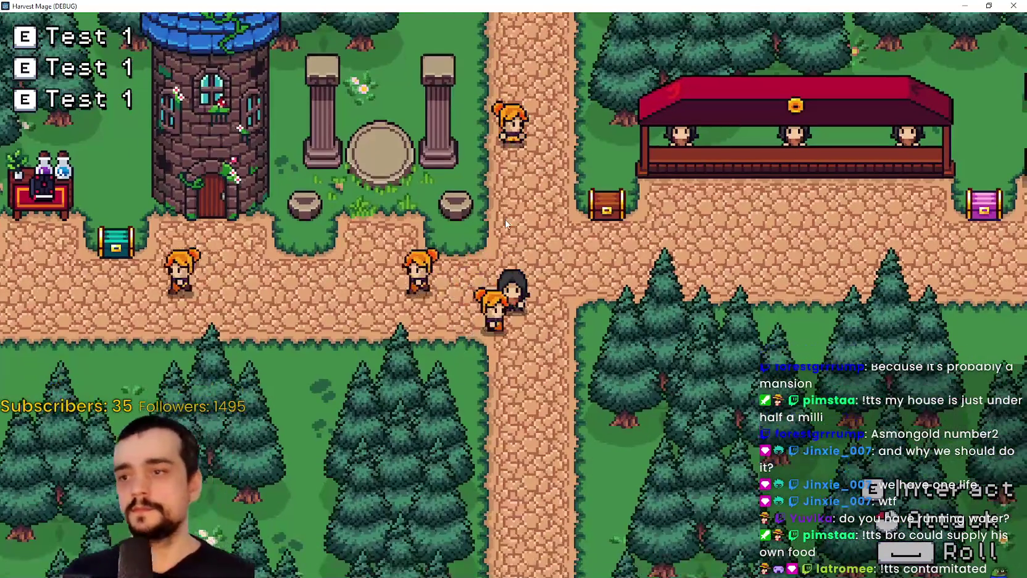
key("d")
key("d")
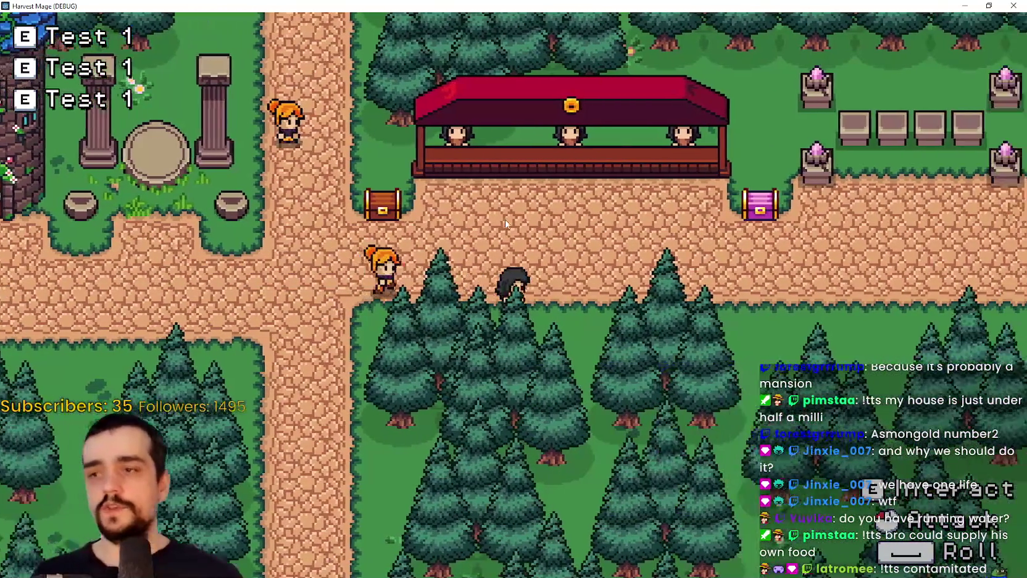
Walk the player down into the trees, weave through them, and back out left.
key("a")
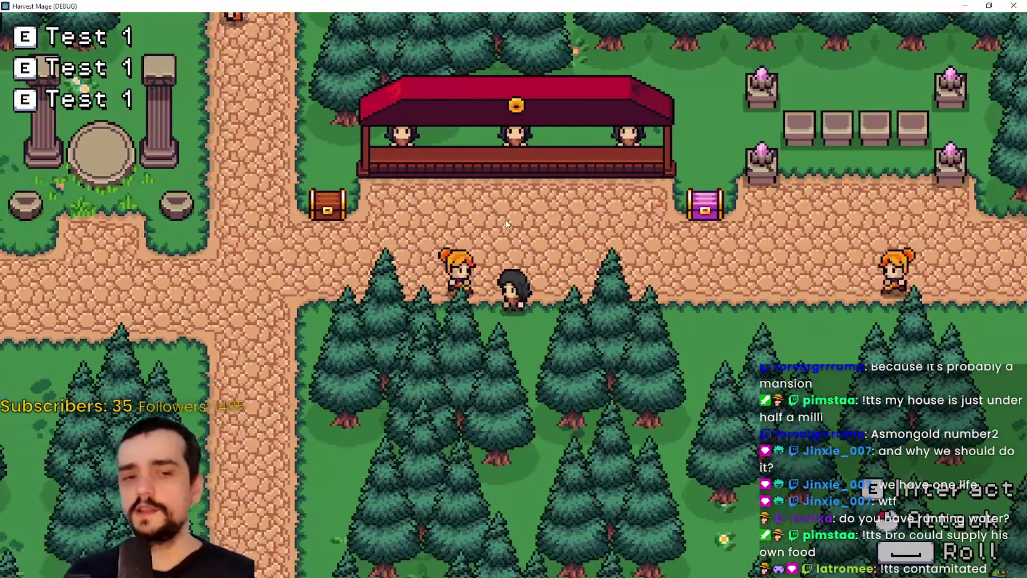
key("s")
key("d")
key("s")
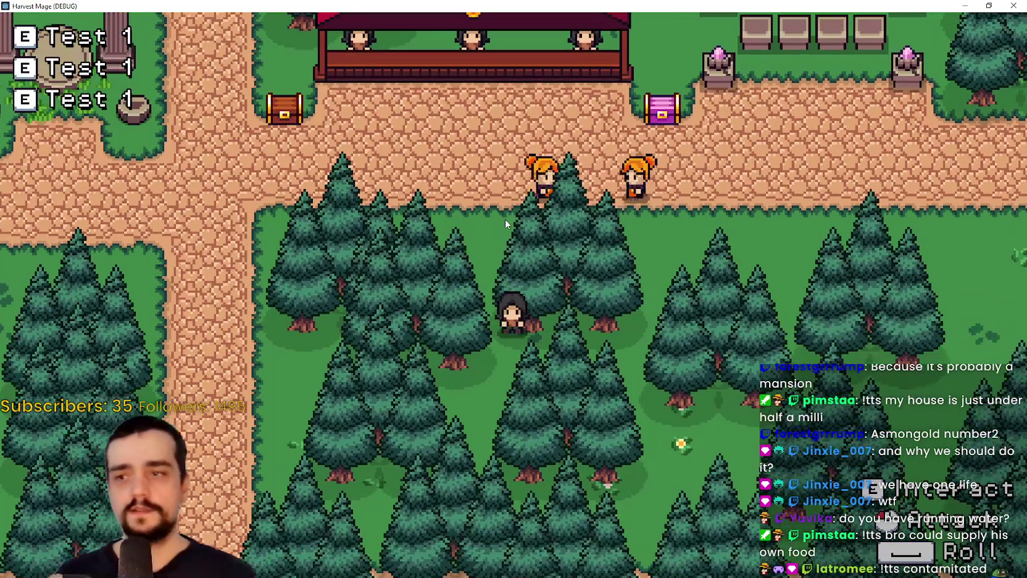
key("d")
key("w")
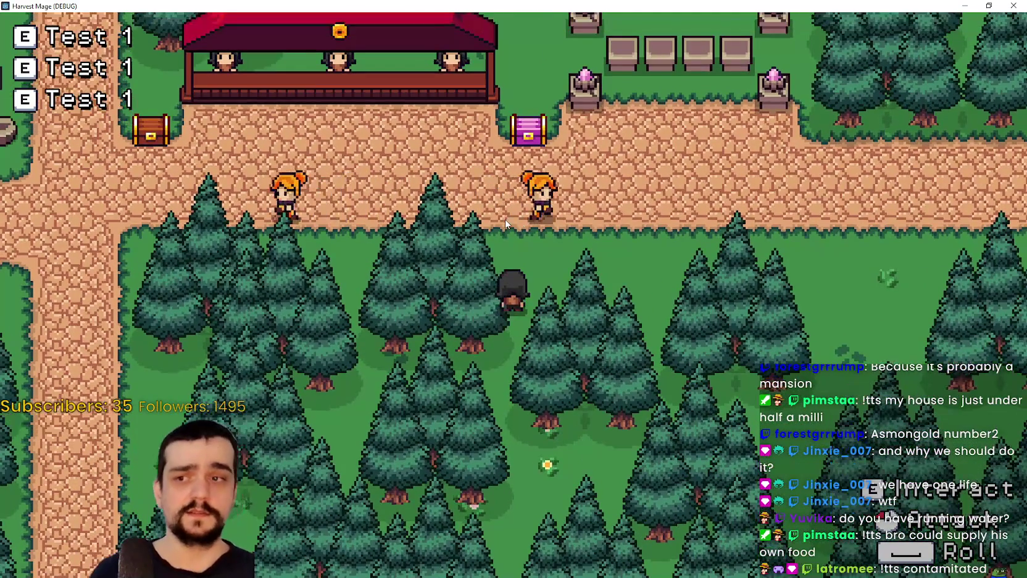
key("d")
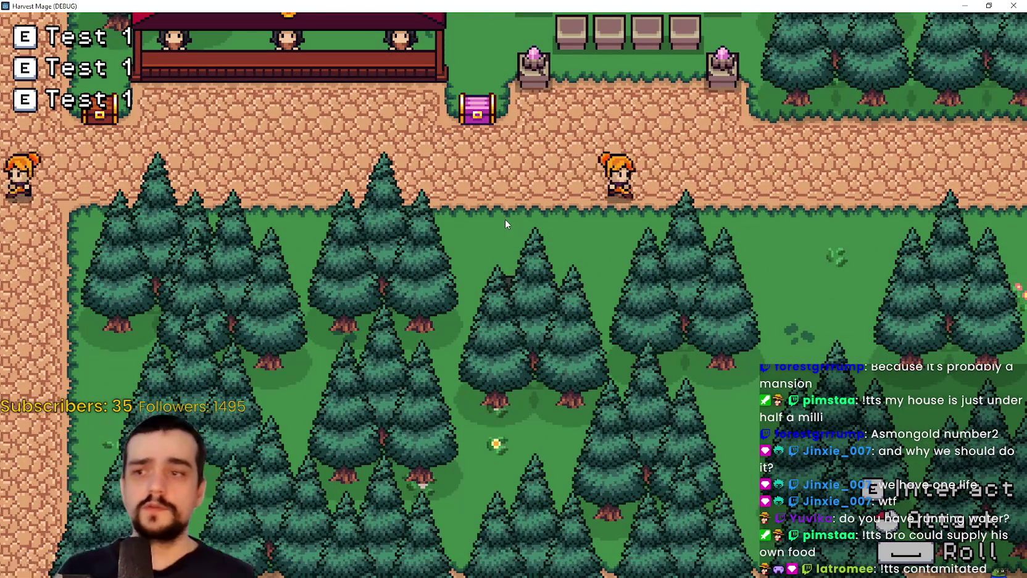
key("s")
key("a")
key("a")
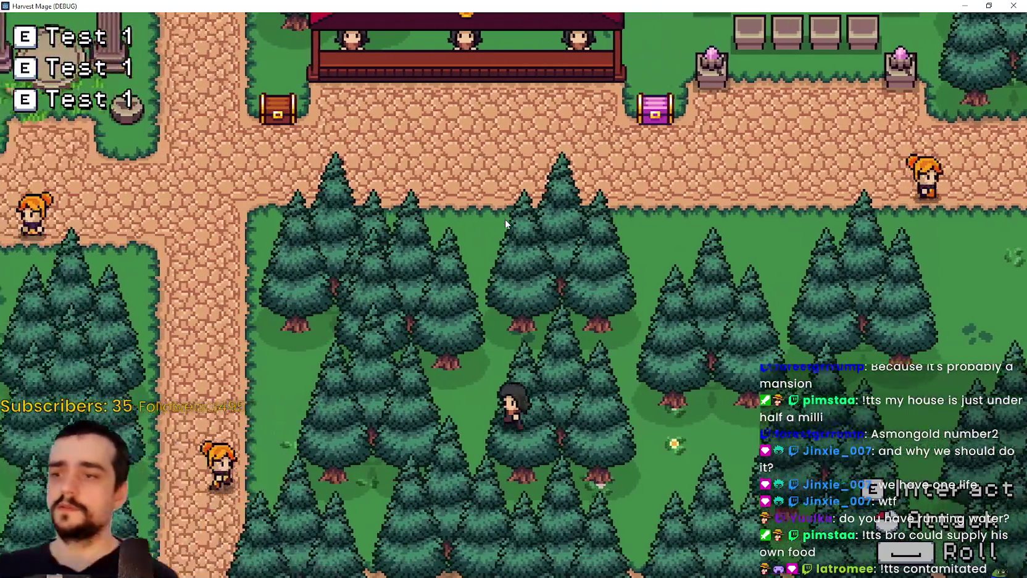
key("w")
key("a")
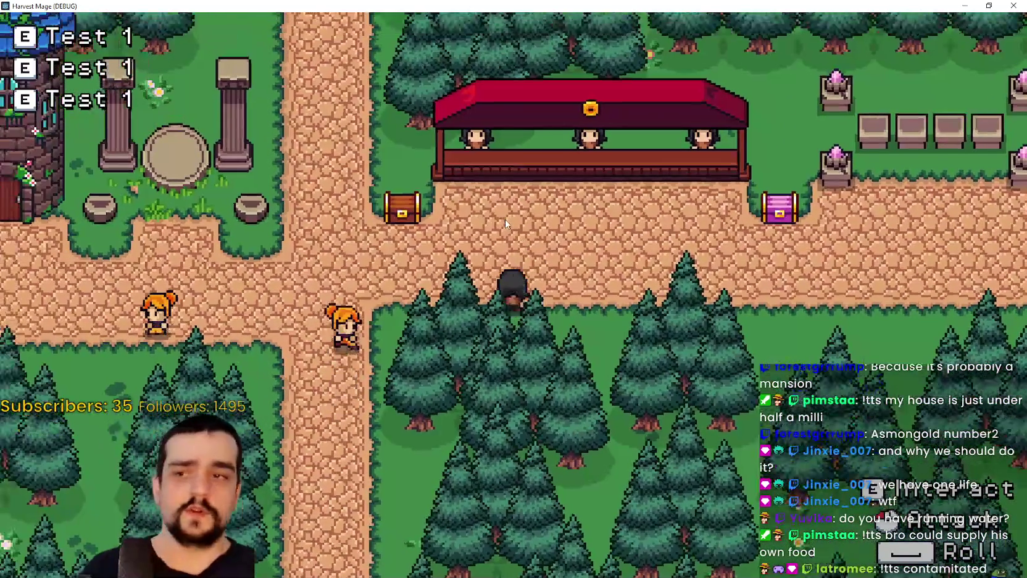
Walk the player right along the path, then back left to the crossroads facing down.
key("d")
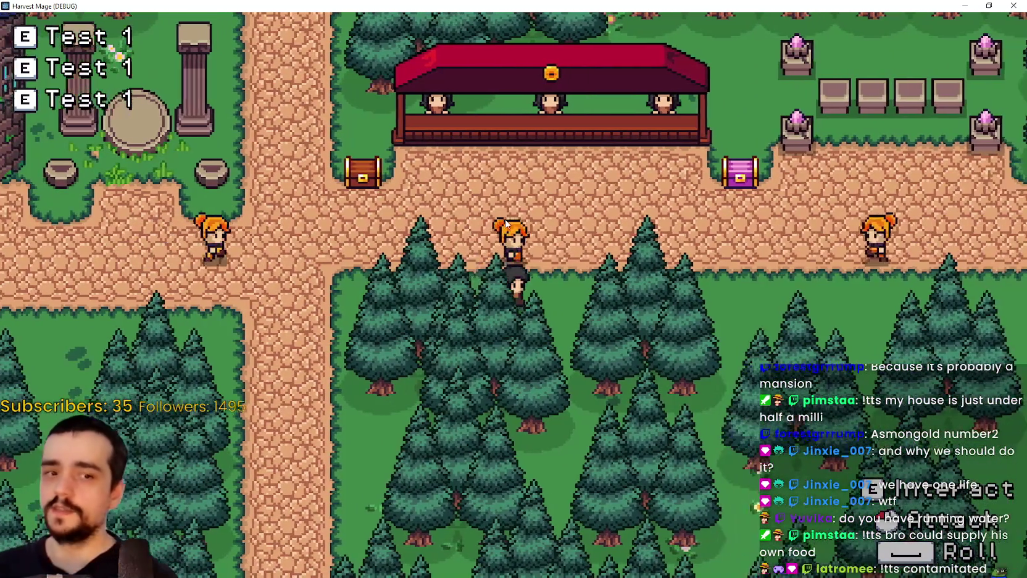
key("d")
key("w")
key("s")
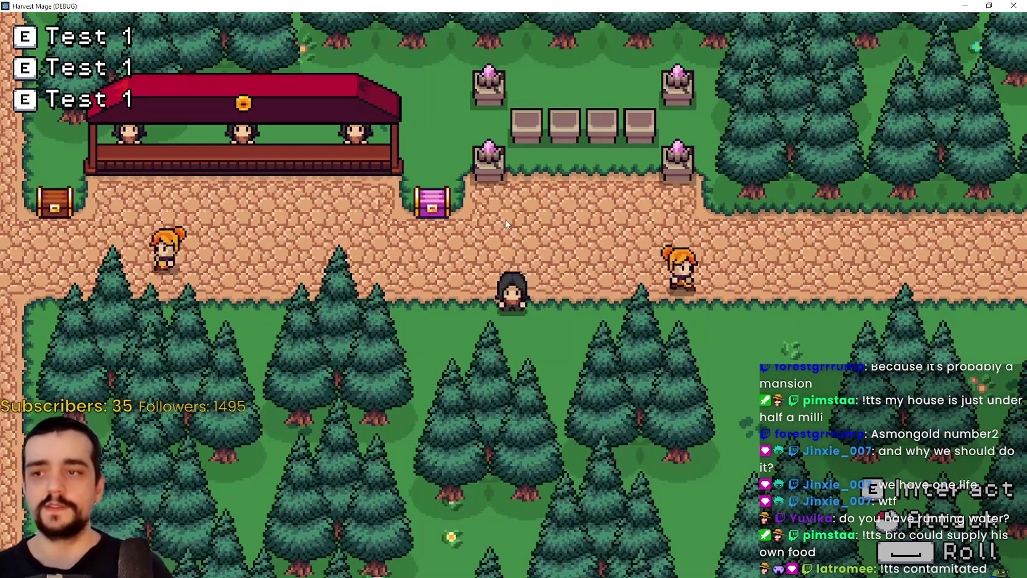
key("d")
key("a")
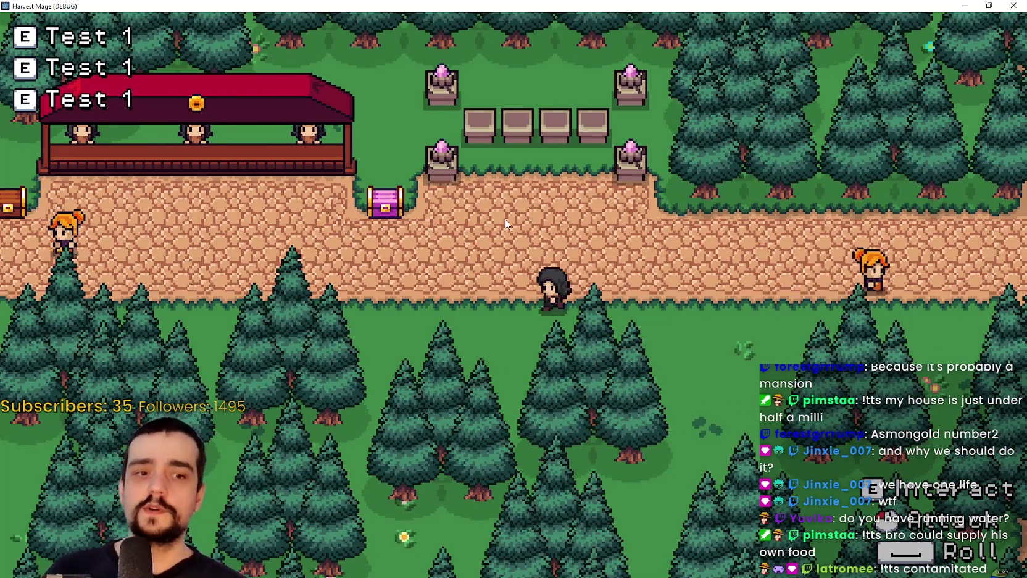
key("a")
key("w")
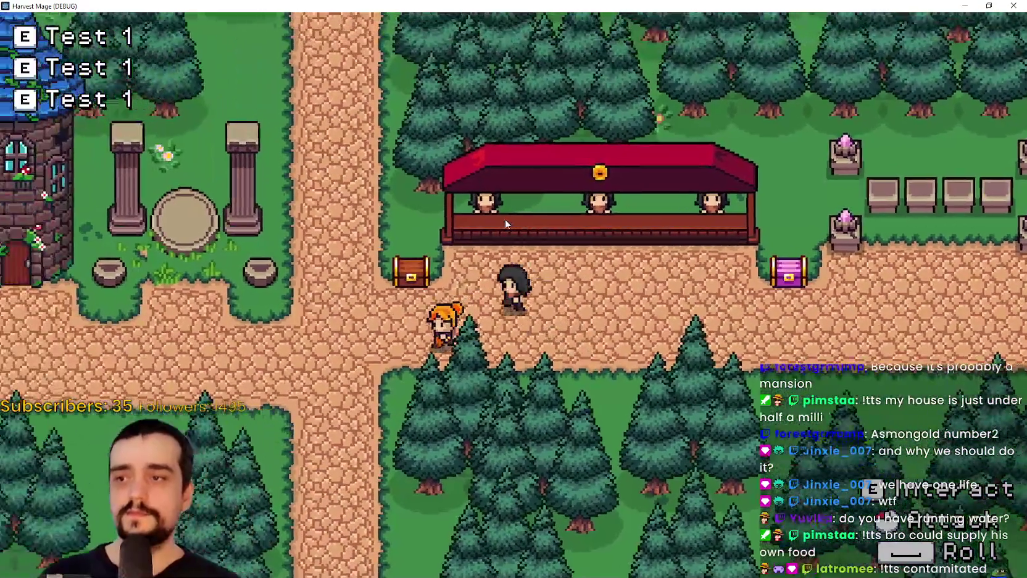
key("s")
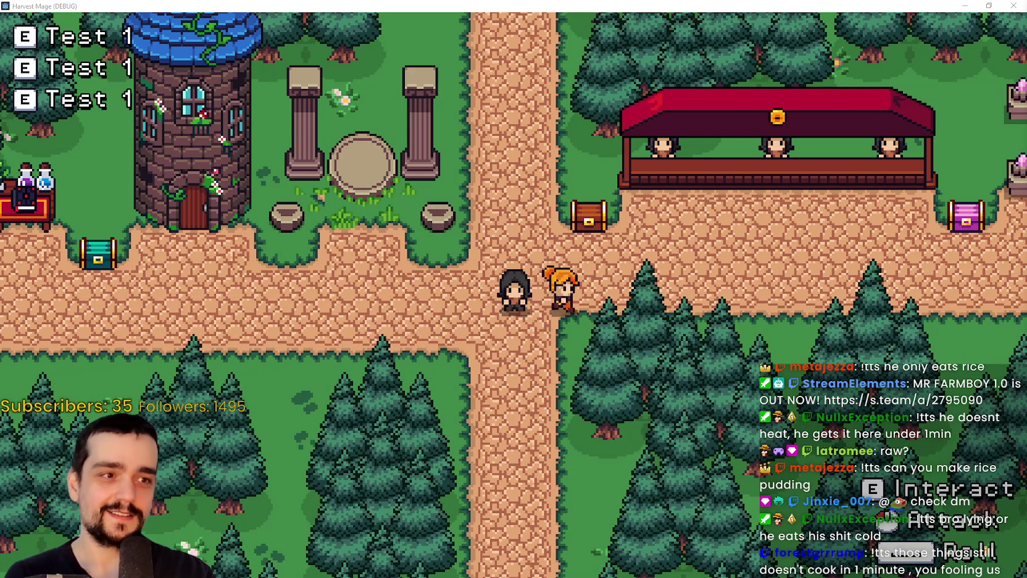
Drag the meet-lola.com Brave window over the game, close it, then drag it back in.
left_click_drag(1026, 14, 604, 13)
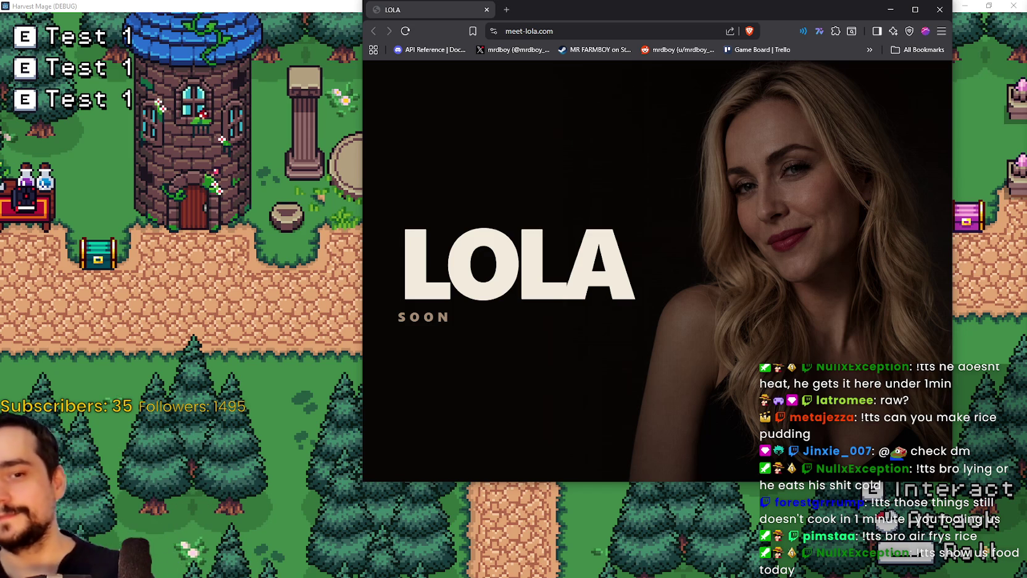
left_click_drag(796, 3, 756, 12)
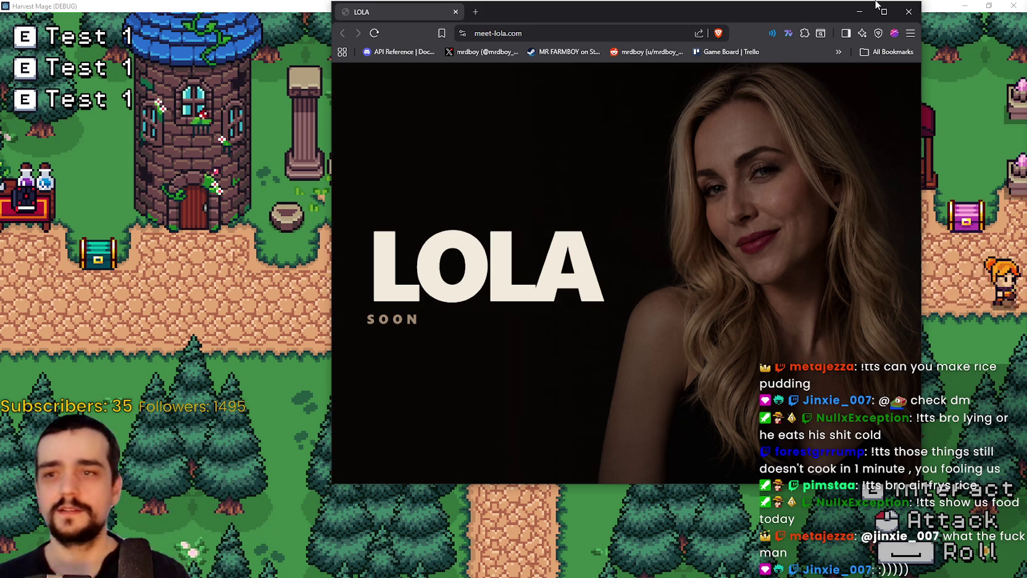
left_click(909, 12)
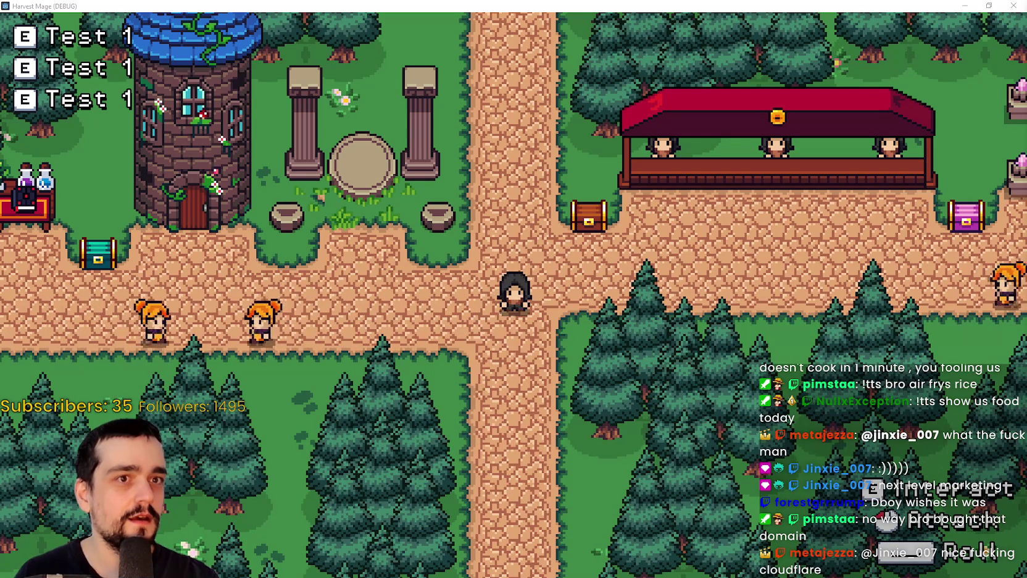
mouse_move(1026, 77)
left_mouse_down()
mouse_move(561, 13)
mouse_move(555, 27)
left_mouse_up()
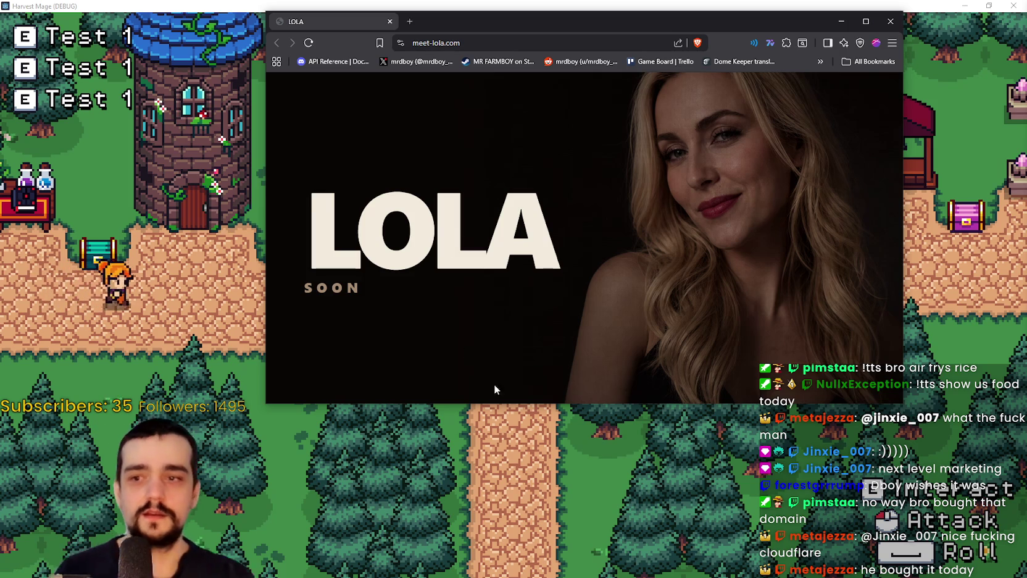
Make the meet-lola.com window taller, then return to the game, pause it, and switch to the editor.
mouse_move(503, 404)
left_mouse_down()
mouse_move(499, 559)
mouse_move(494, 447)
mouse_move(444, 298)
mouse_move(431, 406)
left_mouse_up()
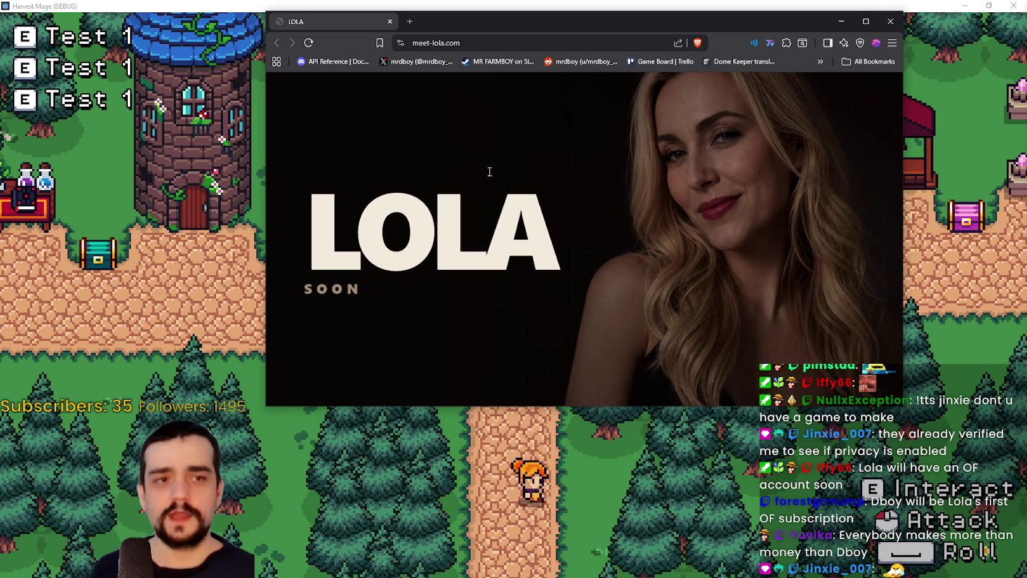
key("alt+Tab")
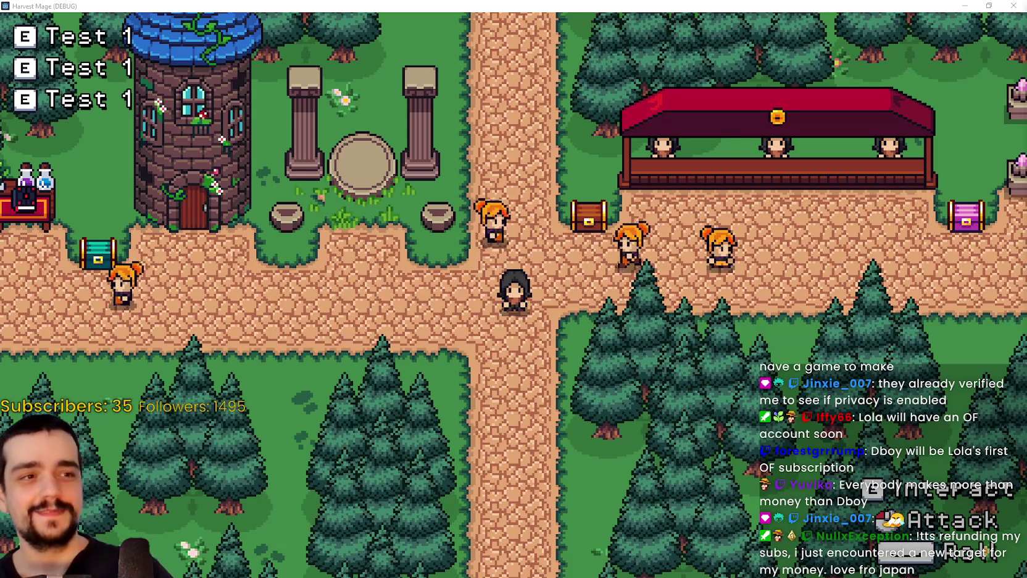
key("Escape")
key("Escape")
key("Escape")
key("Escape")
key("Escape")
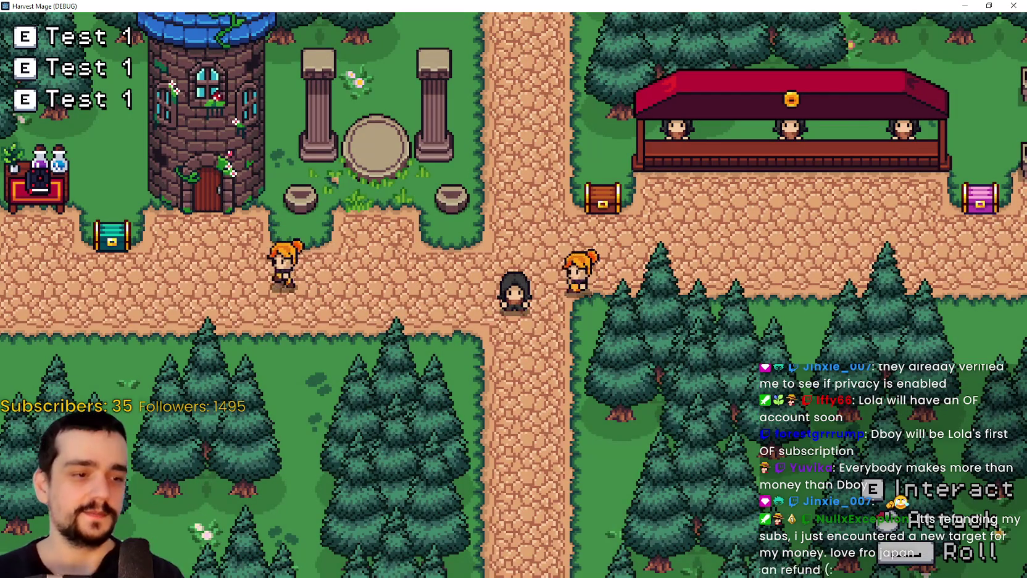
key("alt+Tab")
Place the cursor on line 6 of game_ui.gd and scroll through the open scene tabs.
left_click(671, 163)
left_click(670, 151)
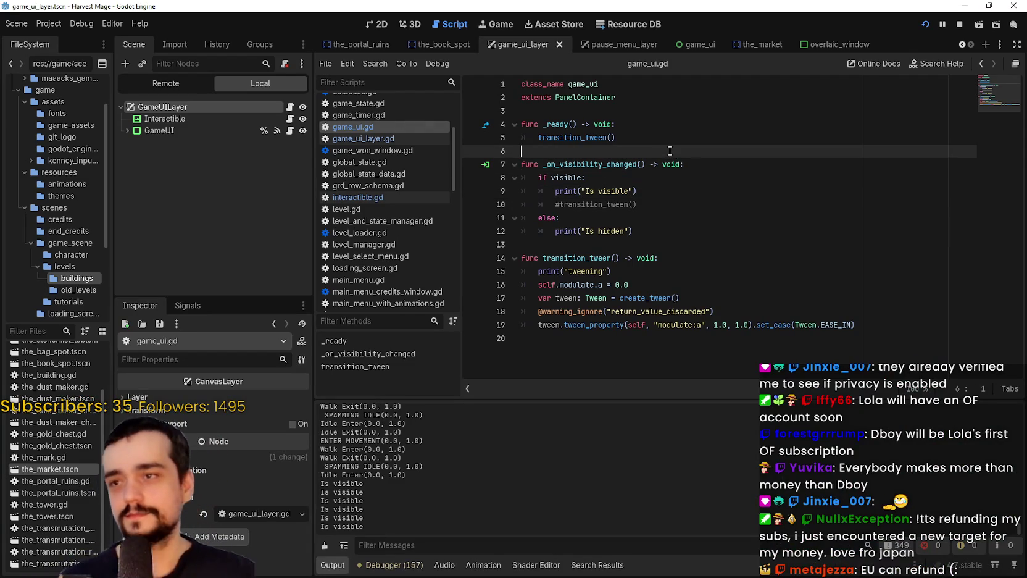
left_click(962, 45)
left_click(960, 46)
left_click(960, 46)
left_click(962, 45)
left_click(961, 46)
left_click(961, 46)
left_click(970, 46)
left_click(971, 46)
left_click(971, 46)
left_click(971, 45)
left_click(971, 46)
left_click(971, 46)
left_click(971, 45)
left_click(971, 45)
left_click(972, 45)
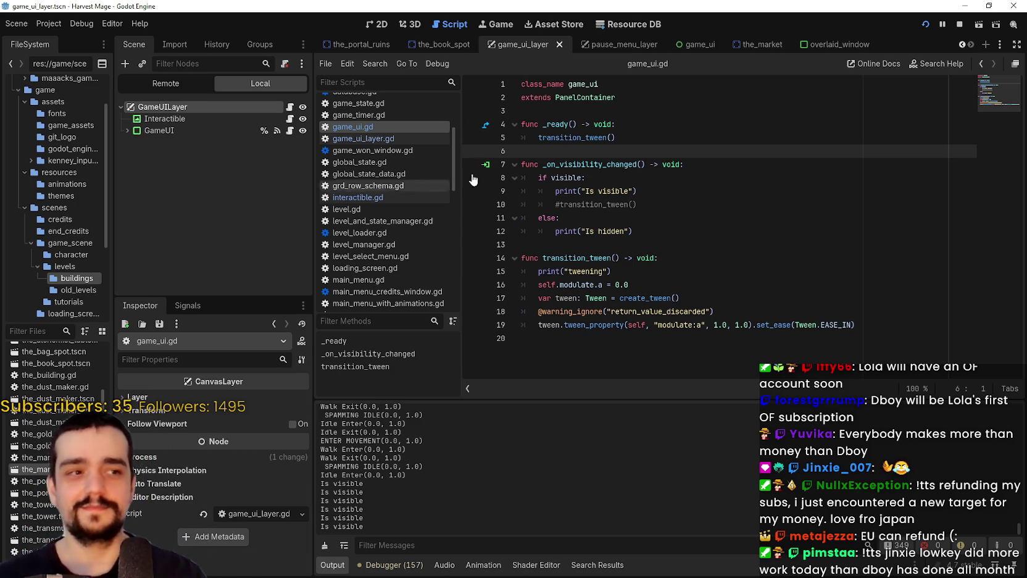
Move to lines 6 and 13 of game_ui.gd, then open the loading_screen folder in FileSystem.
left_click(716, 155)
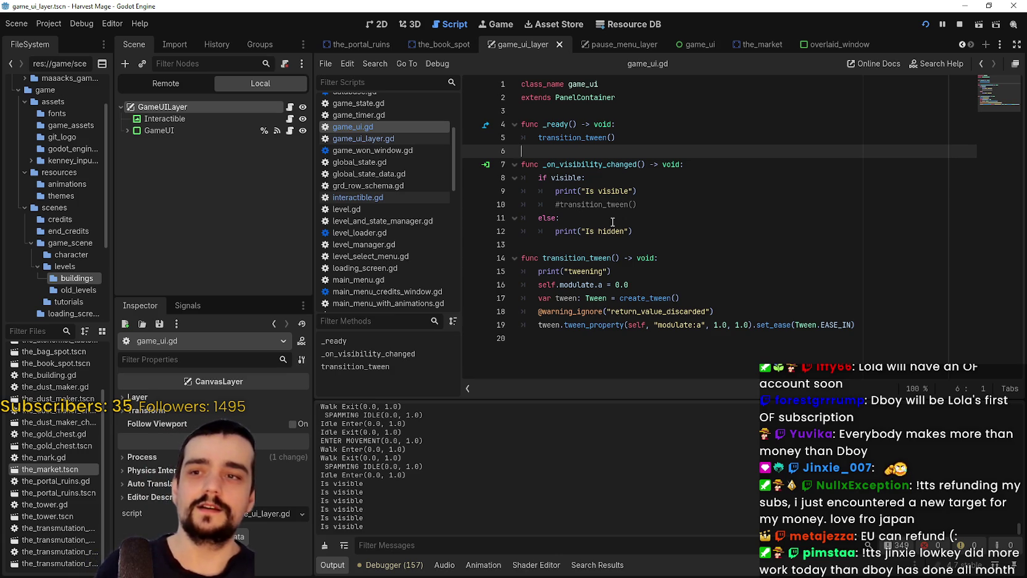
left_click(622, 239)
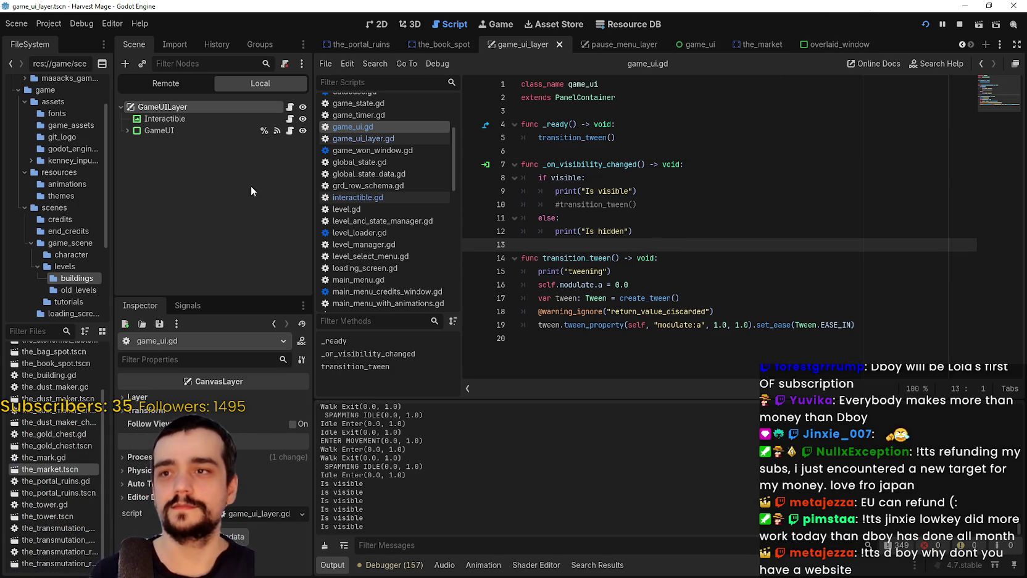
left_click(73, 313)
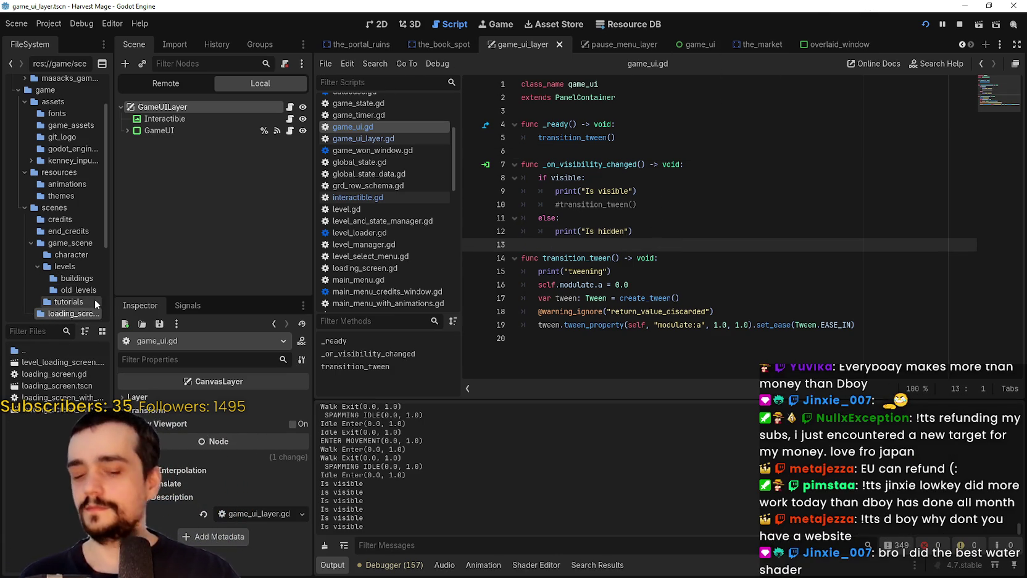
Filter FileSystem for 'main_menu' and open main_menu.tscn.
type("main_")
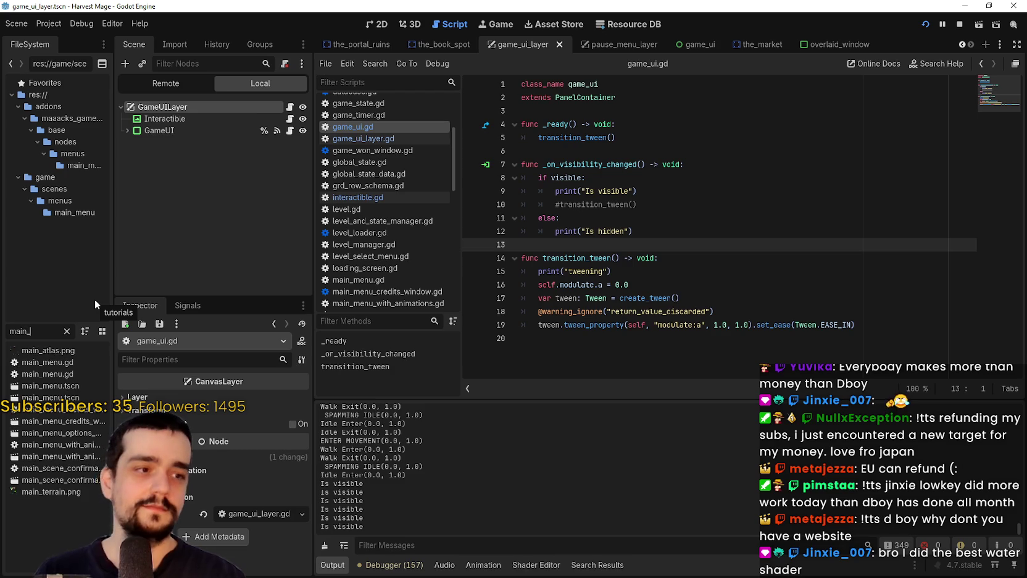
type("menu")
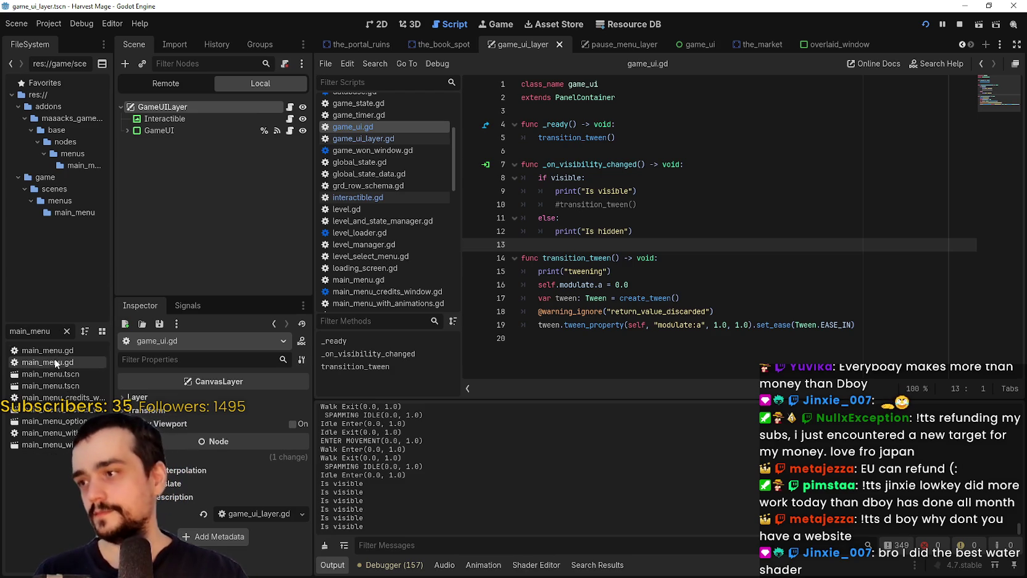
left_click(70, 384)
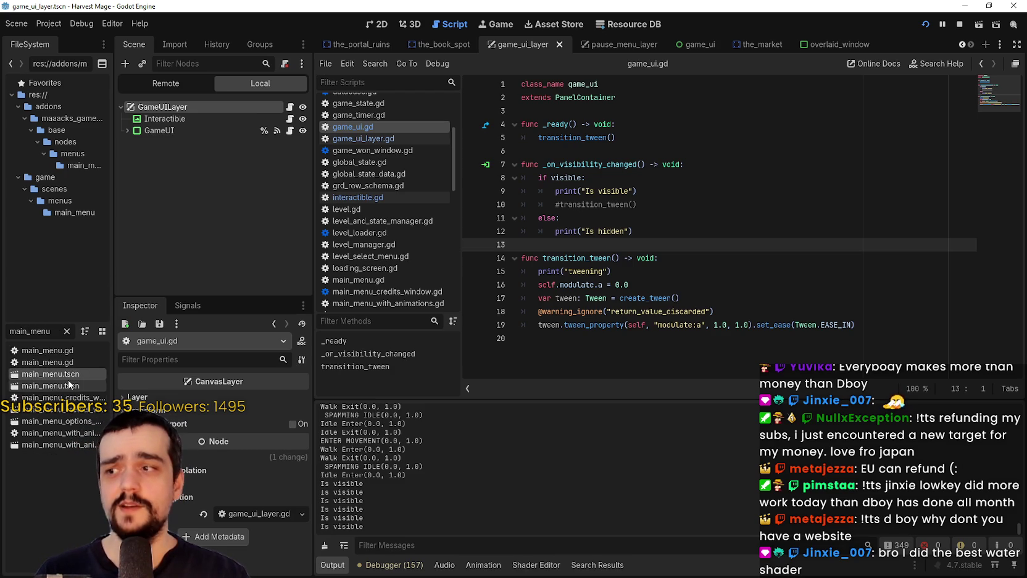
double_click(70, 384)
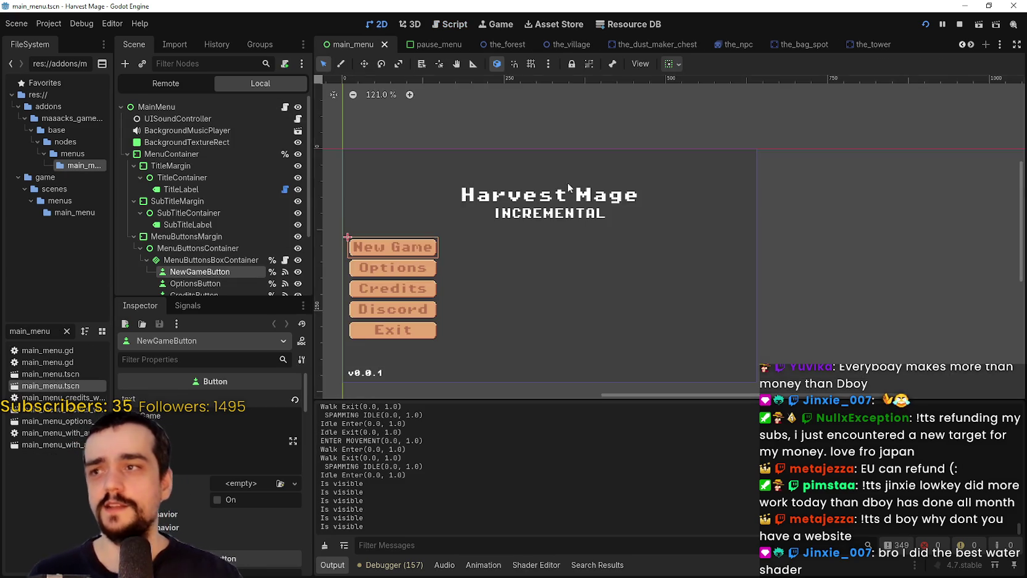
Enlarge the Scene tree, select MenuButtonsBoxContainer, and view NewGameButton's connected signals.
scroll(568, 233, "up", 2)
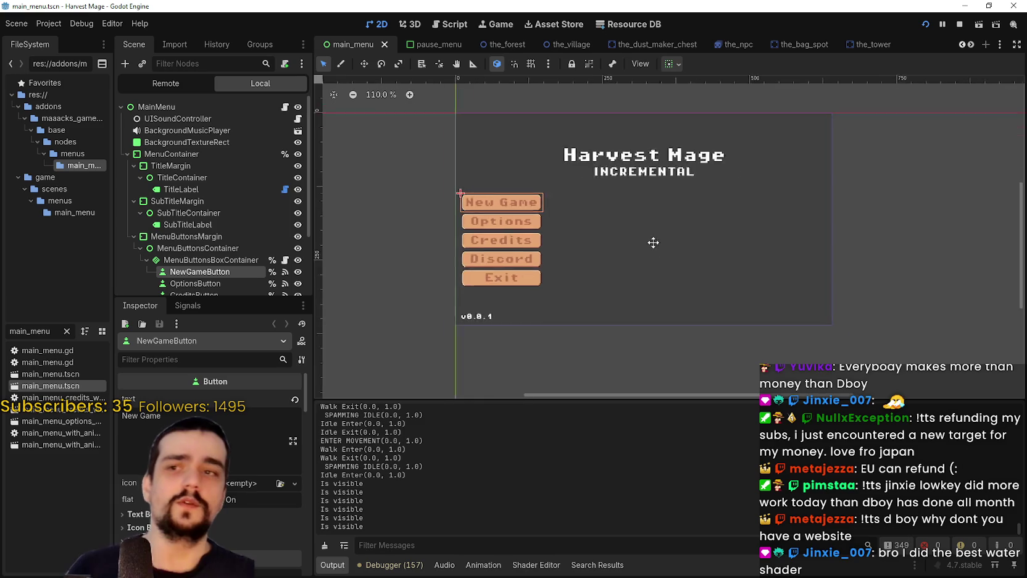
scroll(647, 272, "up", 4)
scroll(655, 266, "down", 4)
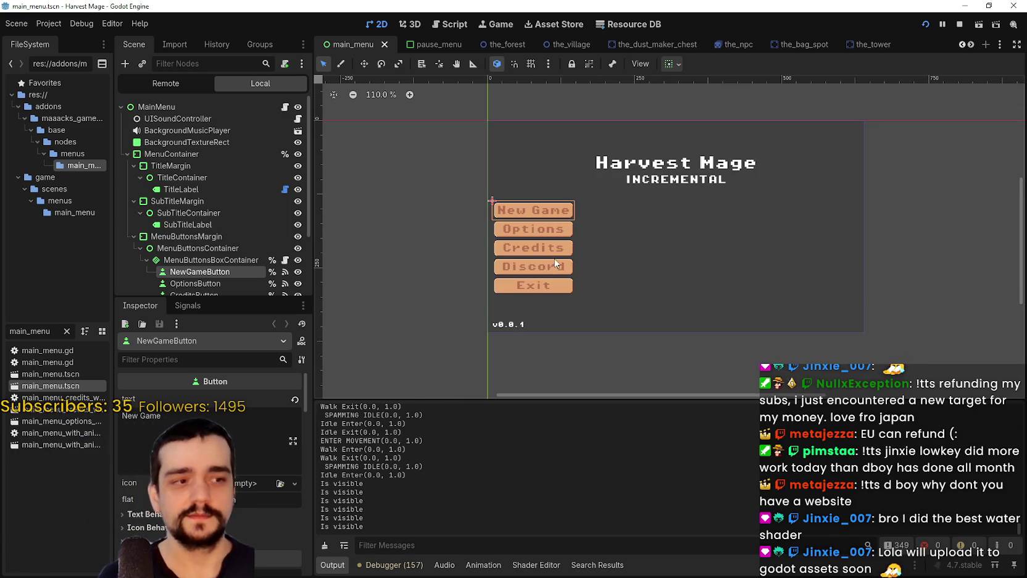
scroll(538, 217, "down", 2)
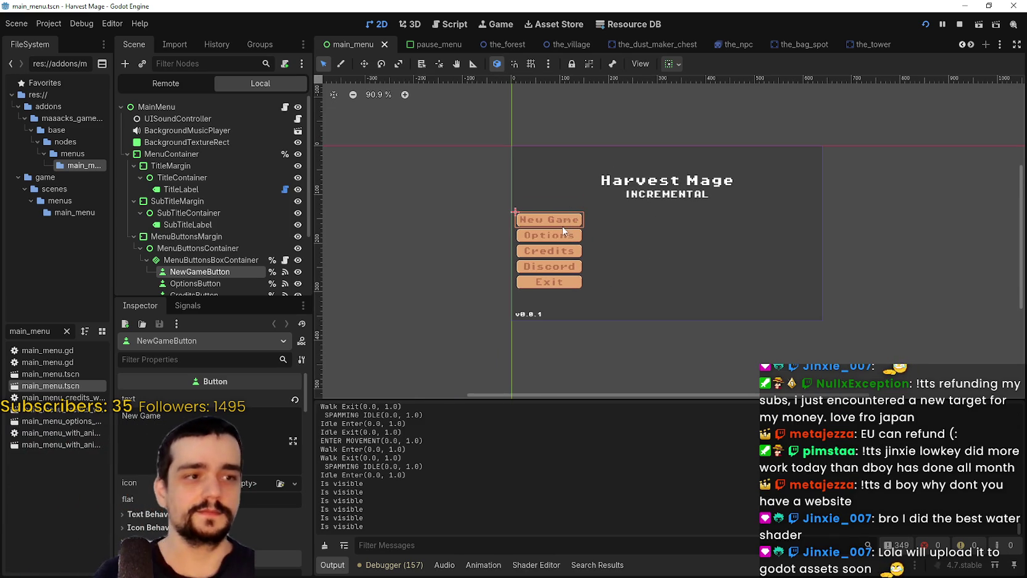
scroll(569, 227, "up", 2)
left_click_drag(226, 296, 228, 375)
left_click(250, 260)
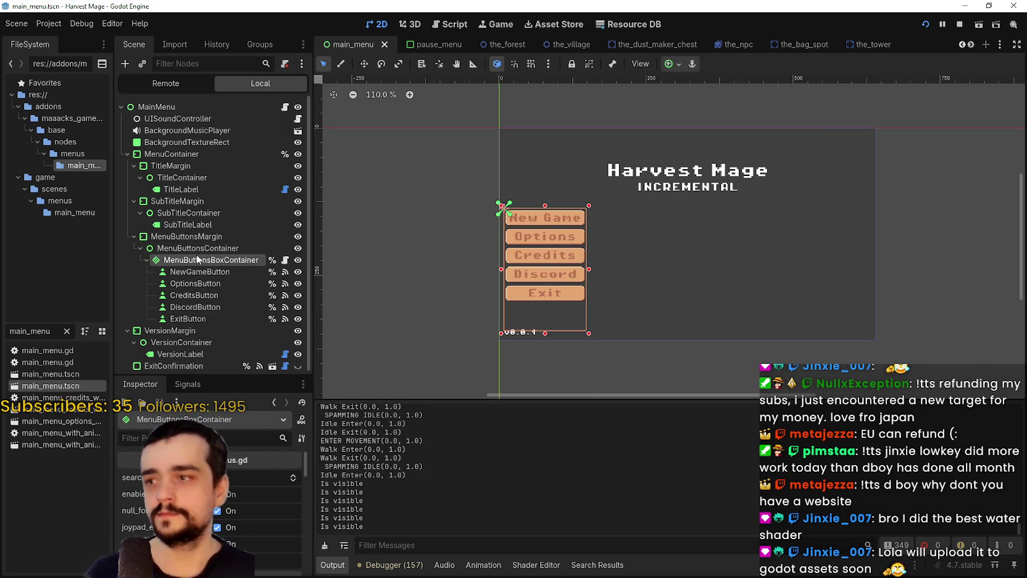
left_click(284, 272)
Open the capture_focus.gd script attached to MenuButtonsBoxContainer.
left_click(285, 260)
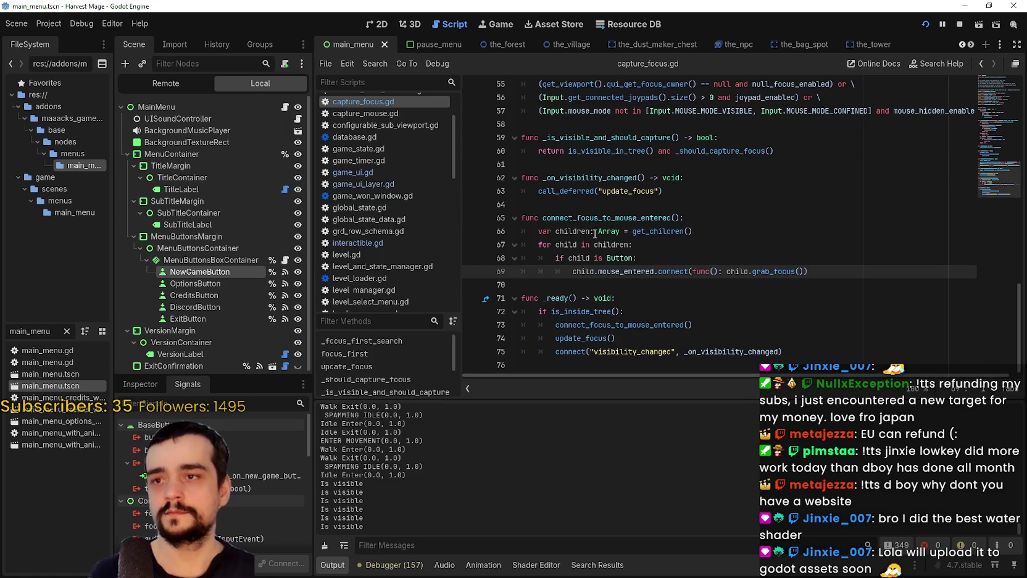
scroll(704, 247, "up", 5)
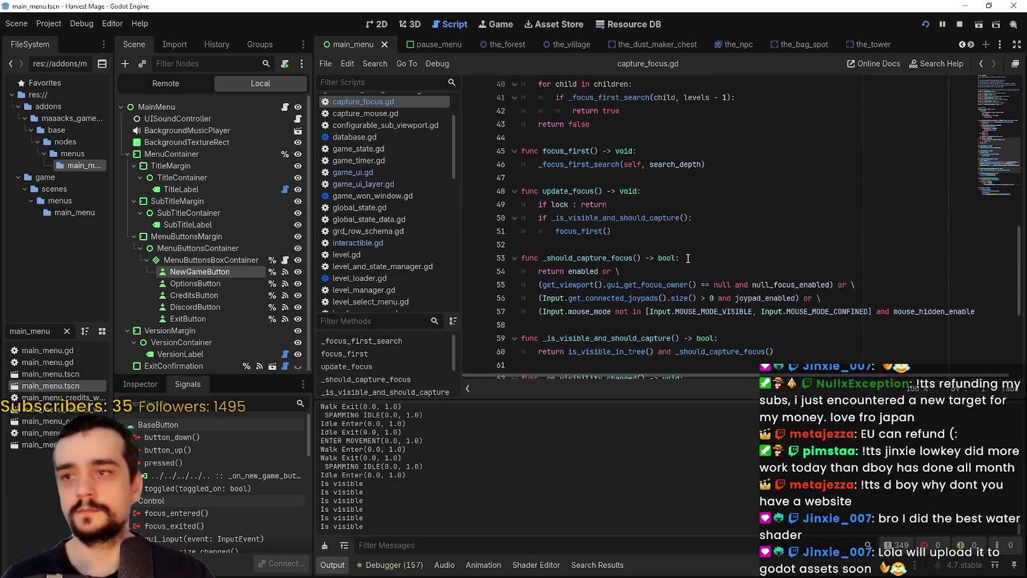
scroll(683, 255, "up", 2)
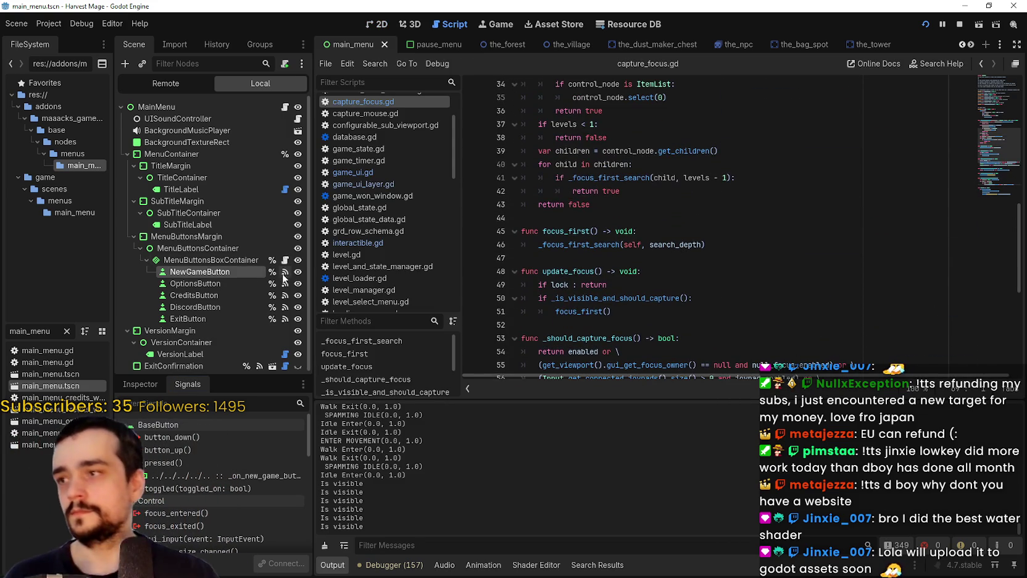
Widen the FileSystem dock and open the main_menu_with_animations.tscn scene.
left_click(45, 432)
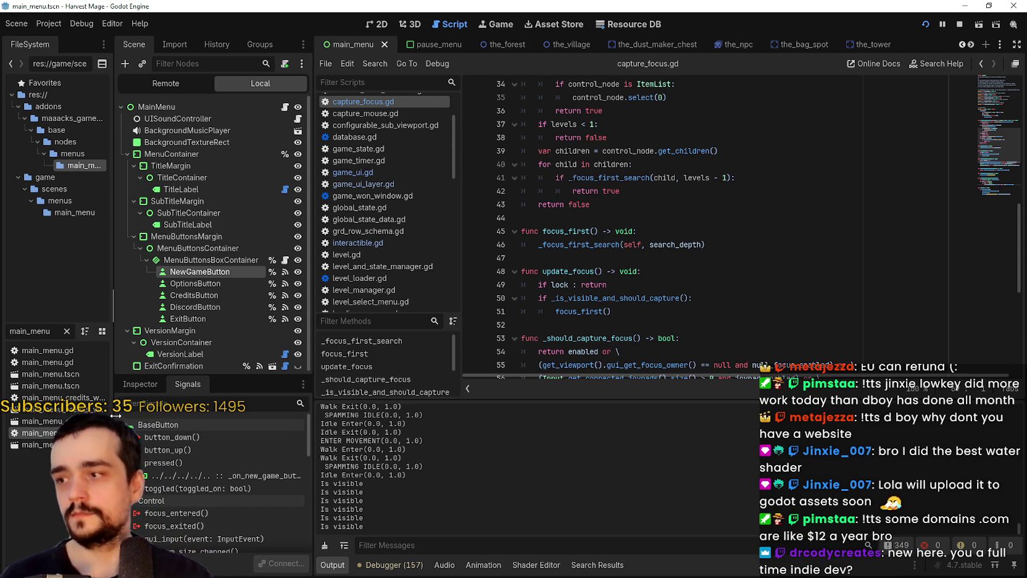
left_click_drag(115, 415, 179, 416)
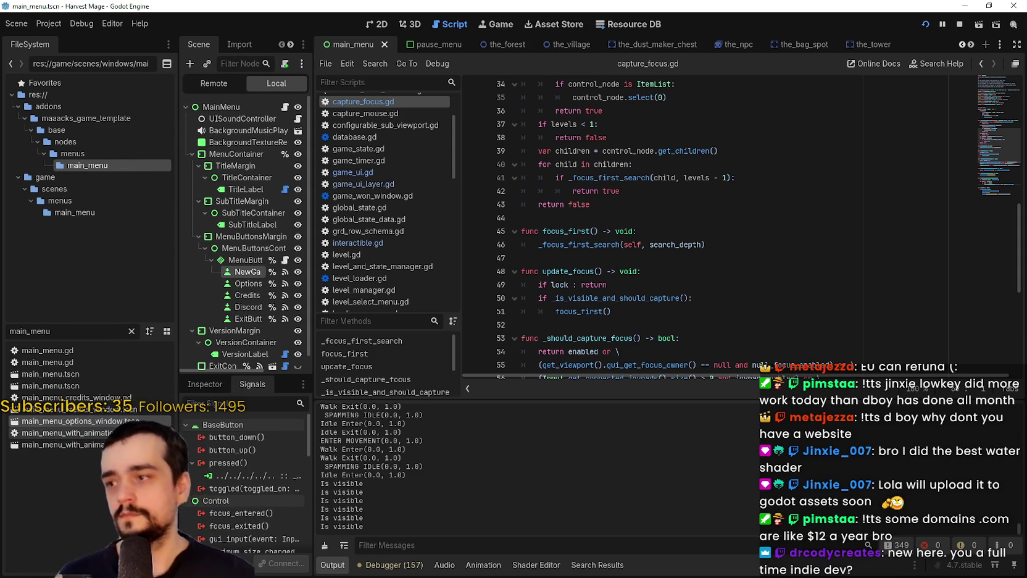
left_click(129, 446)
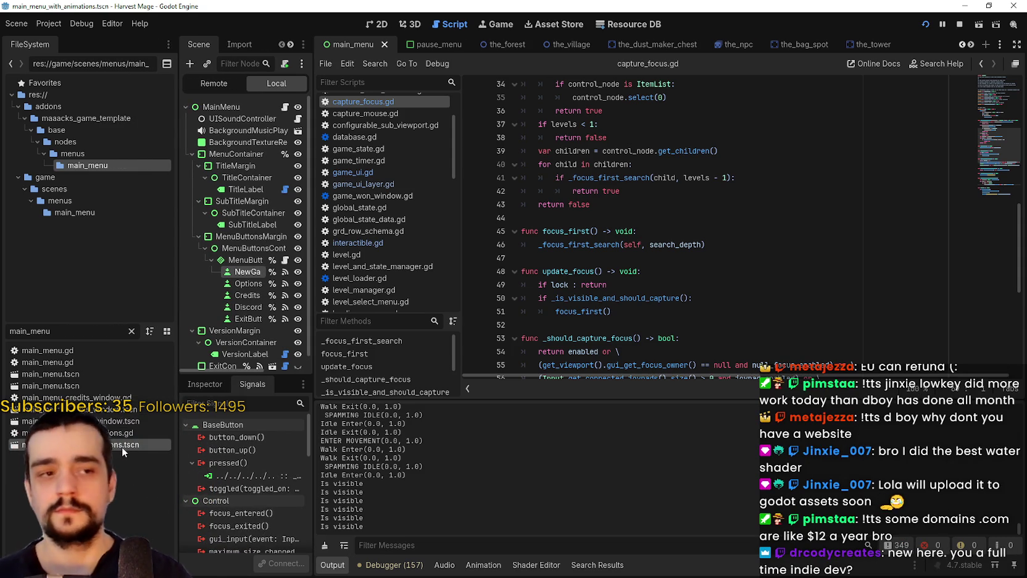
double_click(122, 447)
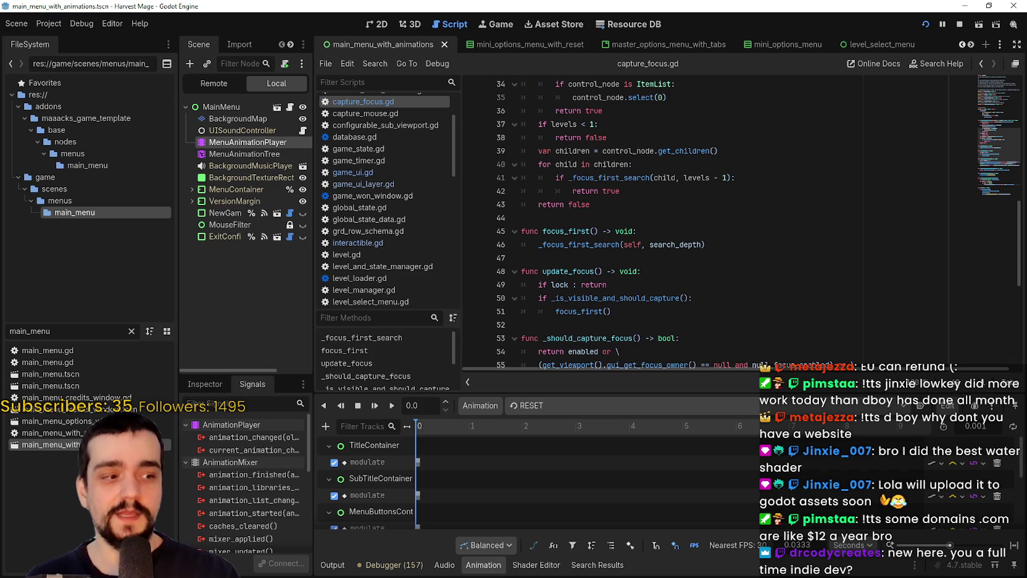
key("alt+Tab")
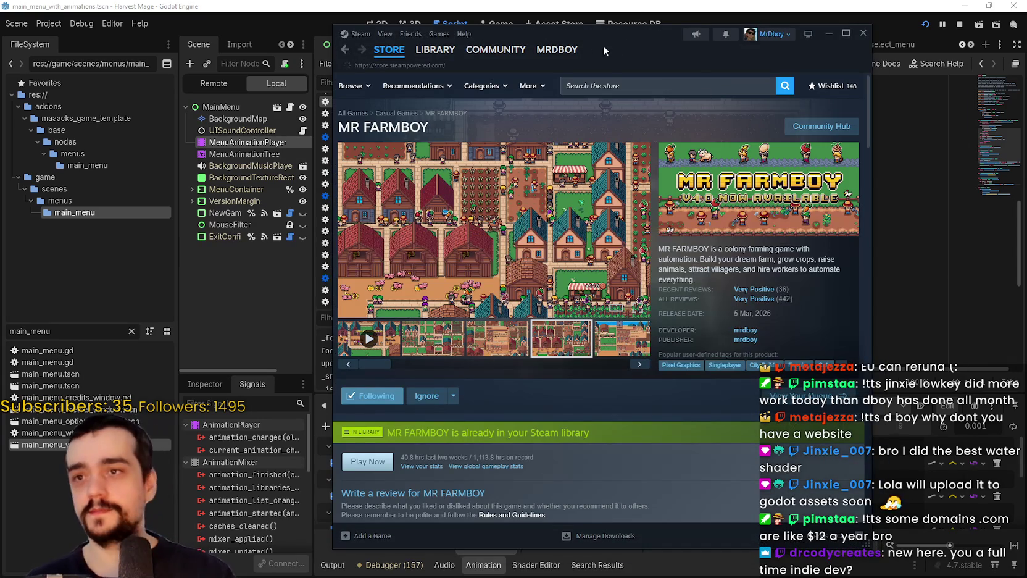
Reposition the Steam window, start the MR FARMBOY trailer, and make the window shorter.
left_click_drag(594, 40, 601, 35)
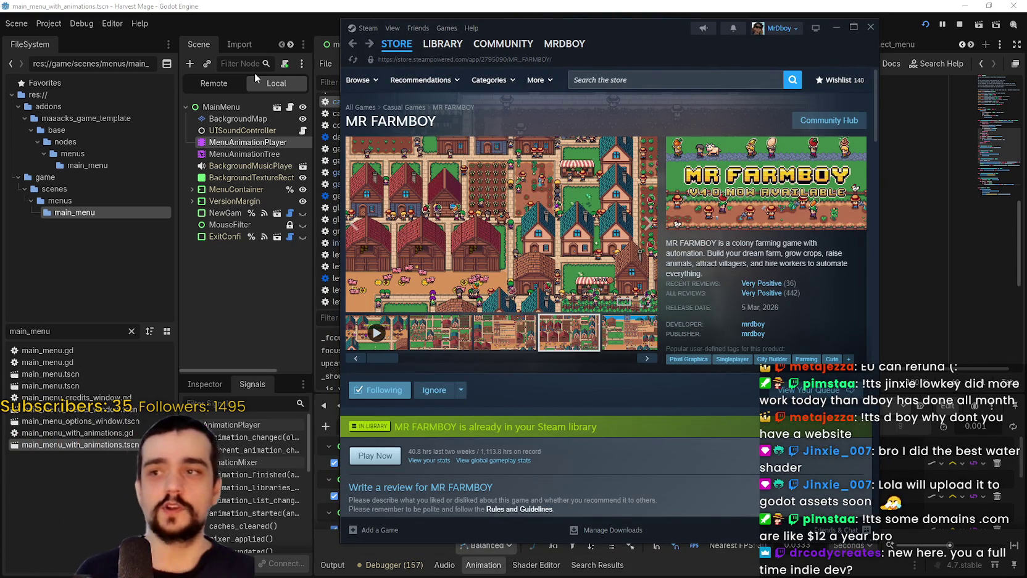
left_click(377, 333)
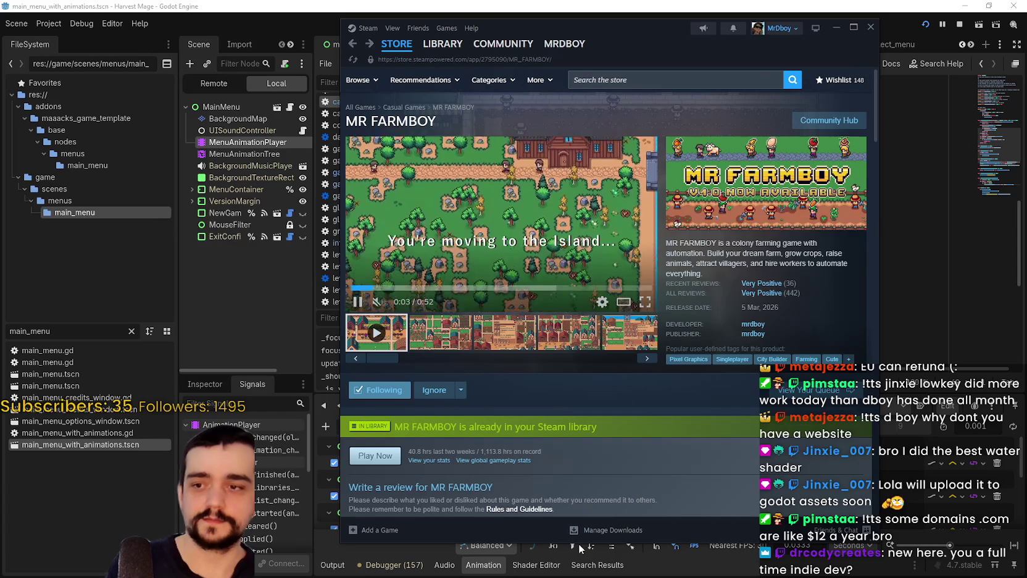
left_click_drag(880, 543, 883, 503)
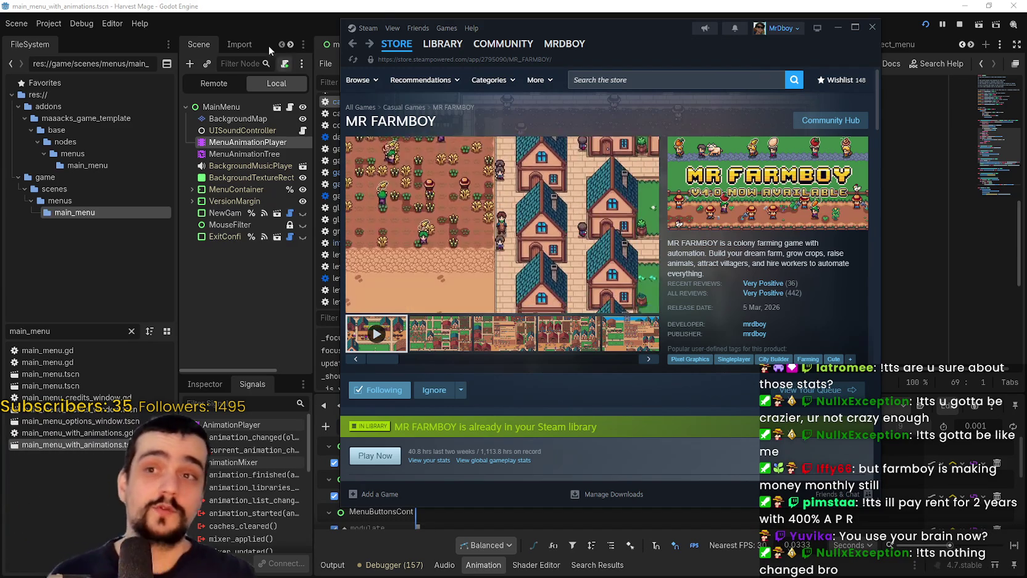
left_click(476, 4)
Review the focus_first, _should_capture_focus and _is_visible_and_should_capture functions in capture_focus.gd.
left_click(637, 239)
scroll(639, 228, "down", 3)
left_click(642, 220)
scroll(642, 222, "down", 2)
scroll(644, 223, "up", 3)
scroll(645, 225, "down", 3)
scroll(646, 225, "down", 1)
left_click(653, 215)
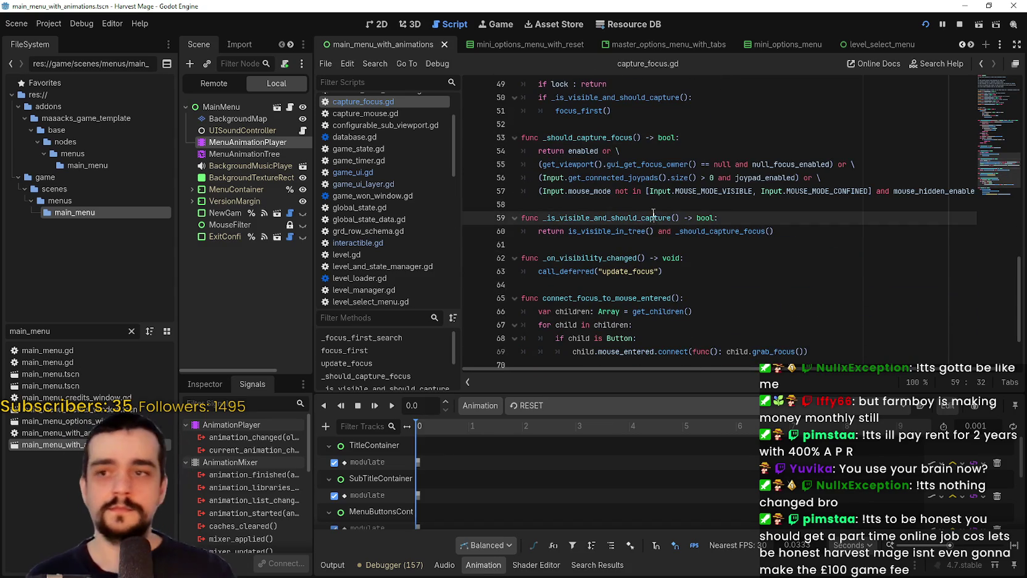
left_click(659, 205)
scroll(659, 222, "up", 3)
scroll(659, 247, "down", 3)
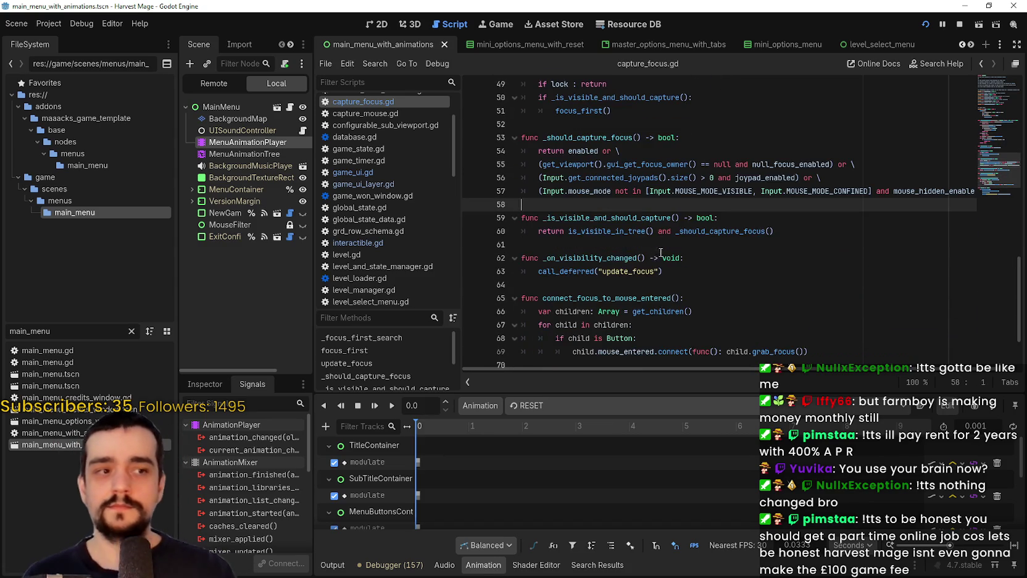
scroll(639, 259, "down", 3)
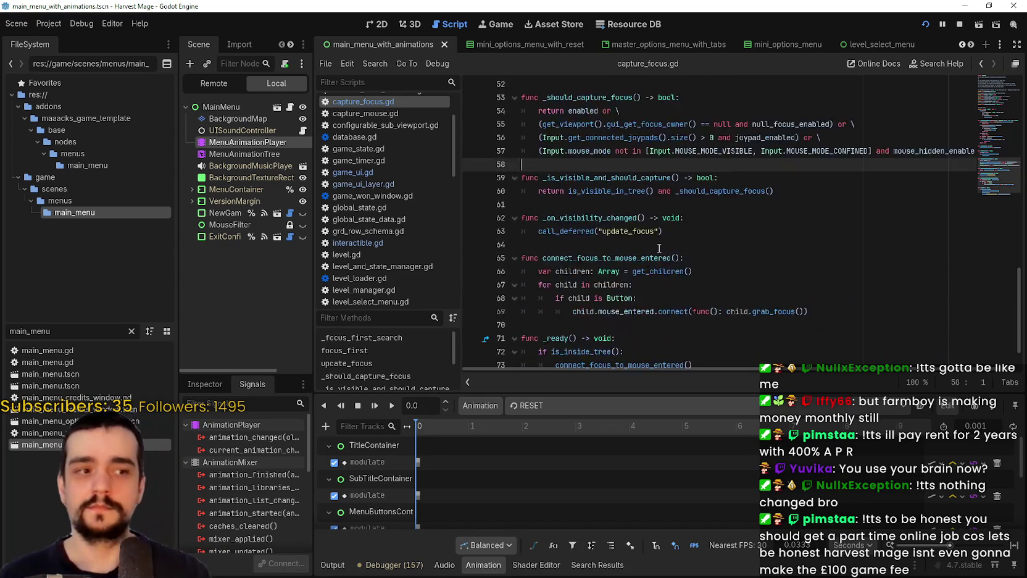
Review the code around _ready and focus_first, then open MainMenu's main_menu_with_animations.gd.
left_click(646, 247)
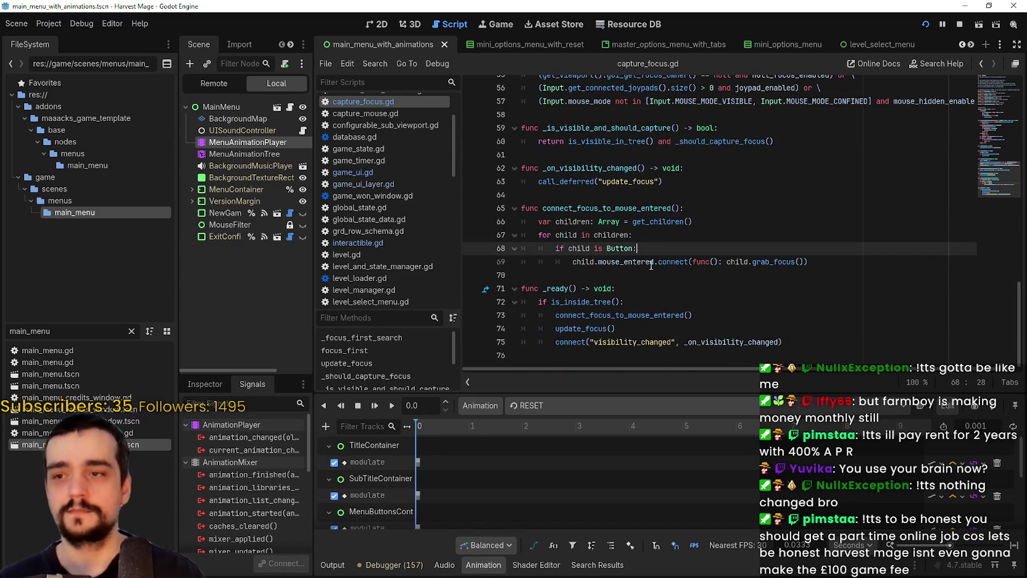
left_click(652, 275)
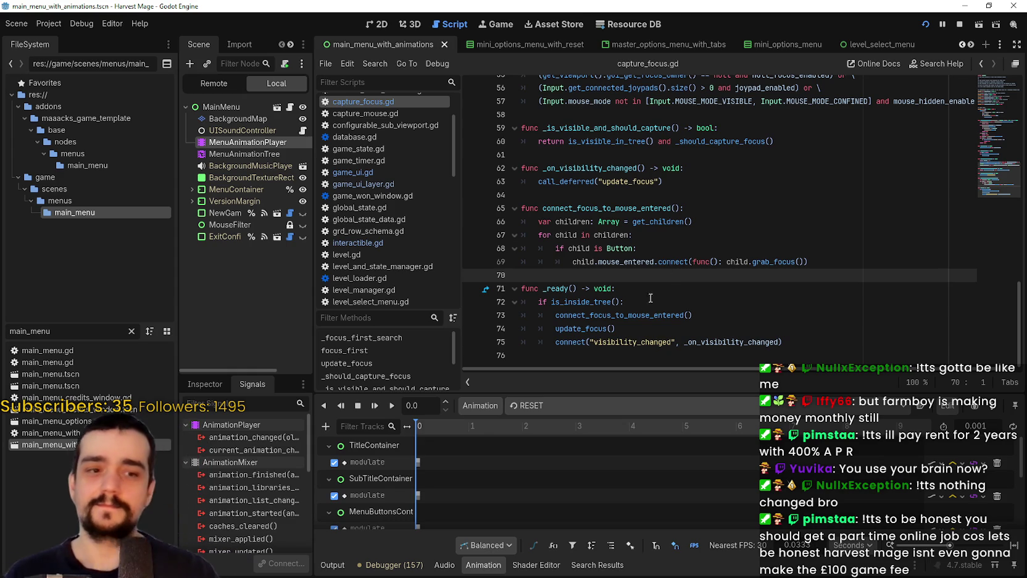
scroll(654, 294, "up", 3)
left_click(627, 300)
scroll(625, 288, "up", 3)
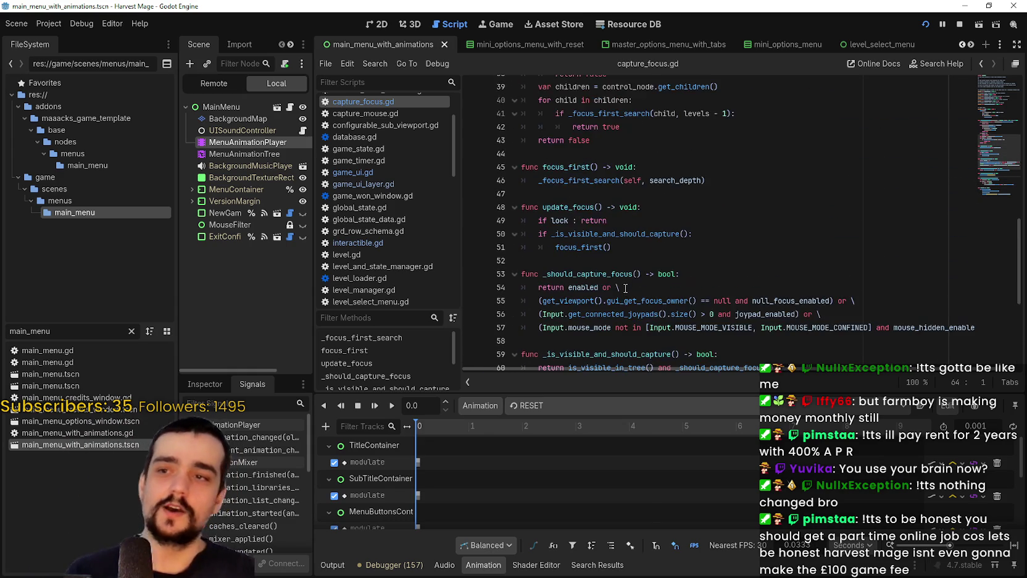
scroll(625, 288, "up", 1)
left_click(642, 301)
scroll(643, 278, "up", 3)
left_click(643, 275)
left_click(646, 322)
scroll(636, 278, "up", 5)
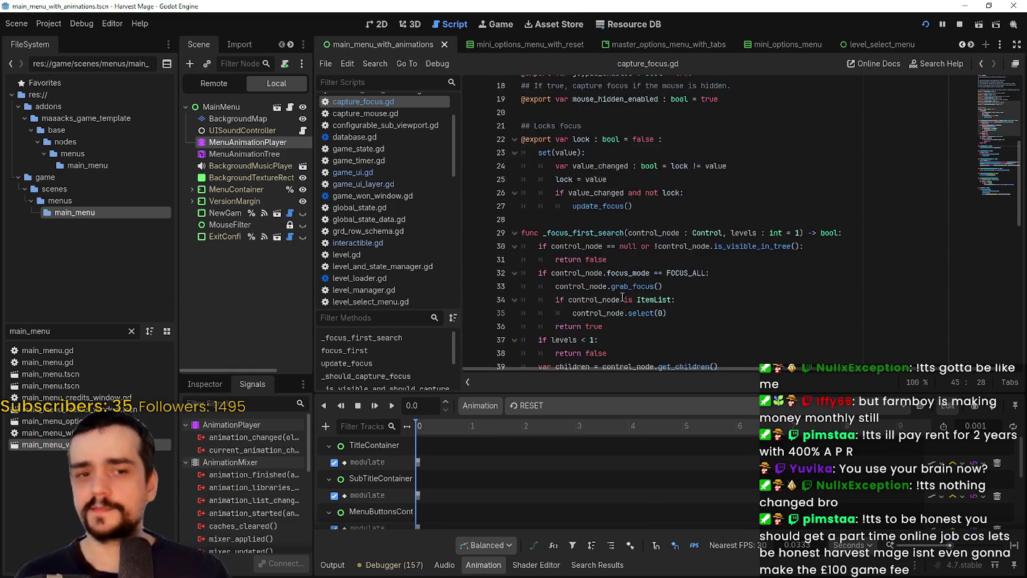
scroll(632, 267, "down", 12)
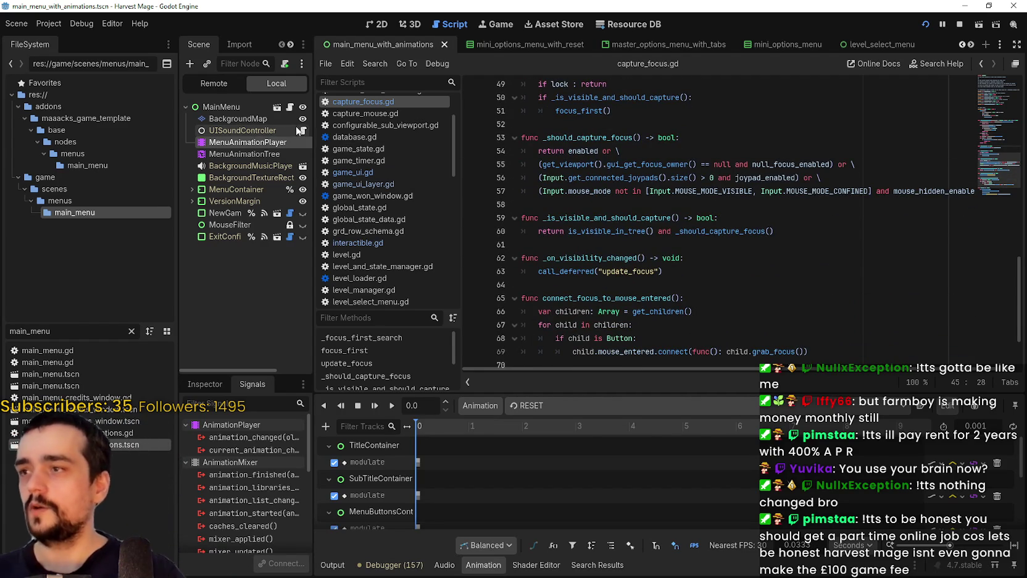
left_click(290, 107)
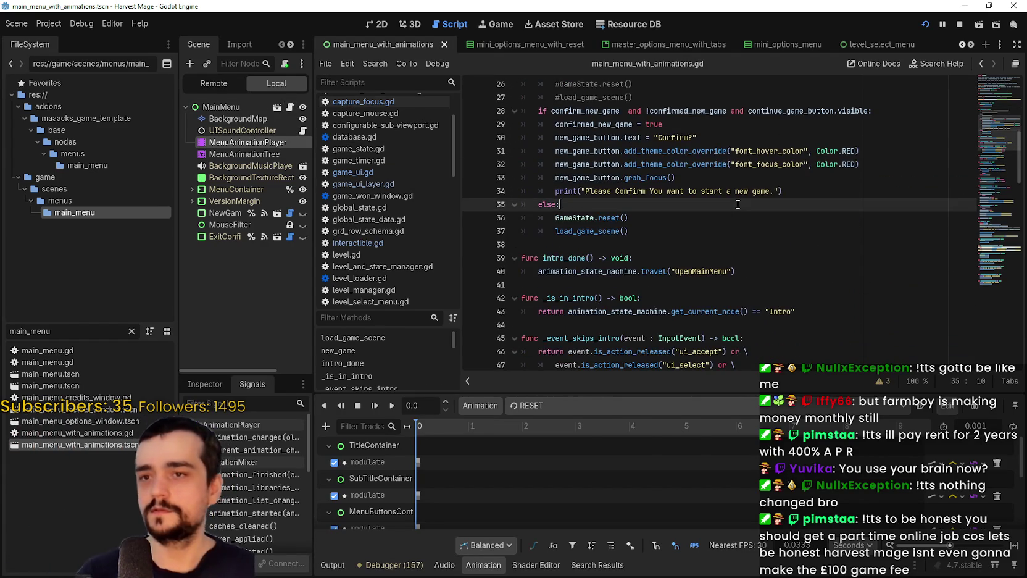
left_click(733, 244)
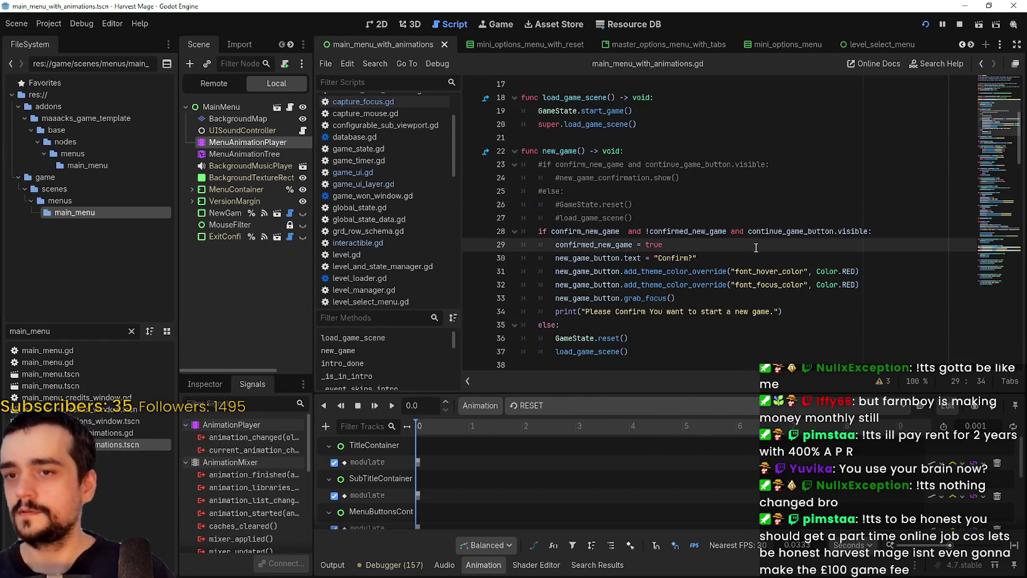
scroll(732, 243, "up", 4)
scroll(724, 226, "down", 3)
scroll(722, 224, "down", 11)
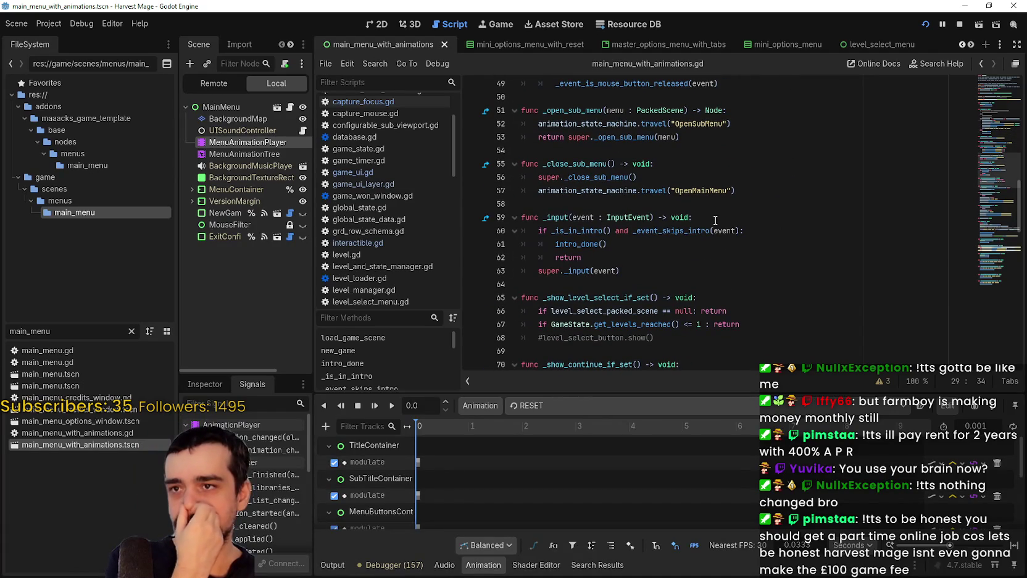
double_click(584, 124)
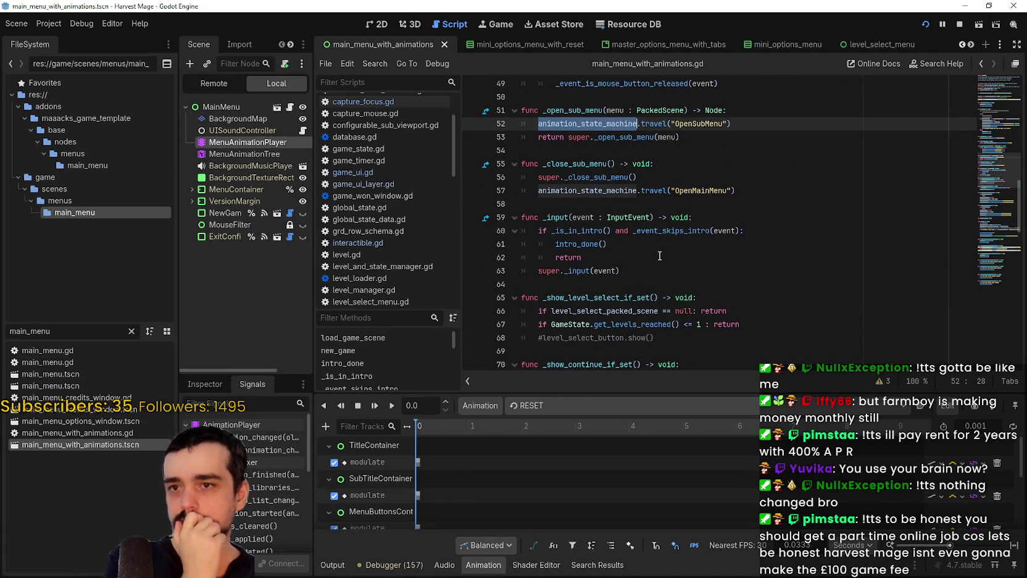
scroll(655, 253, "down", 3)
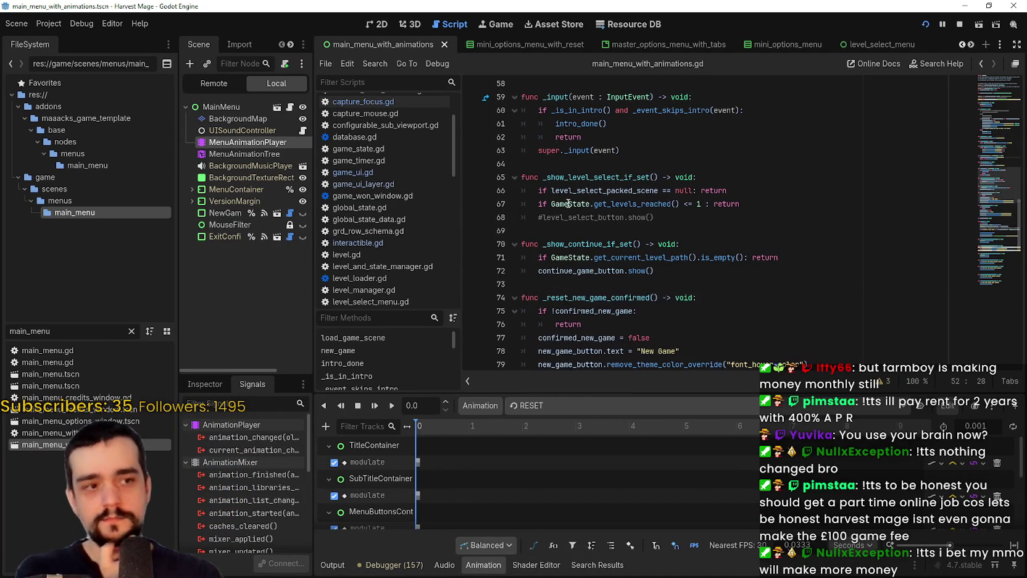
scroll(591, 206, "down", 3)
left_click(583, 274)
scroll(581, 269, "down", 3)
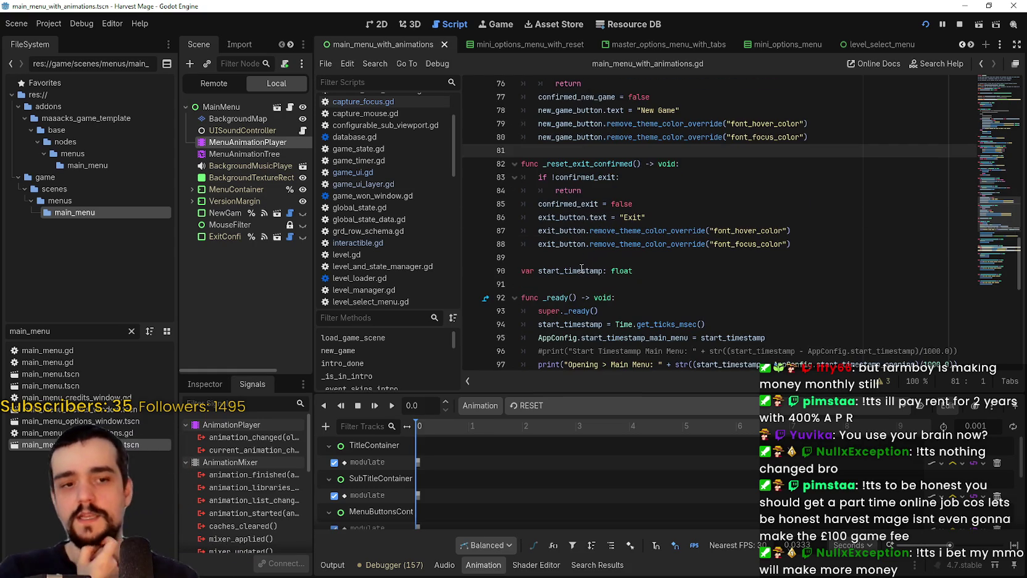
scroll(579, 218, "down", 1)
left_click(578, 230)
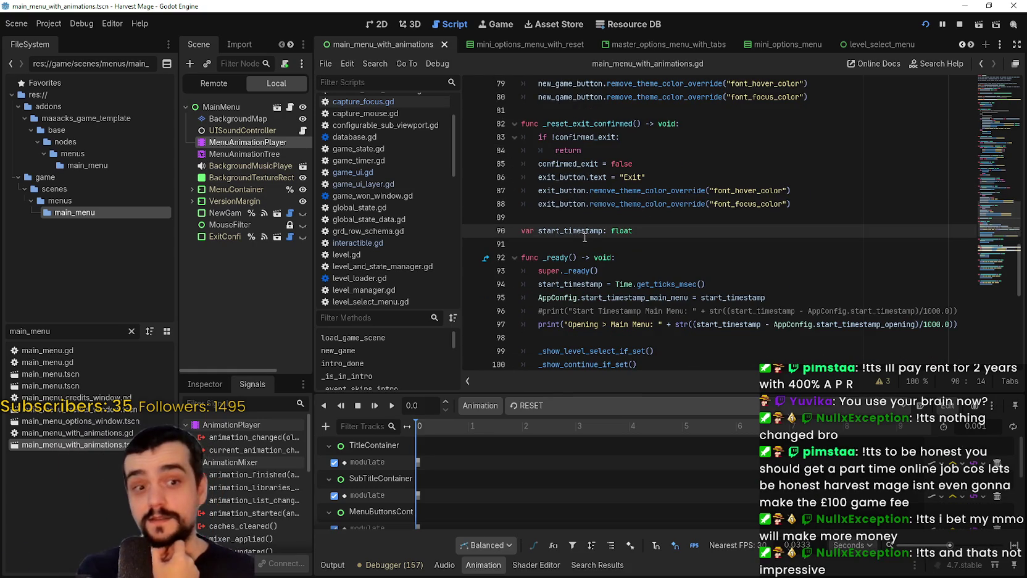
left_click(597, 244)
scroll(596, 266, "down", 2)
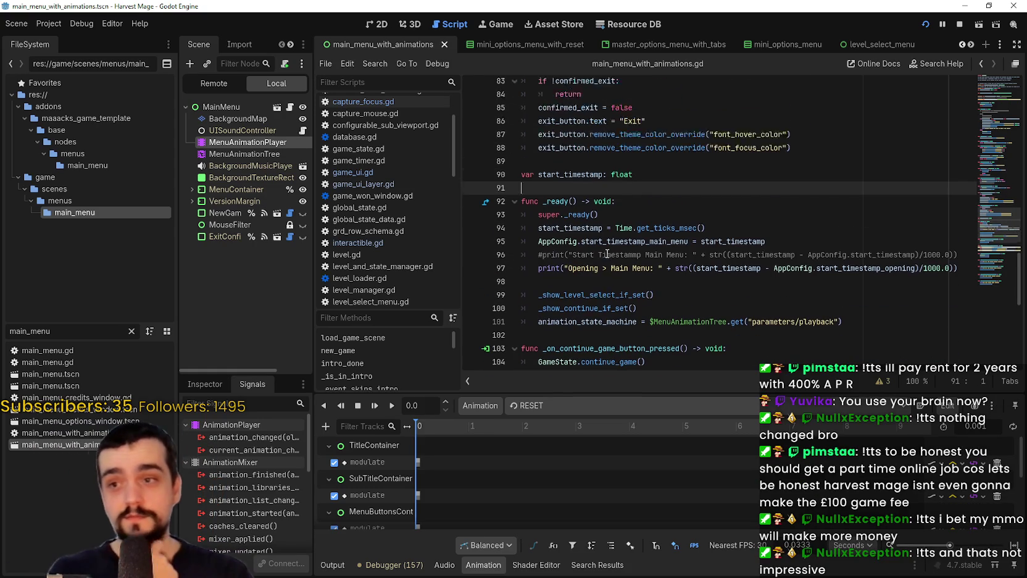
left_click(595, 261)
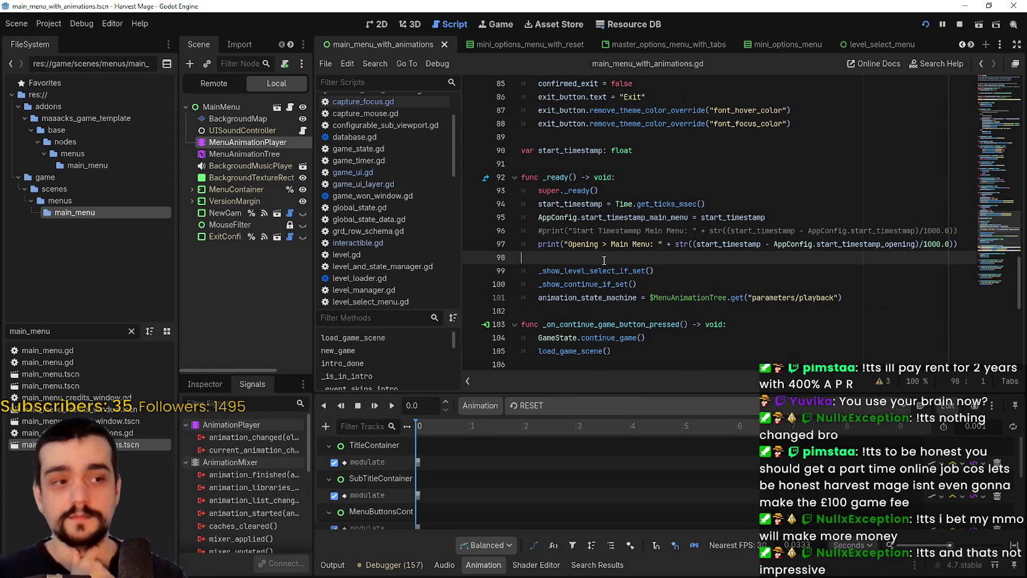
scroll(603, 258, "down", 2)
left_click(568, 230)
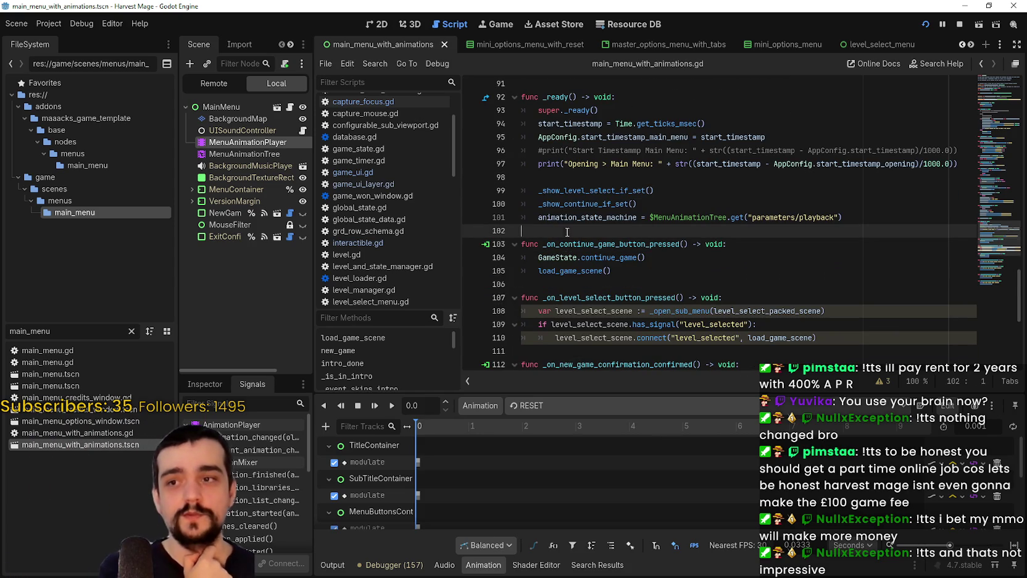
scroll(596, 207, "down", 2)
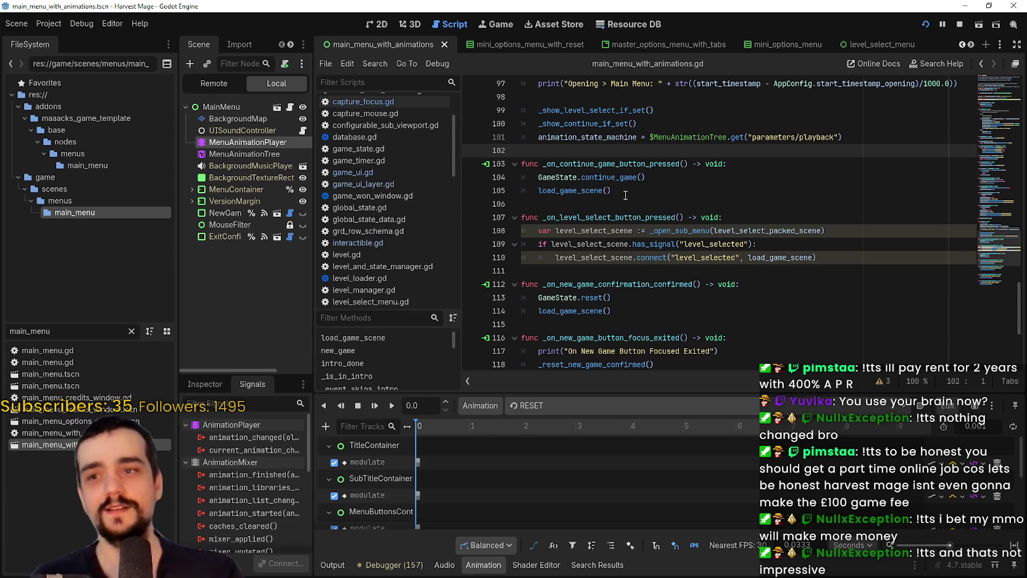
key("Down")
key("Down")
key("Down")
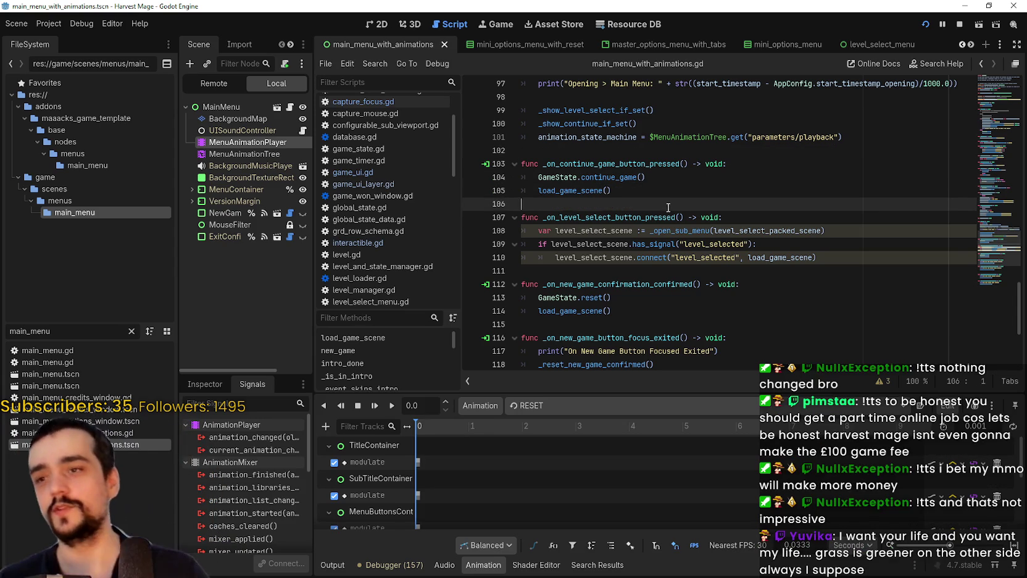
scroll(668, 193, "down", 5)
key("Down")
key("Down")
key("Down")
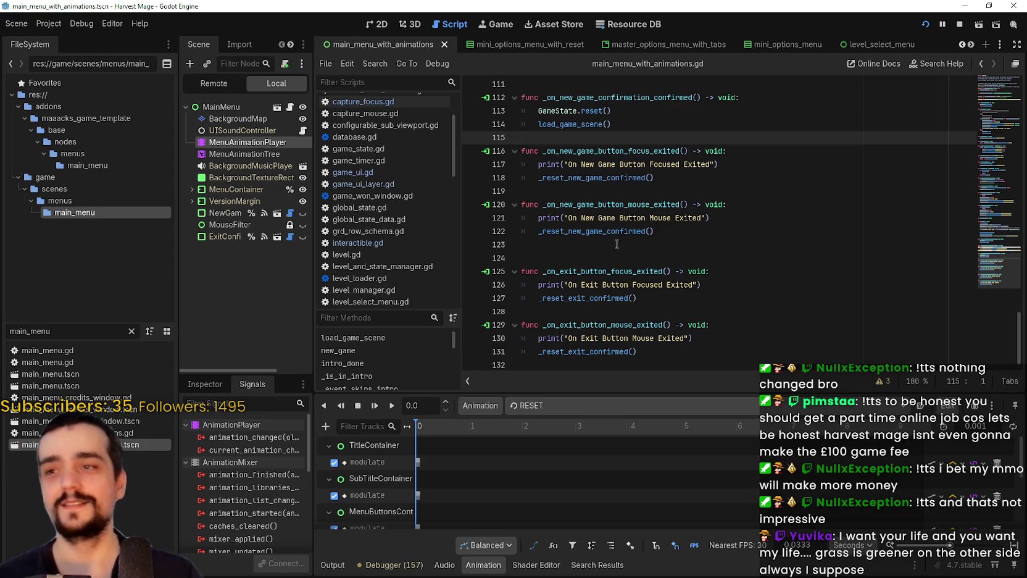
left_click(617, 245)
left_click(607, 258)
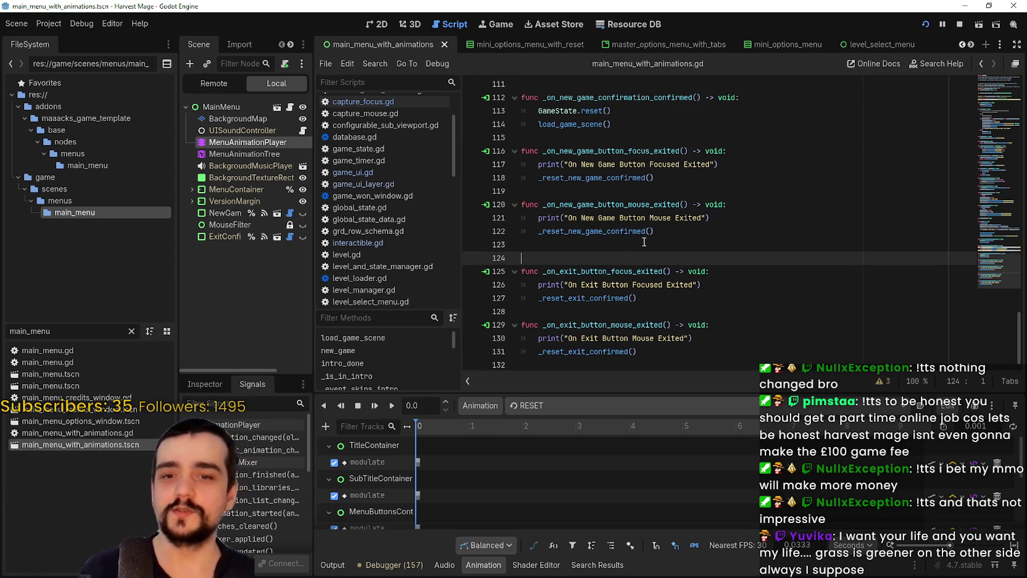
scroll(710, 271, "up", 1)
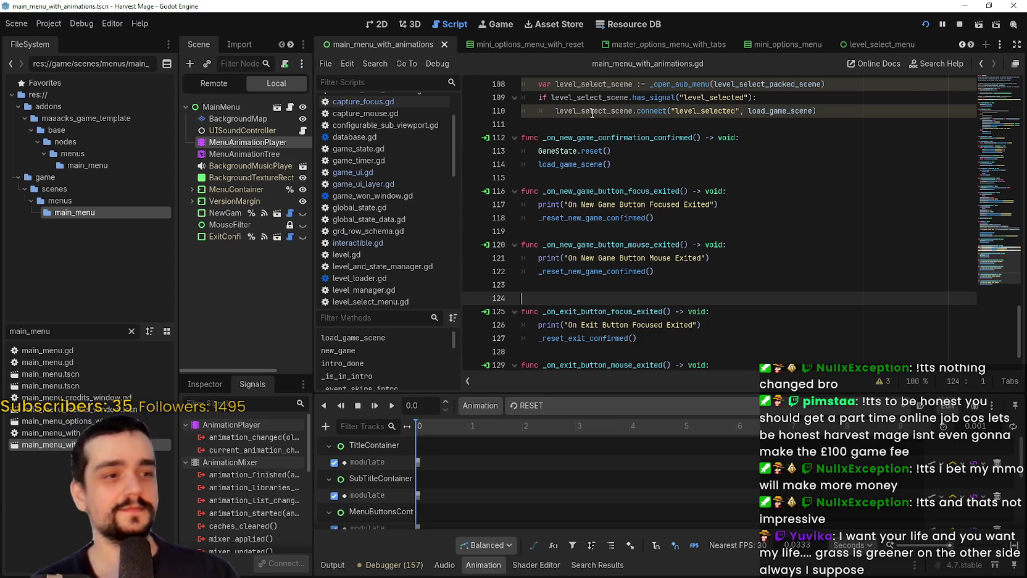
mouse_move(593, 113)
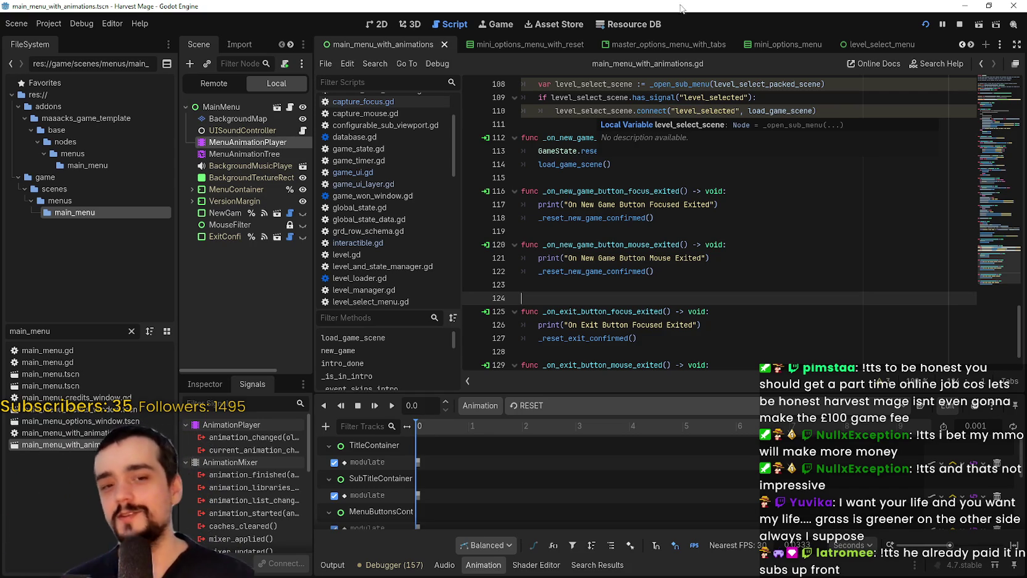
scroll(803, 229, "down", 1)
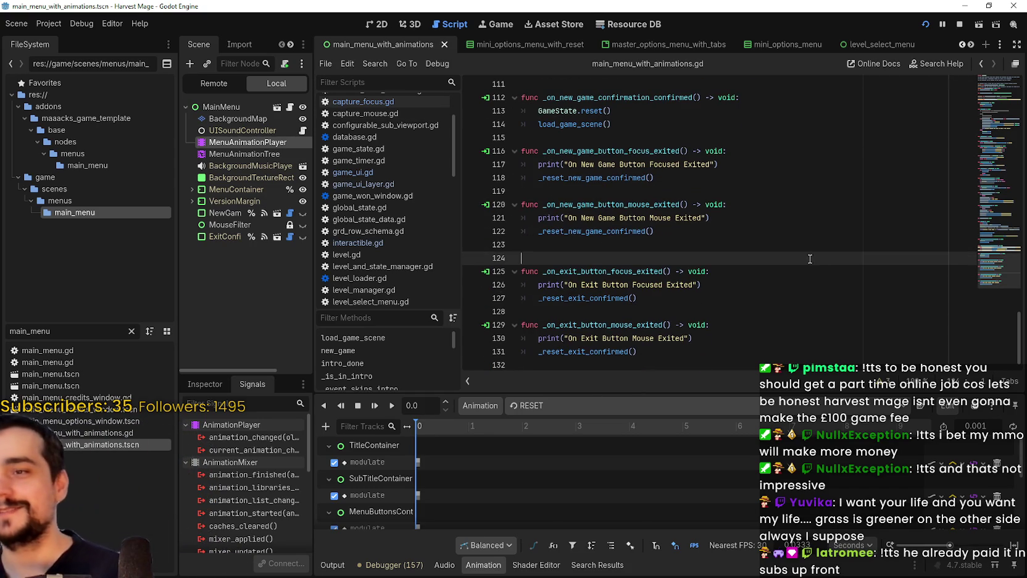
left_click(756, 246)
left_click(754, 257)
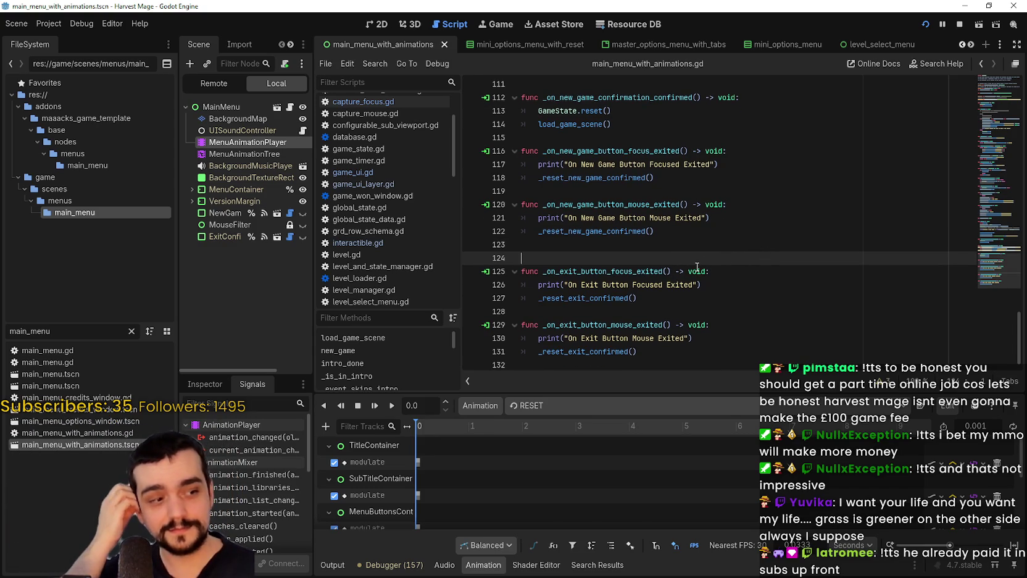
scroll(627, 257, "up", 5)
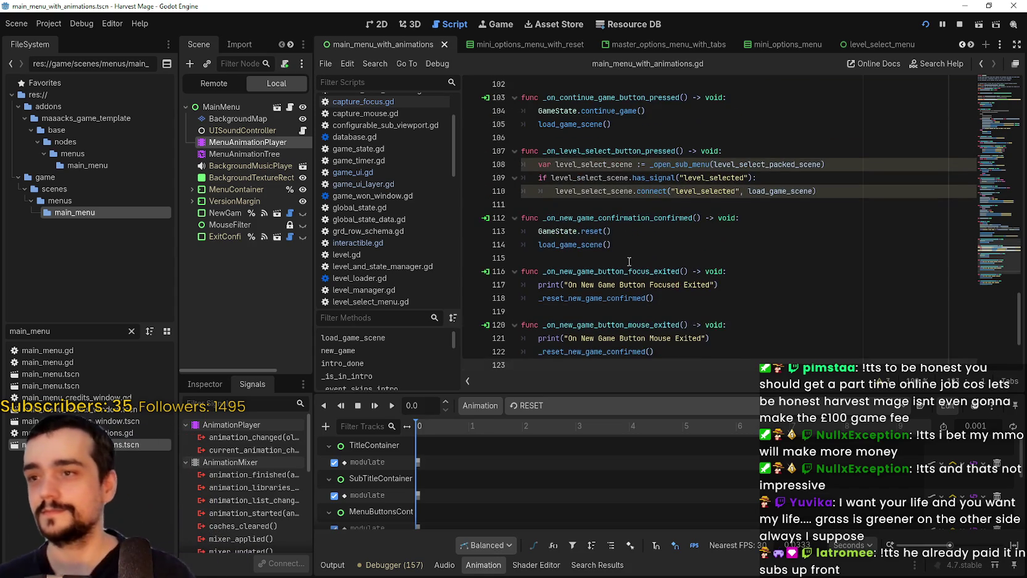
scroll(625, 257, "up", 1)
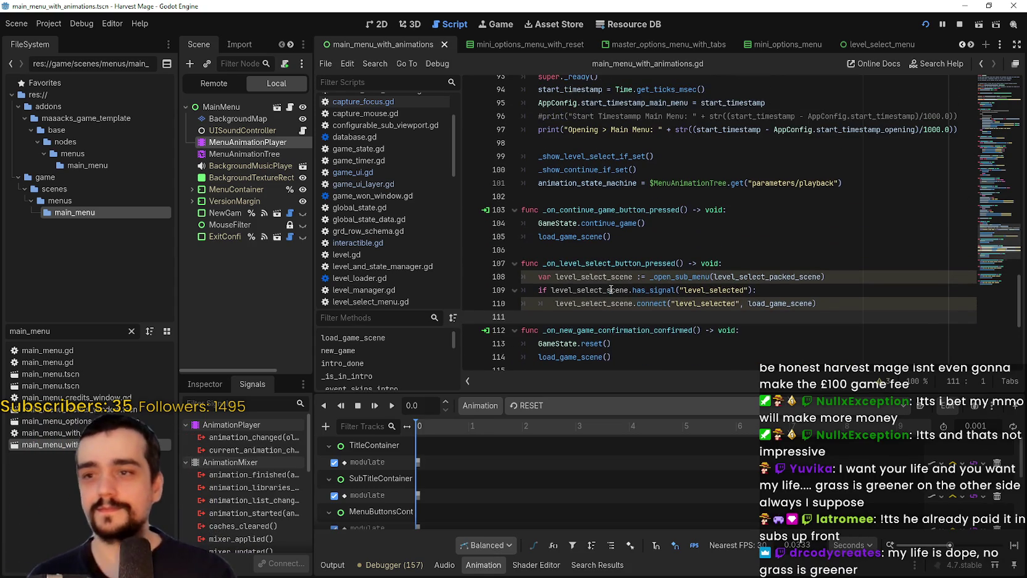
left_click(625, 253)
scroll(626, 255, "up", 3)
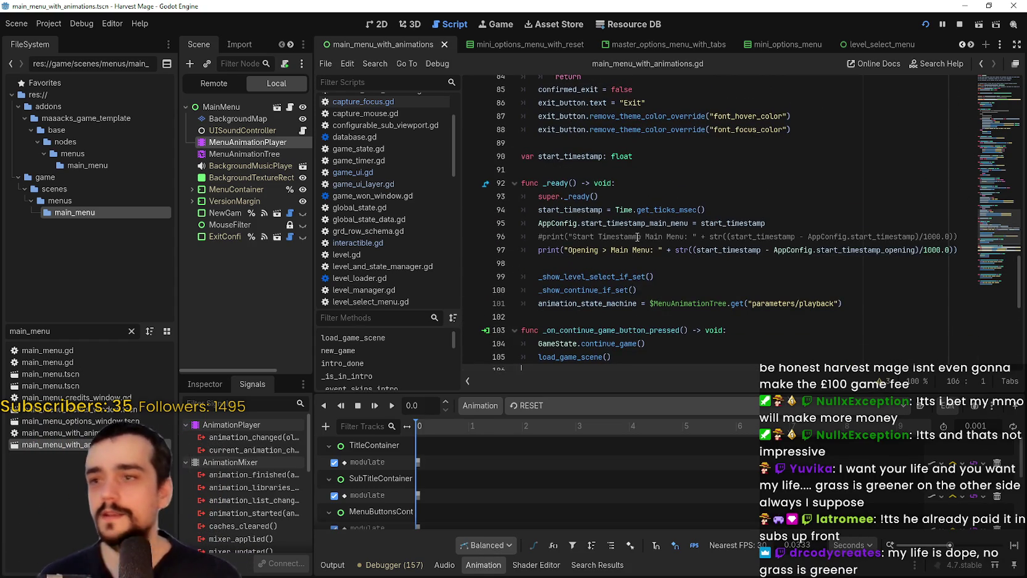
left_click(644, 255)
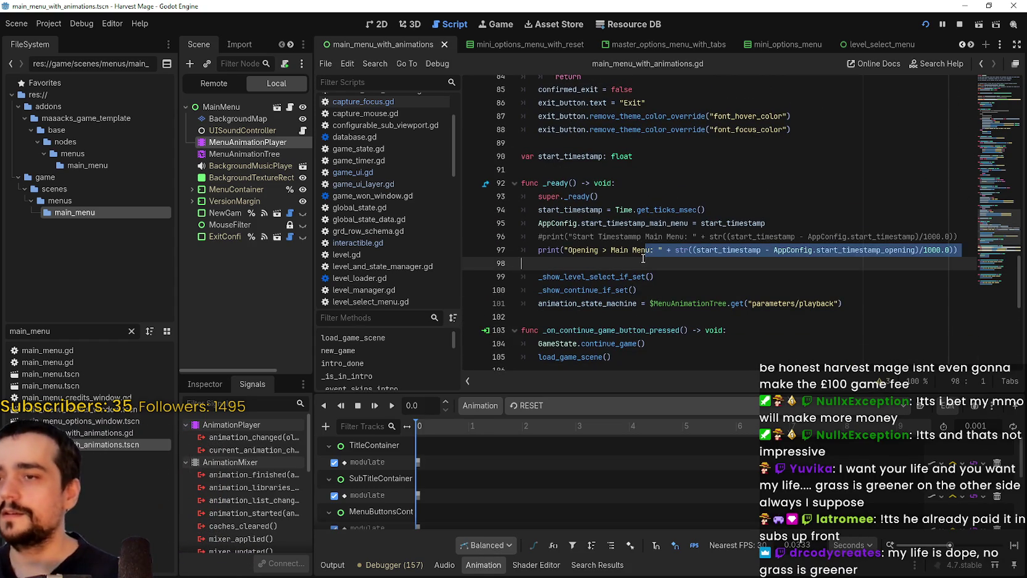
double_click(593, 226)
scroll(593, 233, "up", 2)
left_click(613, 224)
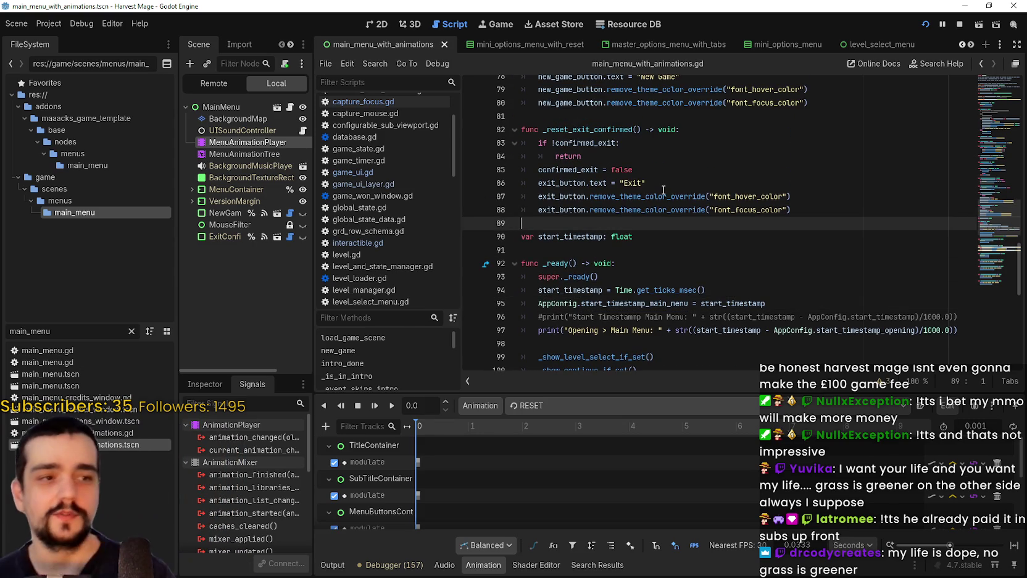
key("Up")
key("Up")
key("Up")
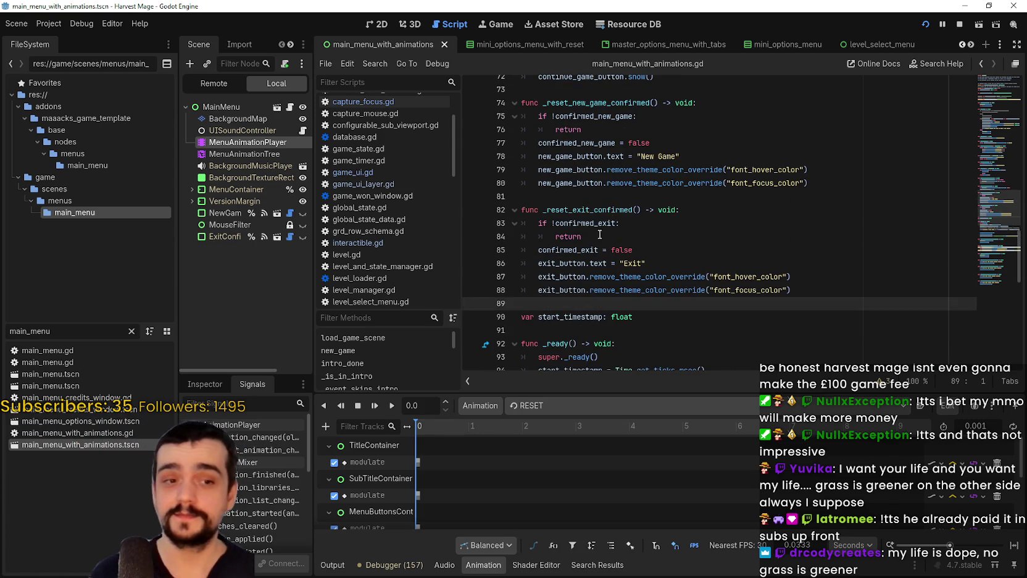
scroll(613, 229, "up", 6)
key("Up")
key("Up")
key("Up")
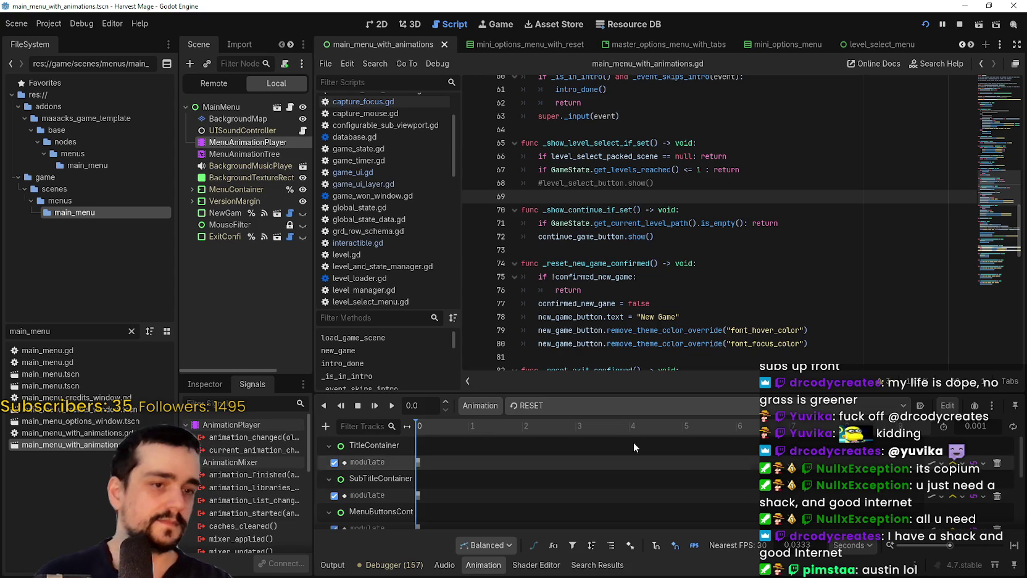
left_click(612, 250)
scroll(614, 253, "up", 1)
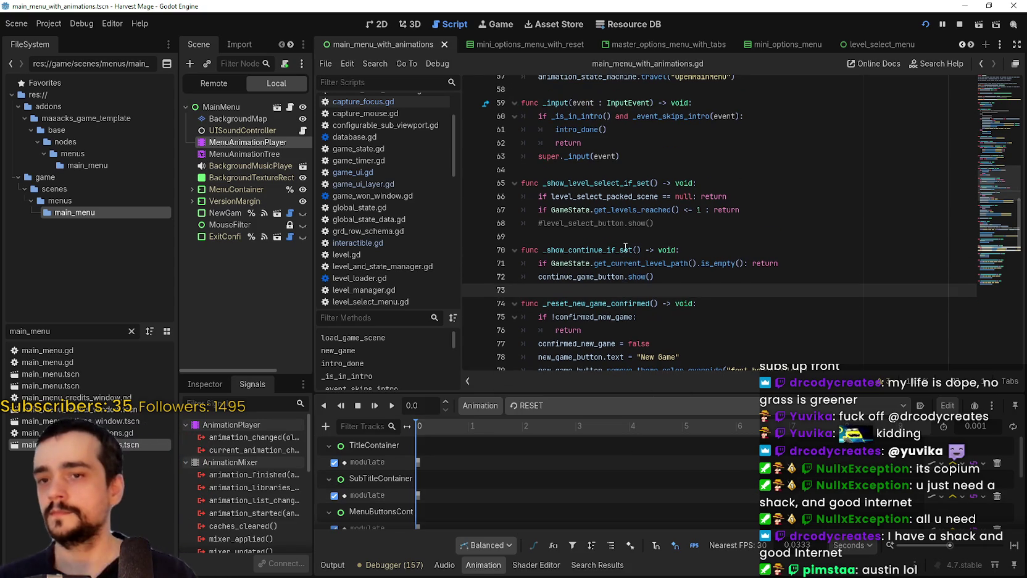
left_click(575, 238)
scroll(577, 240, "up", 2)
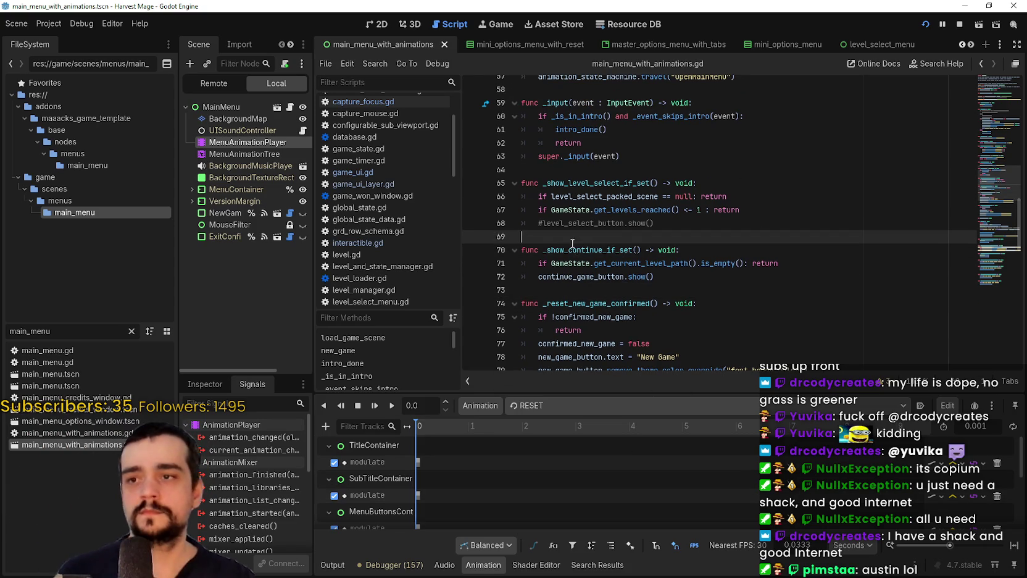
left_click(578, 248)
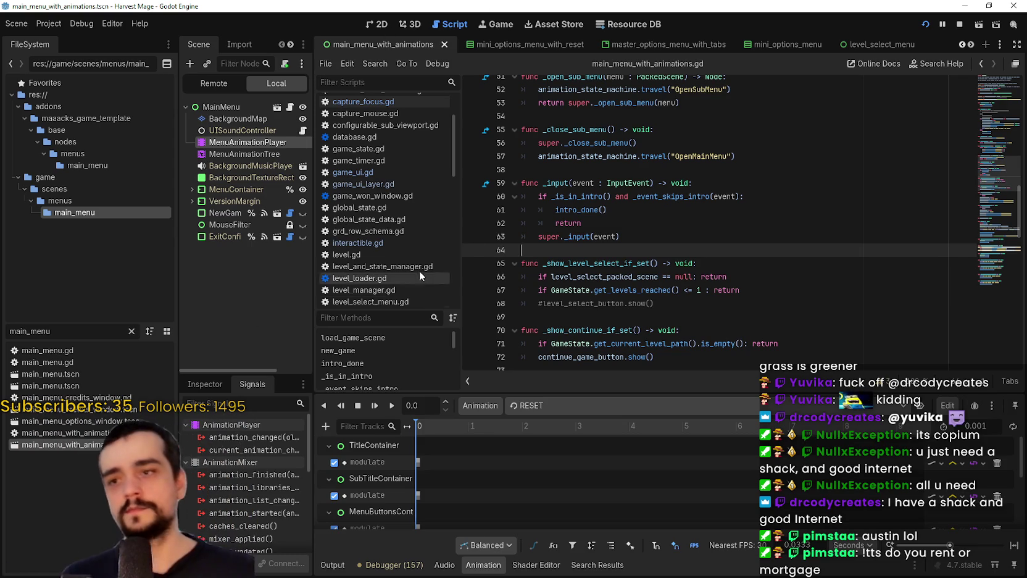
left_click(709, 171)
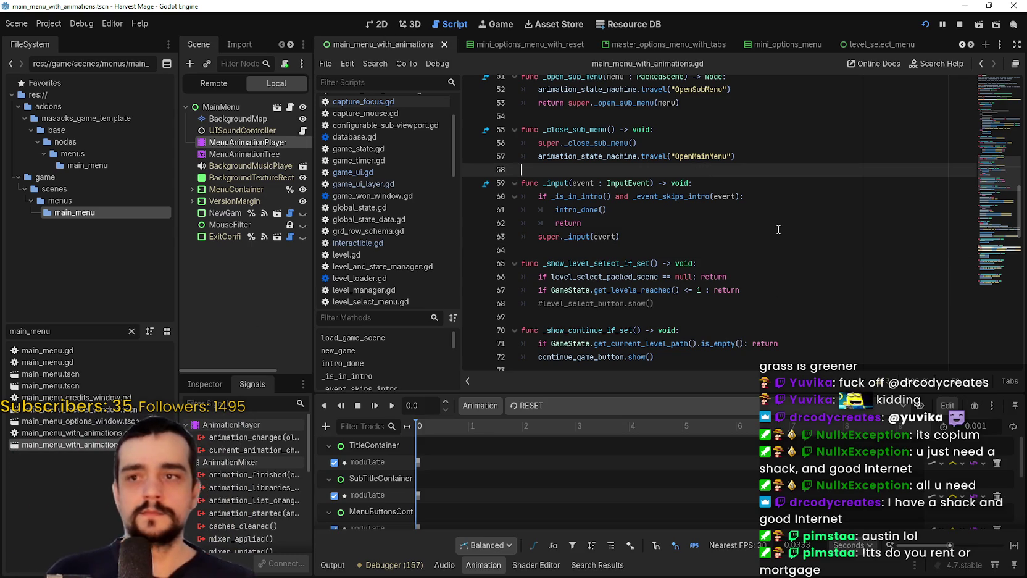
scroll(773, 211, "up", 2)
left_click(773, 211)
left_click(761, 184)
left_click(779, 211)
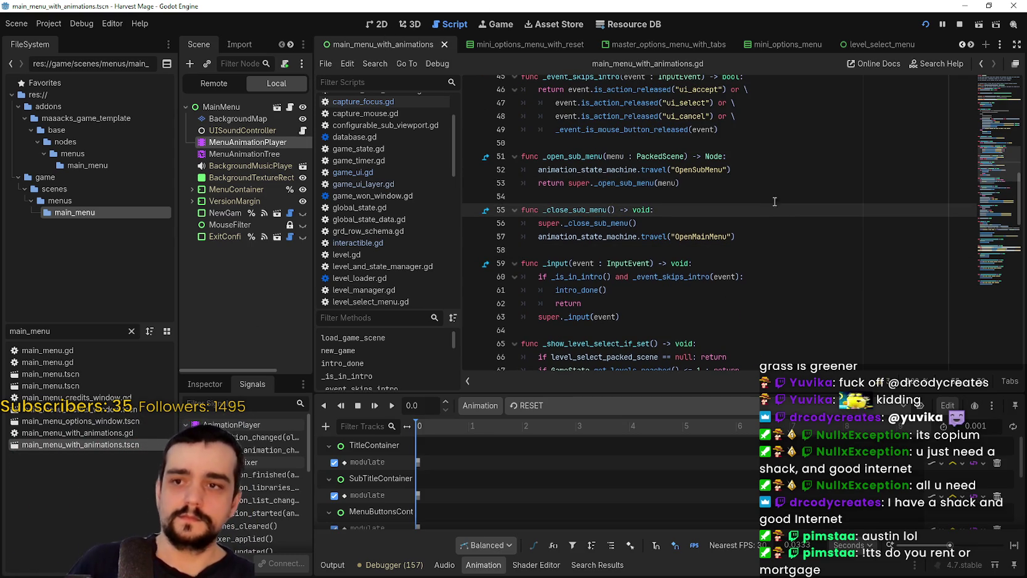
left_click(764, 196)
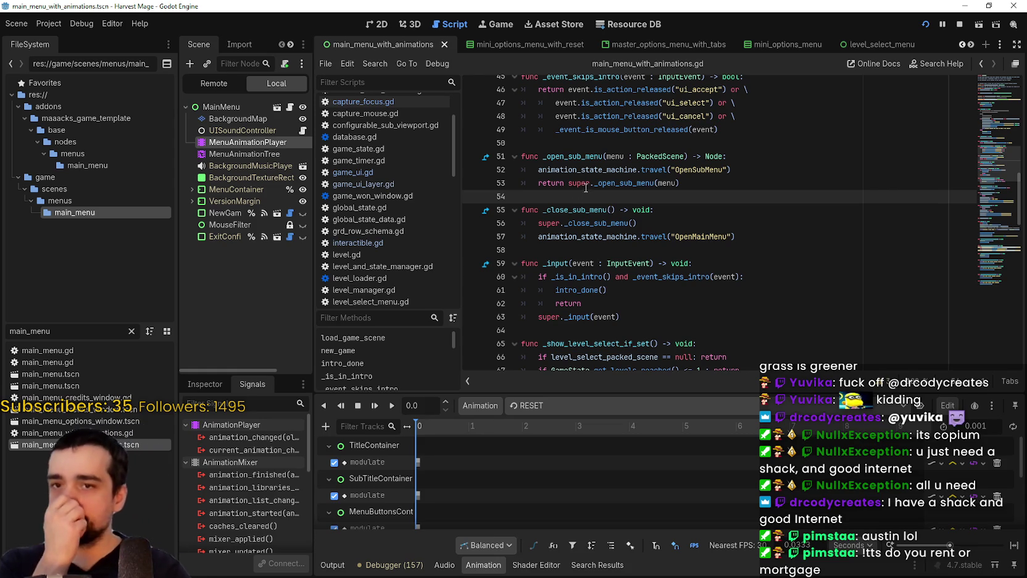
scroll(589, 185, "up", 6)
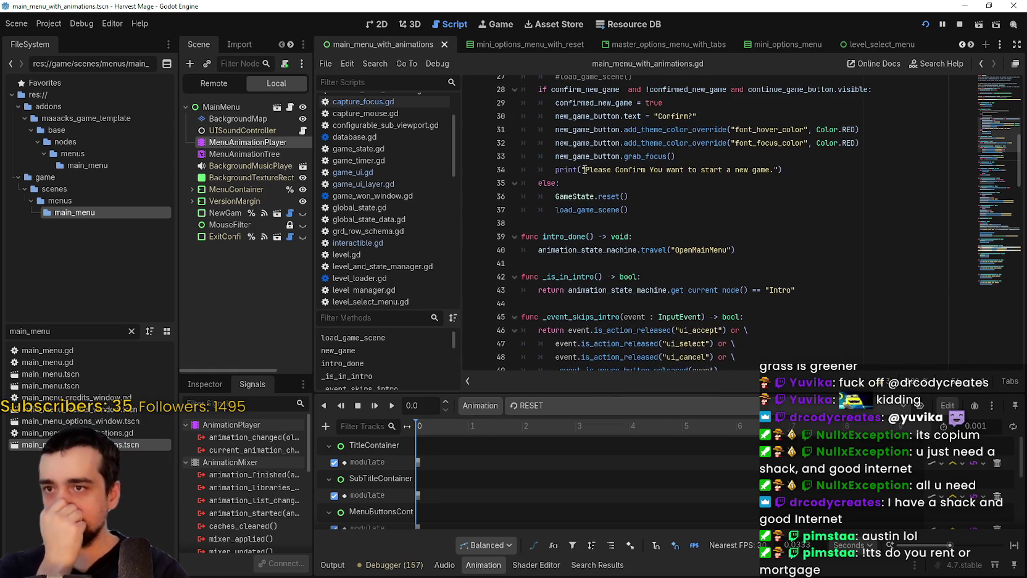
scroll(649, 243, "up", 9)
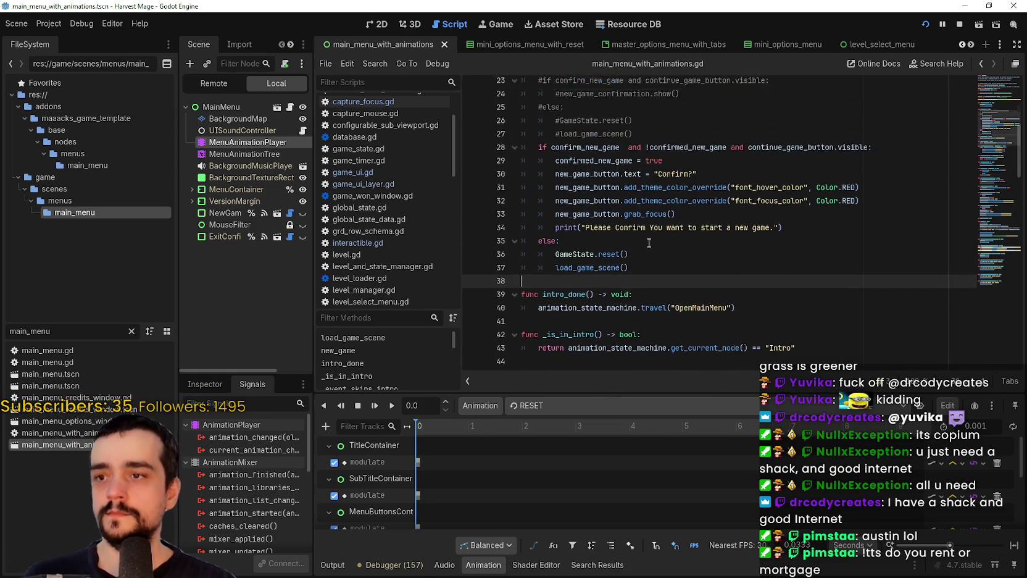
scroll(633, 243, "down", 15)
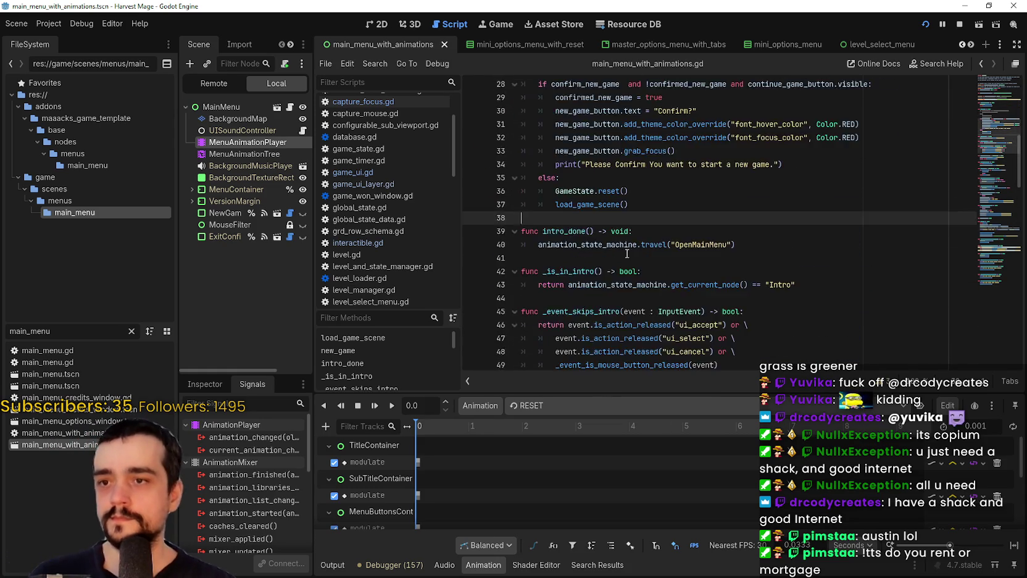
left_click(629, 269)
left_click(635, 247)
scroll(637, 249, "down", 3)
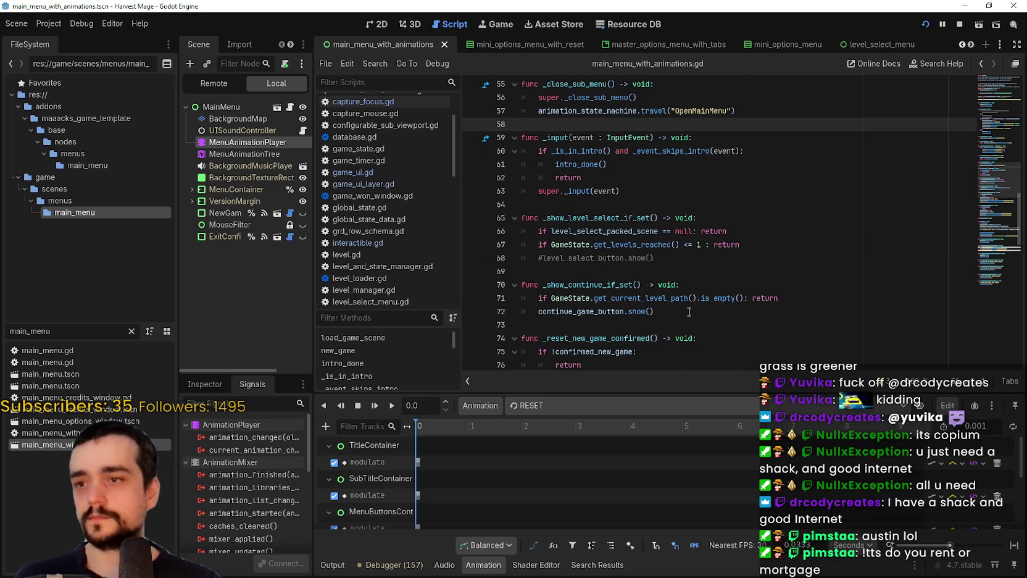
scroll(648, 259, "down", 2)
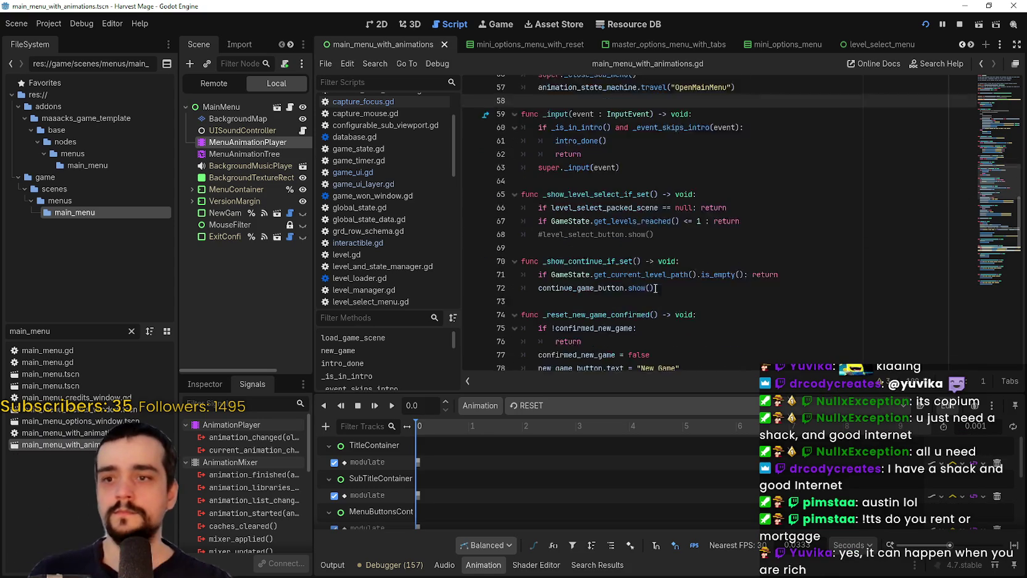
left_click(646, 245)
scroll(646, 247, "down", 2)
left_click(637, 258)
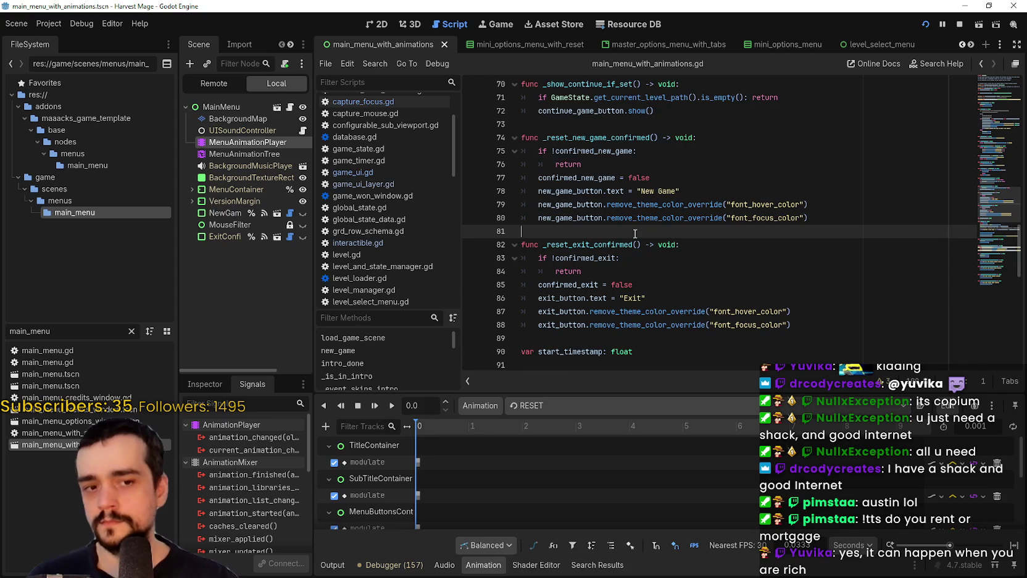
scroll(636, 259, "down", 2)
left_click(637, 278)
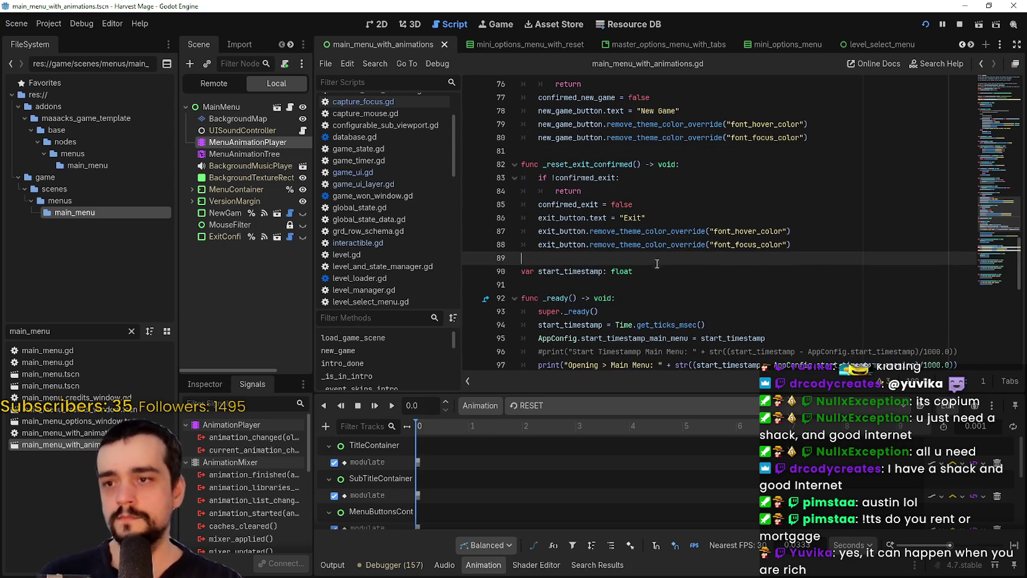
left_click(640, 281)
scroll(636, 283, "down", 1)
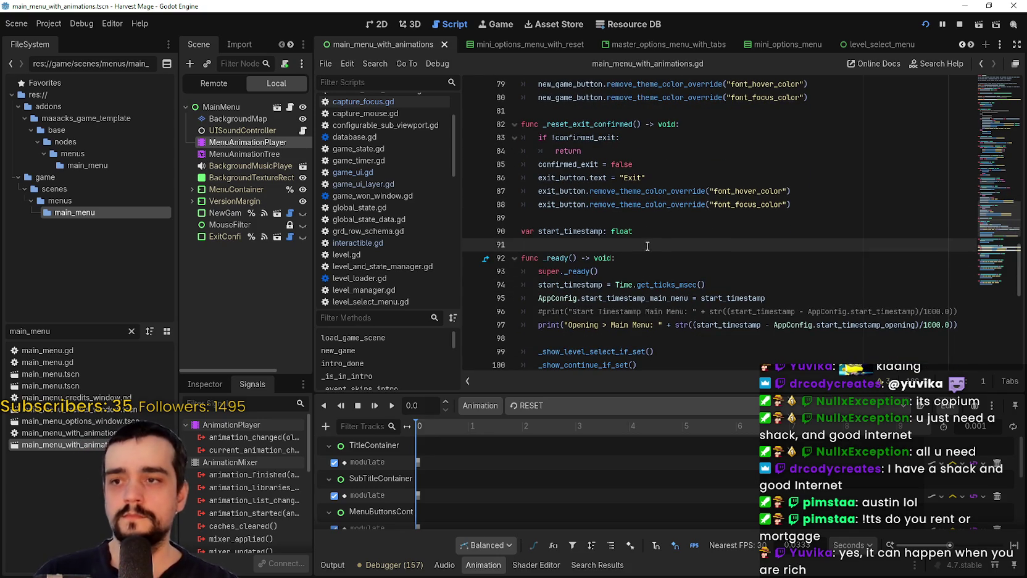
left_click(650, 219)
scroll(653, 223, "up", 2)
left_click(647, 192)
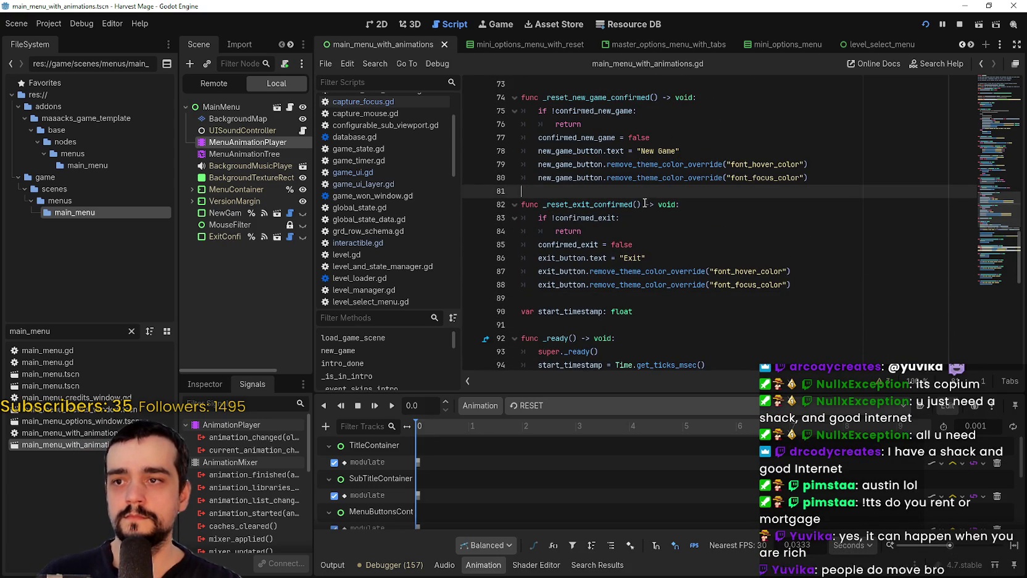
mouse_move(693, 282)
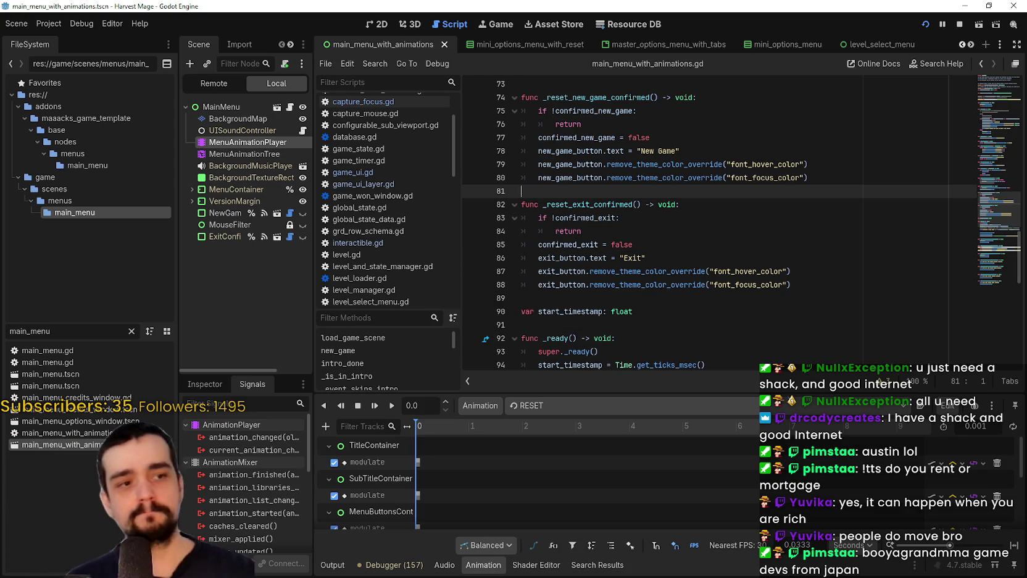
left_click(660, 221)
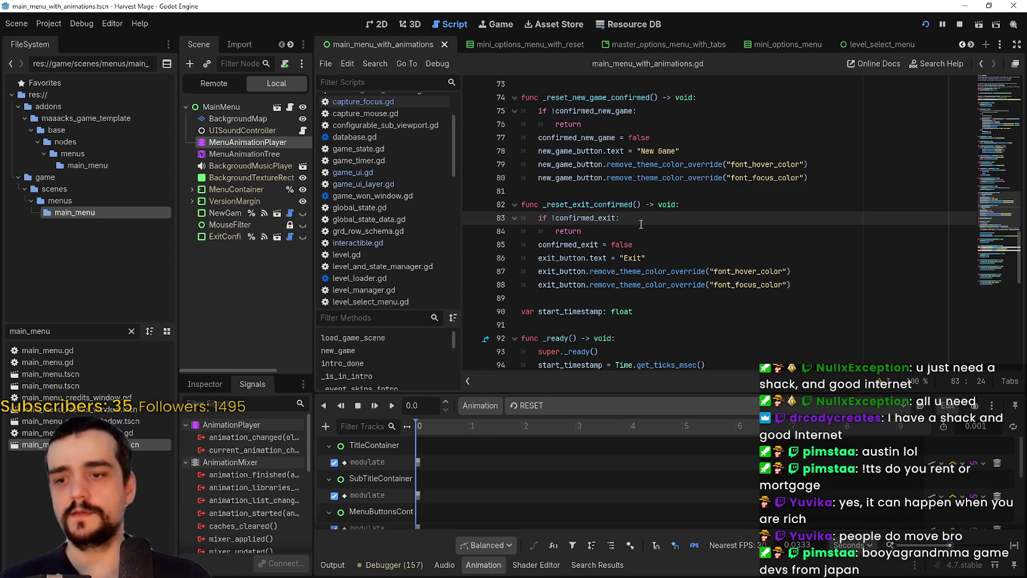
left_click(640, 191)
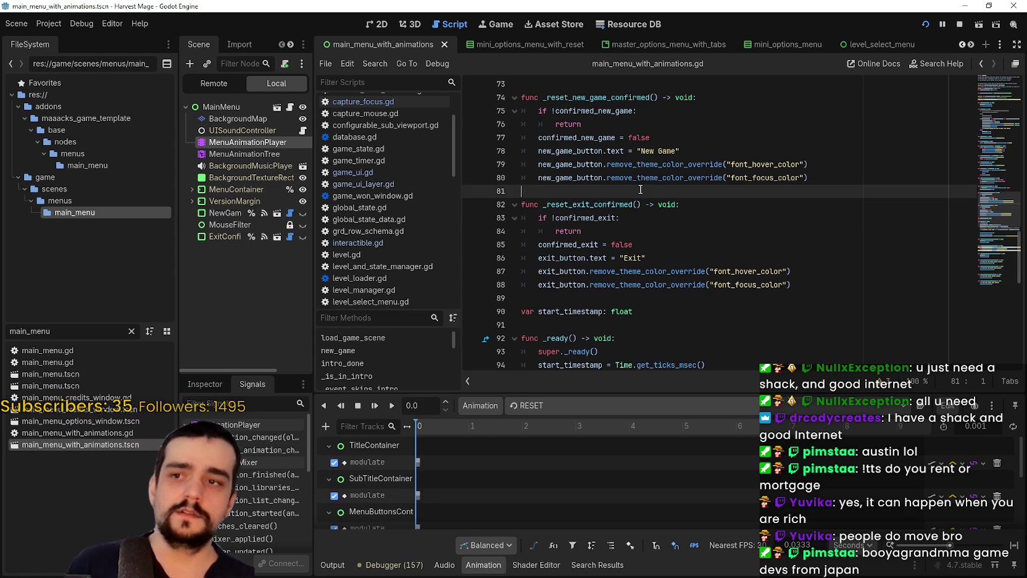
scroll(637, 198, "up", 2)
left_click(613, 158)
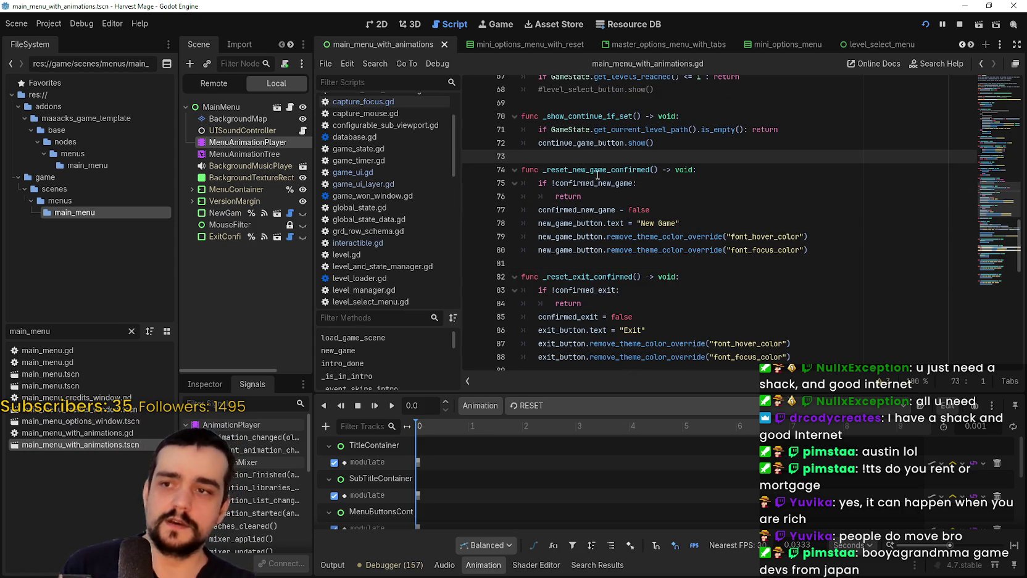
scroll(598, 175, "up", 2)
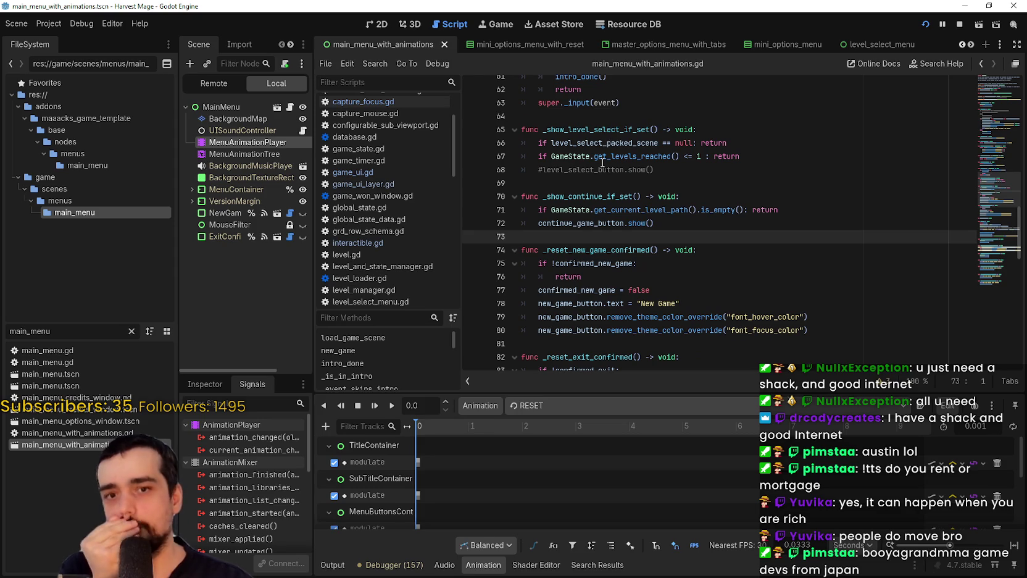
scroll(700, 272, "down", 3)
left_click(691, 234)
left_click(688, 227)
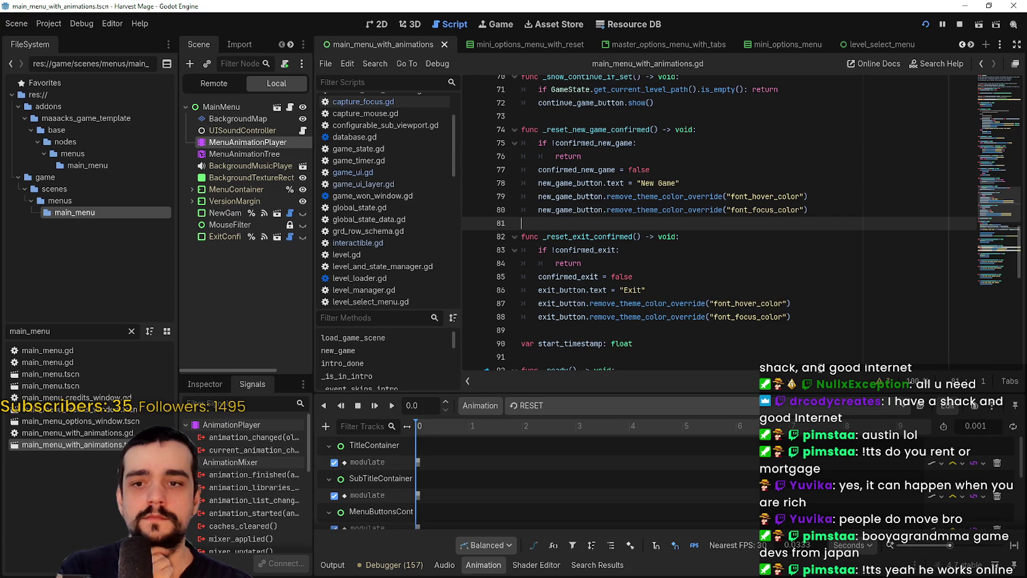
left_click(764, 334)
scroll(719, 321, "down", 1)
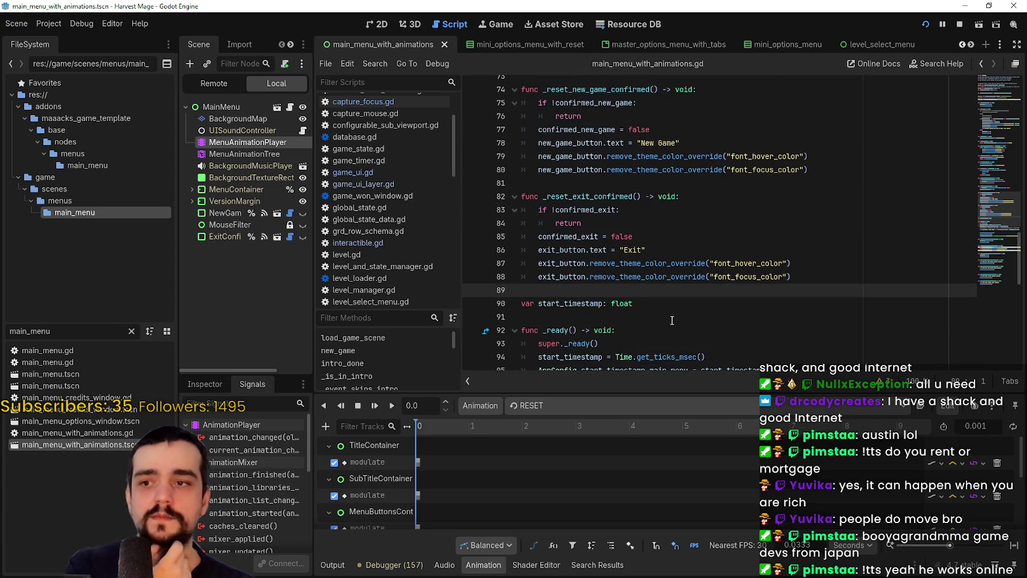
left_click(638, 319)
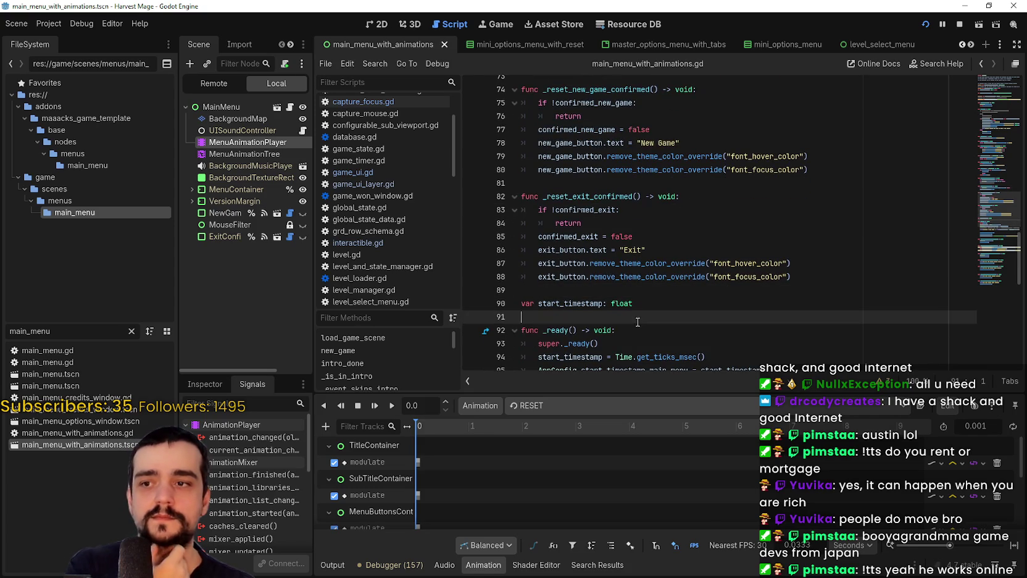
left_click(645, 292)
left_click(567, 170)
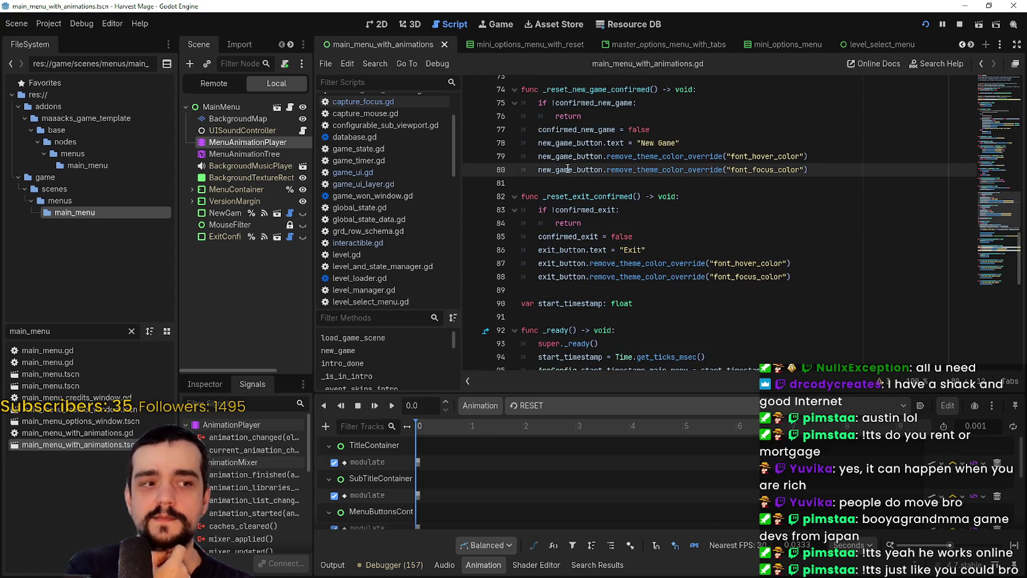
left_click(551, 184)
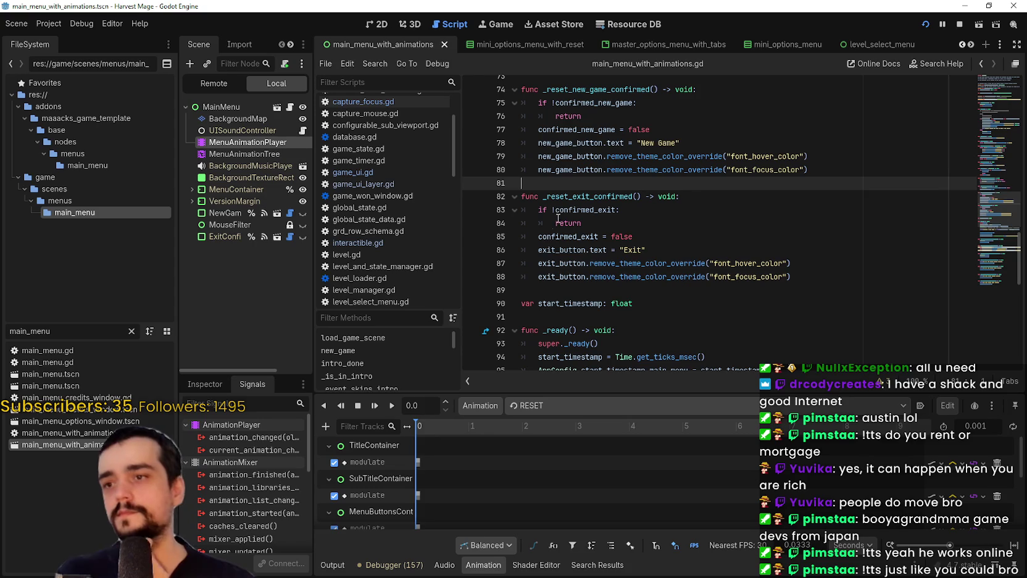
left_click(556, 276)
mouse_move(800, 277)
left_mouse_down()
mouse_move(724, 264)
mouse_move(515, 269)
left_mouse_up()
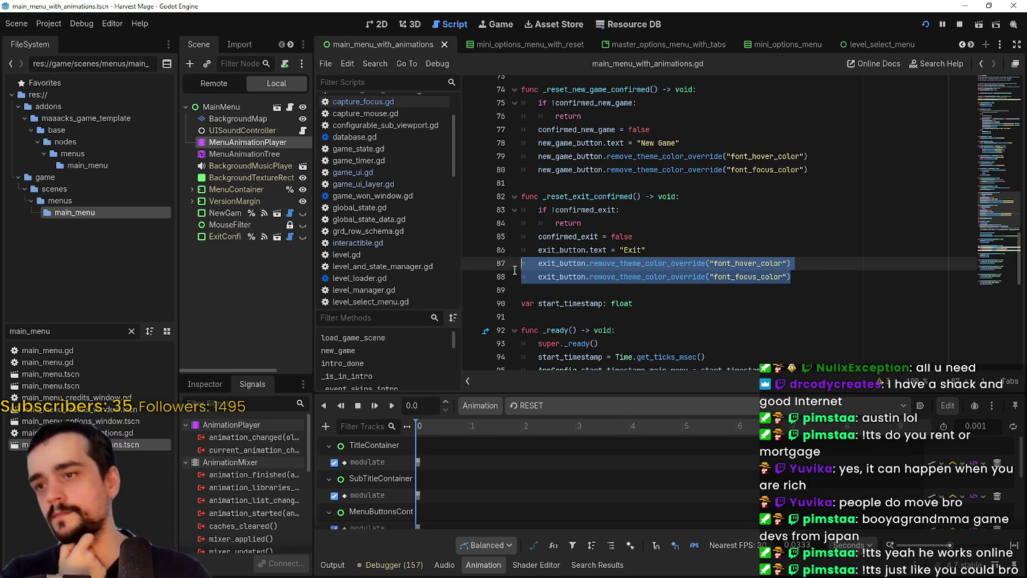
left_click(821, 263)
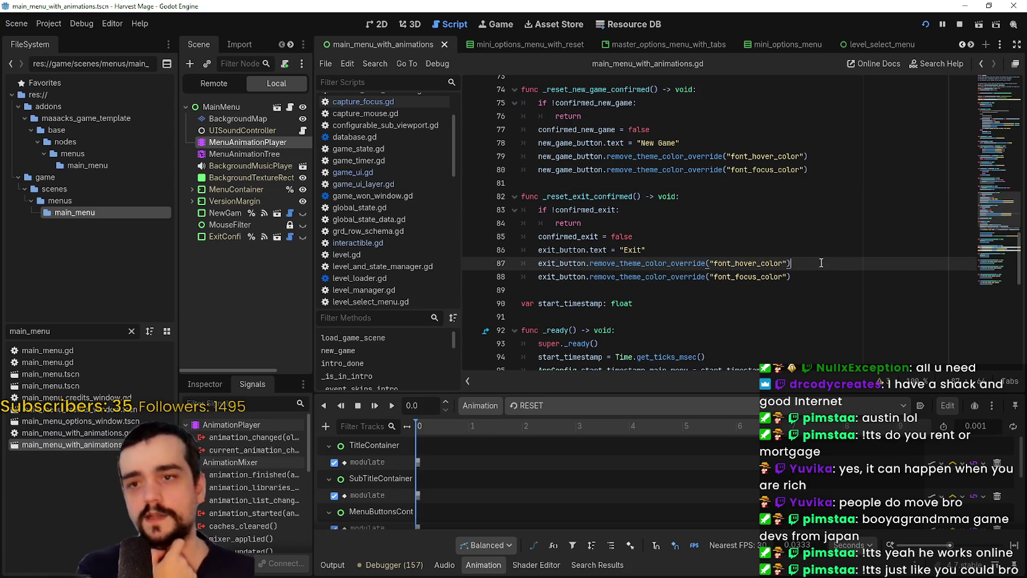
left_click(826, 278)
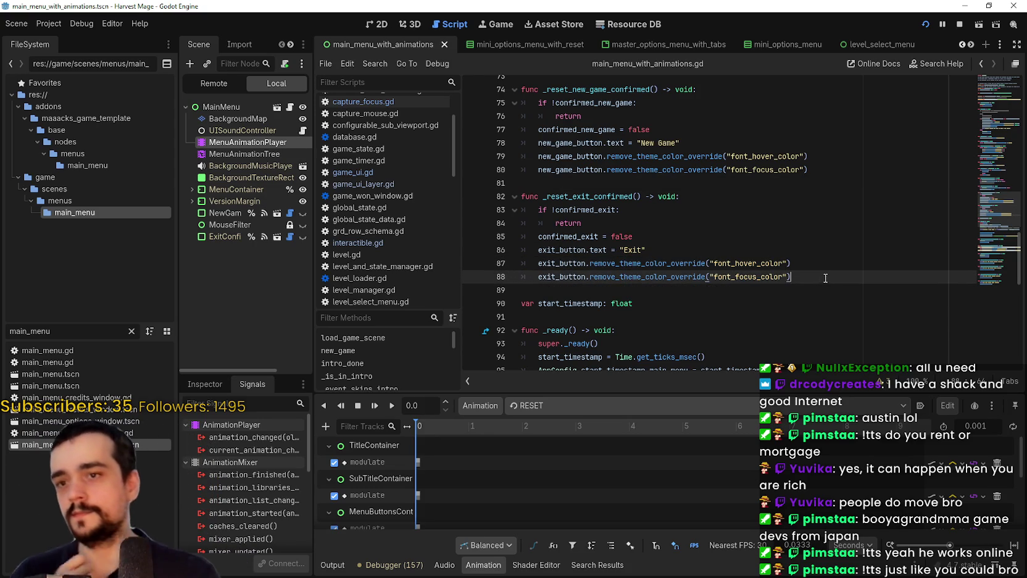
left_click(820, 183)
left_click(820, 175)
scroll(820, 175, "down", 3)
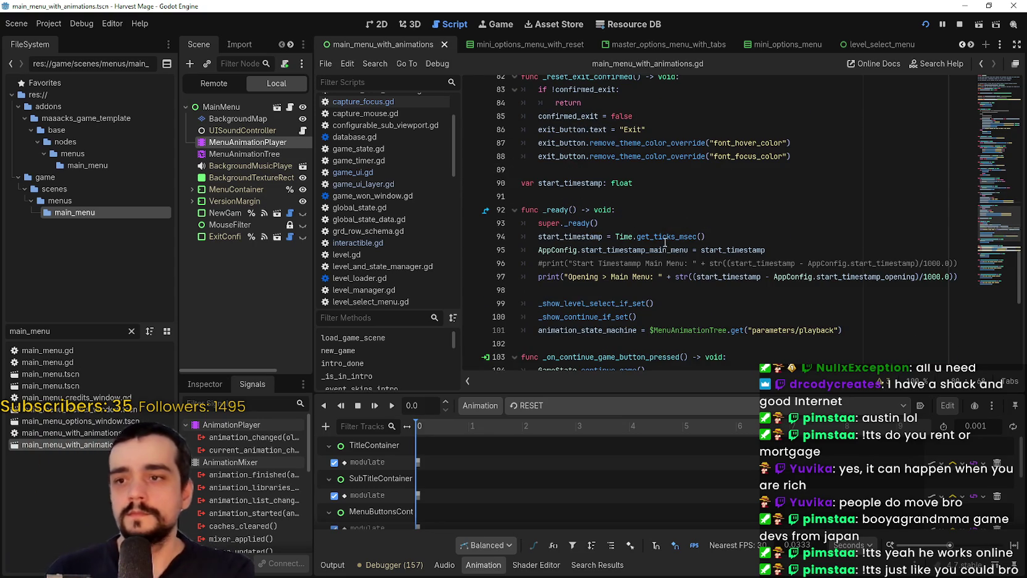
left_click(655, 236)
scroll(655, 237, "down", 3)
left_click(615, 176)
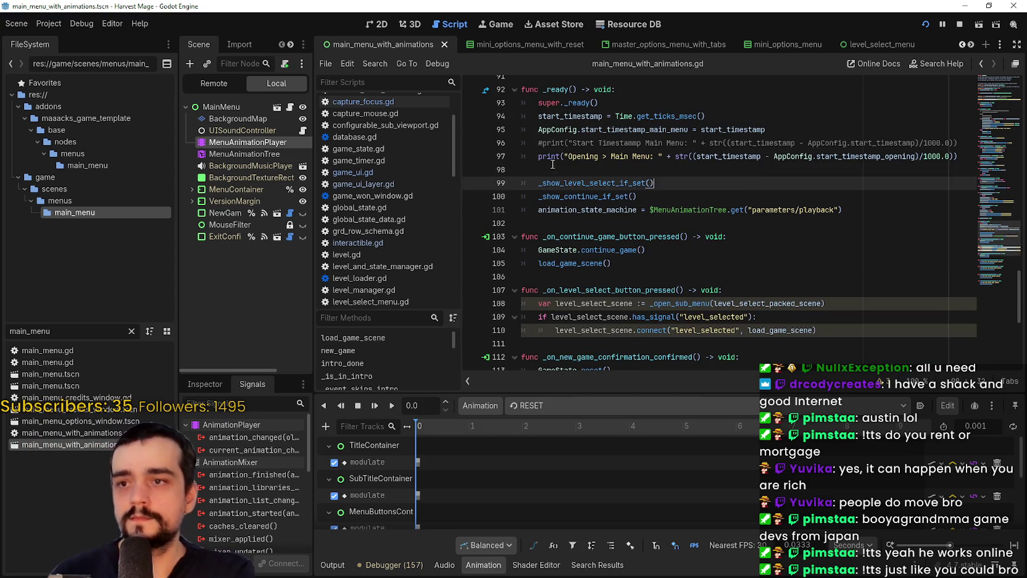
left_click(661, 251)
left_click(642, 275)
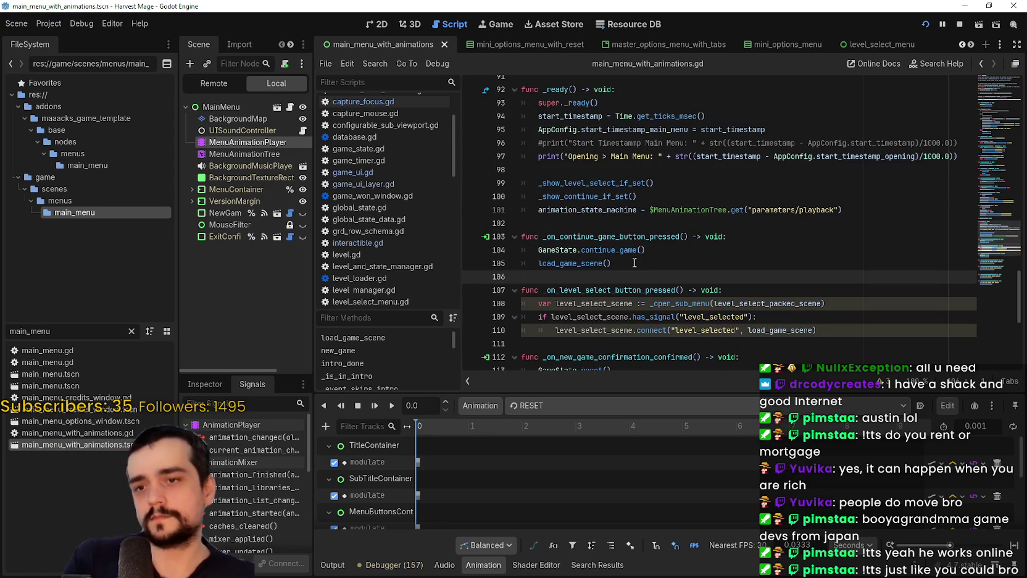
scroll(659, 231, "down", 4)
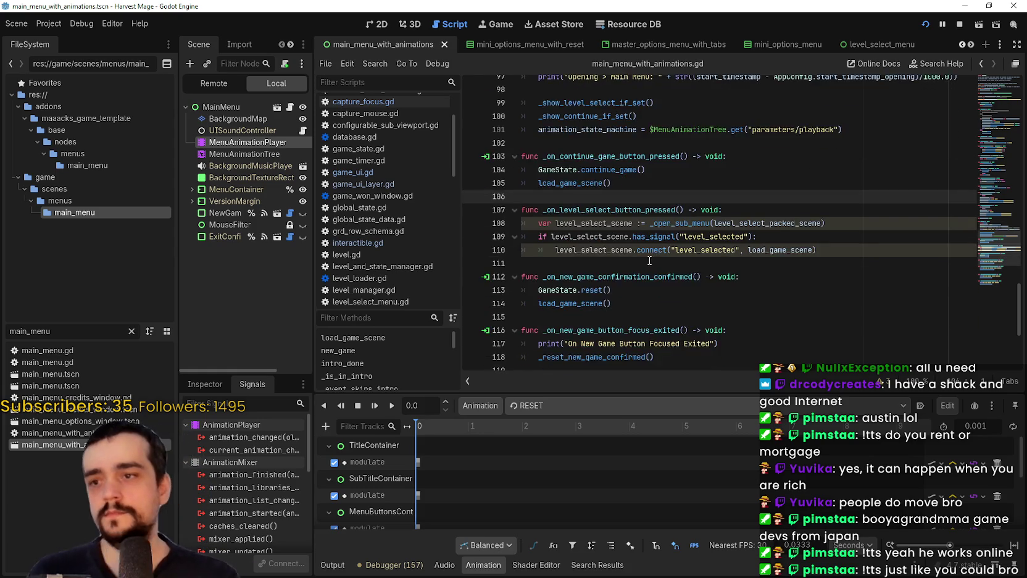
left_click(590, 210)
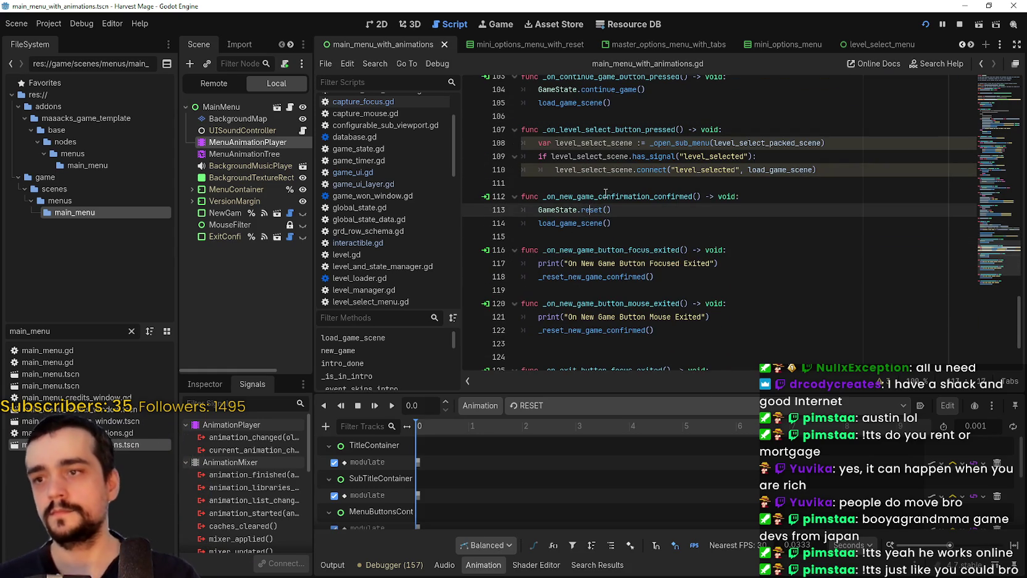
left_click(590, 222)
double_click(591, 222)
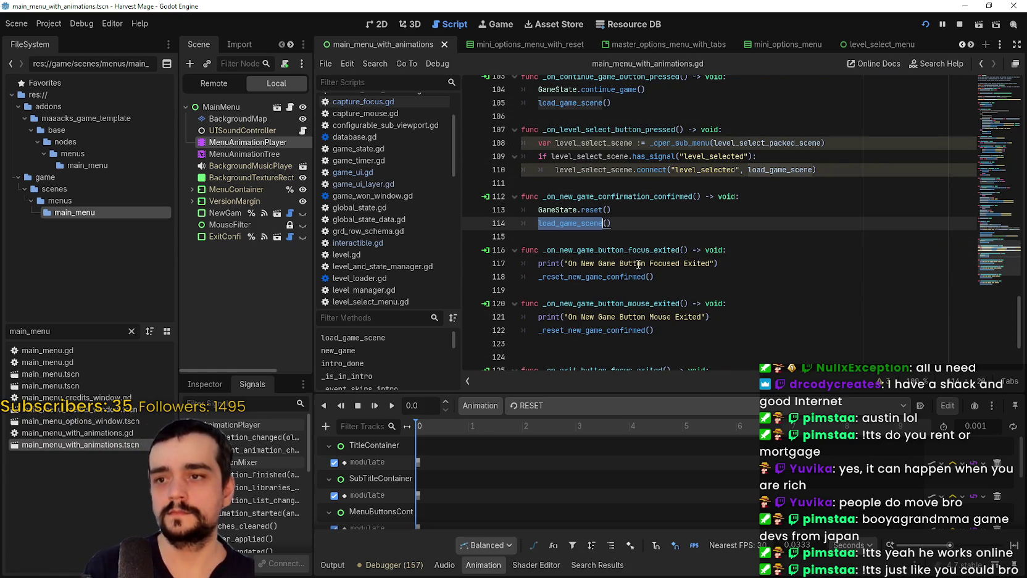
left_click(633, 239)
left_click(636, 211)
scroll(624, 216, "down", 3)
scroll(608, 220, "up", 6)
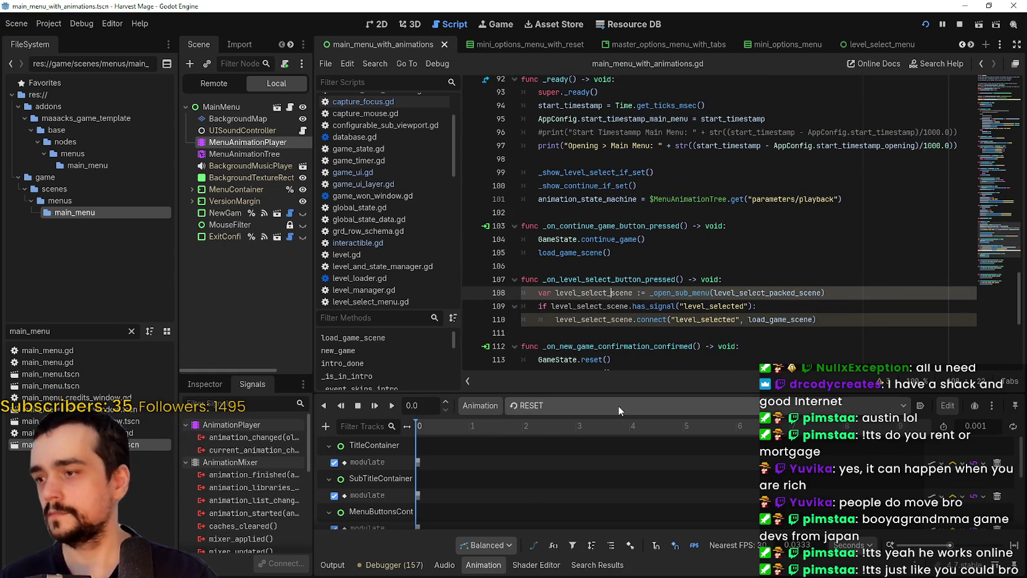
Select MenuAnimationTree to show its Start, Intro and OpenMainMenu graph, and switch to 2D view.
left_click(619, 406)
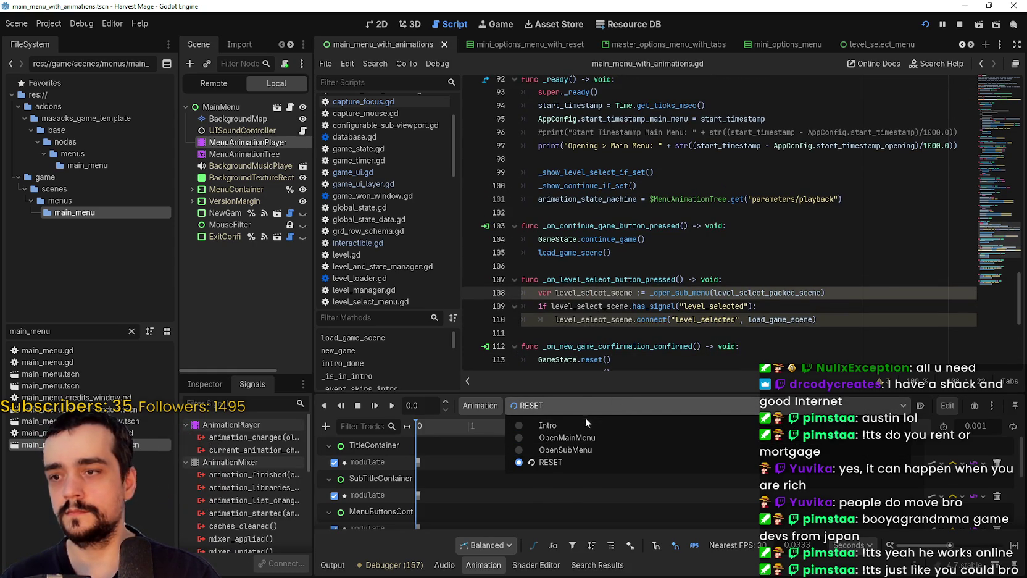
left_click(247, 154)
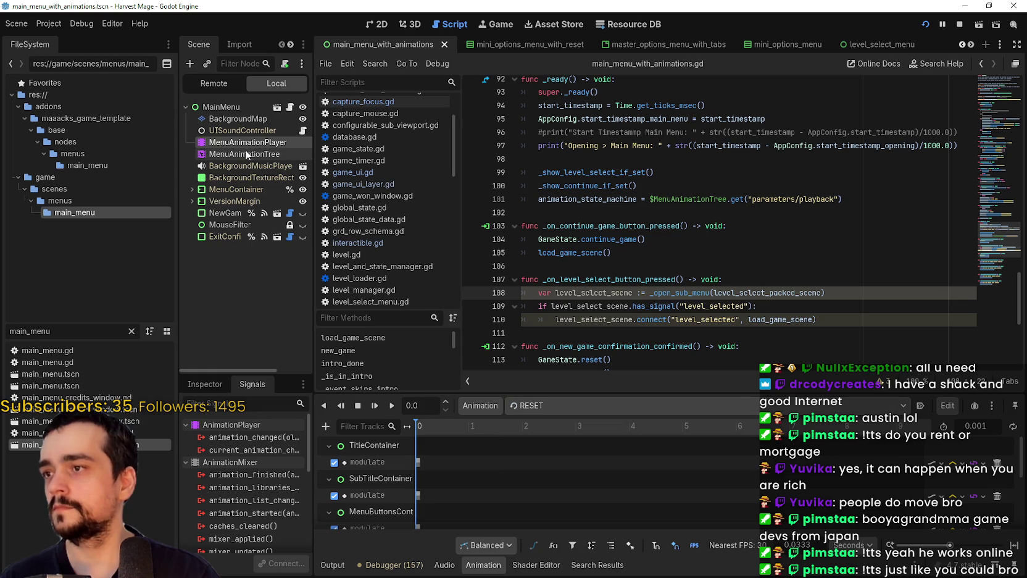
left_click(247, 154)
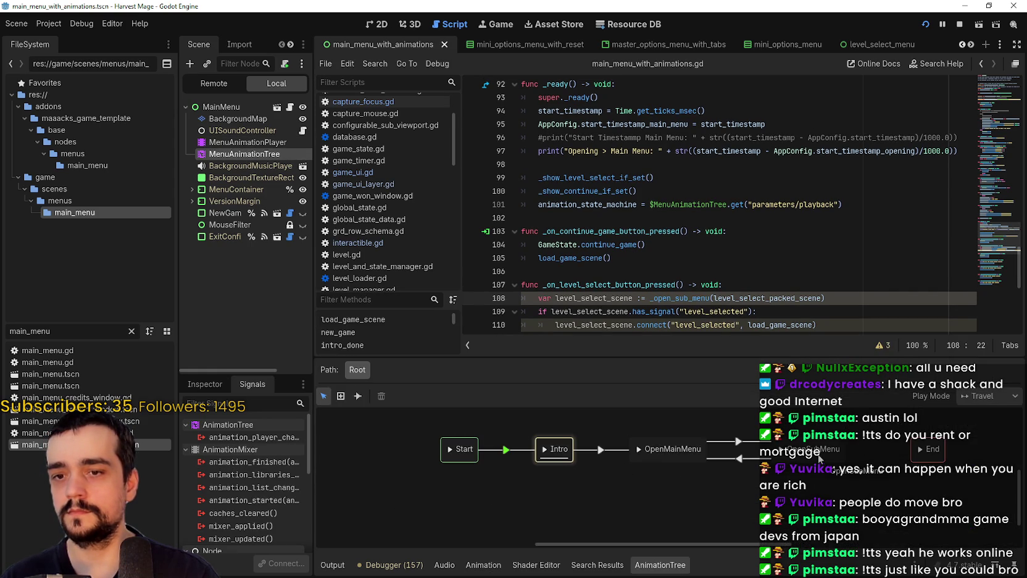
left_click(376, 26)
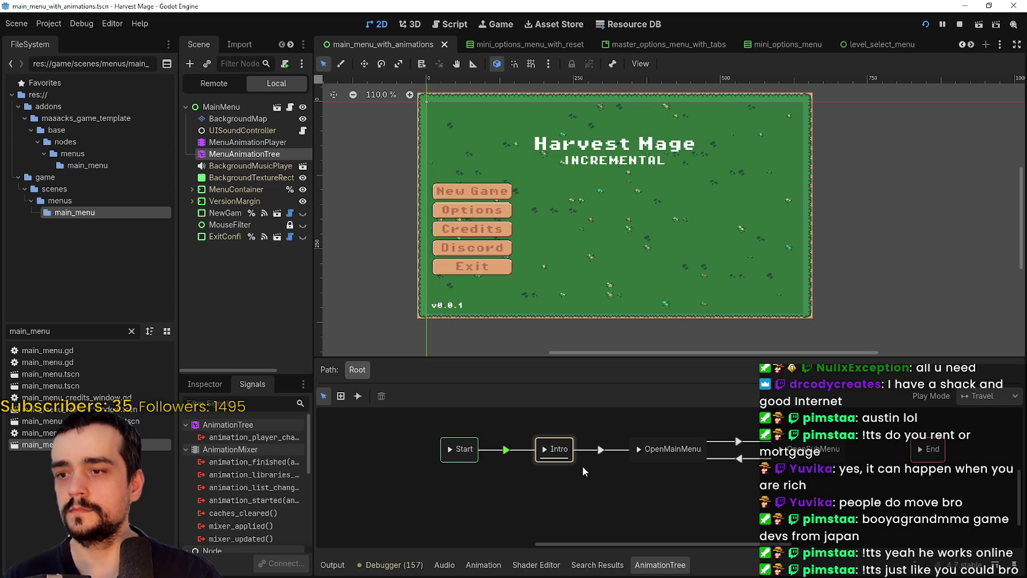
Select MenuAnimationPlayer, choose the Intro animation and play it on an enlarged timeline.
left_click(640, 453)
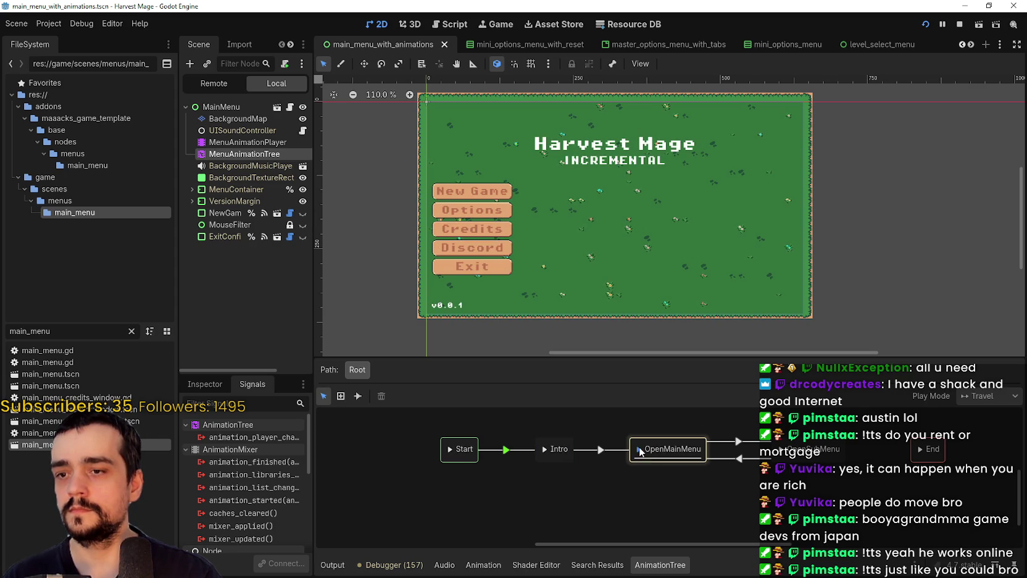
left_click(543, 450)
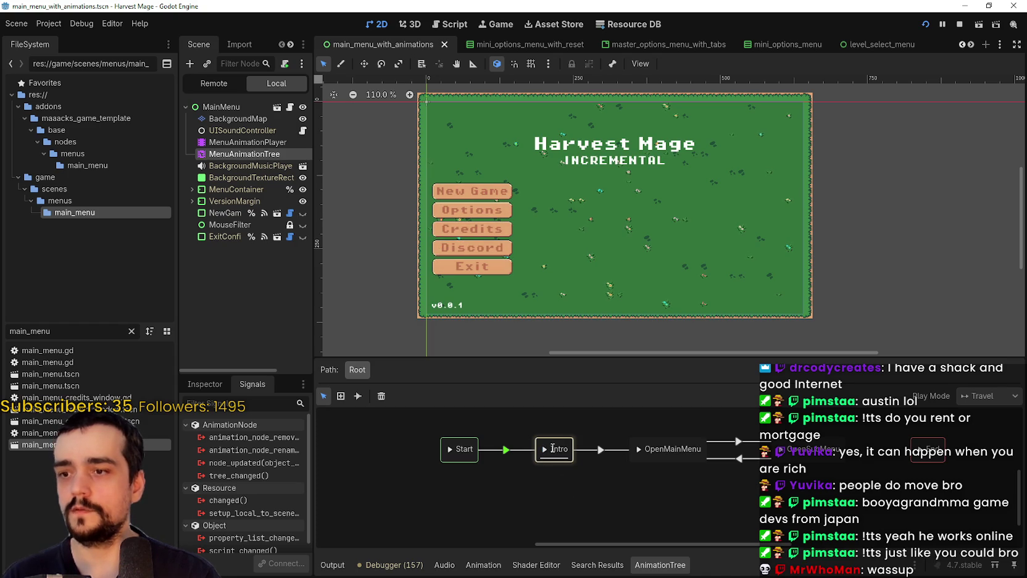
left_click(247, 142)
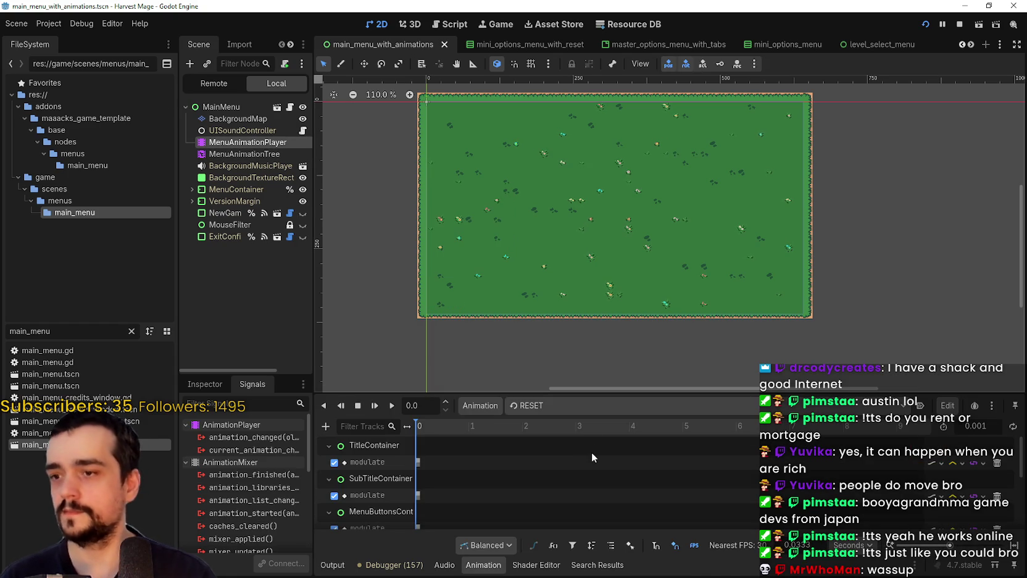
left_click(583, 405)
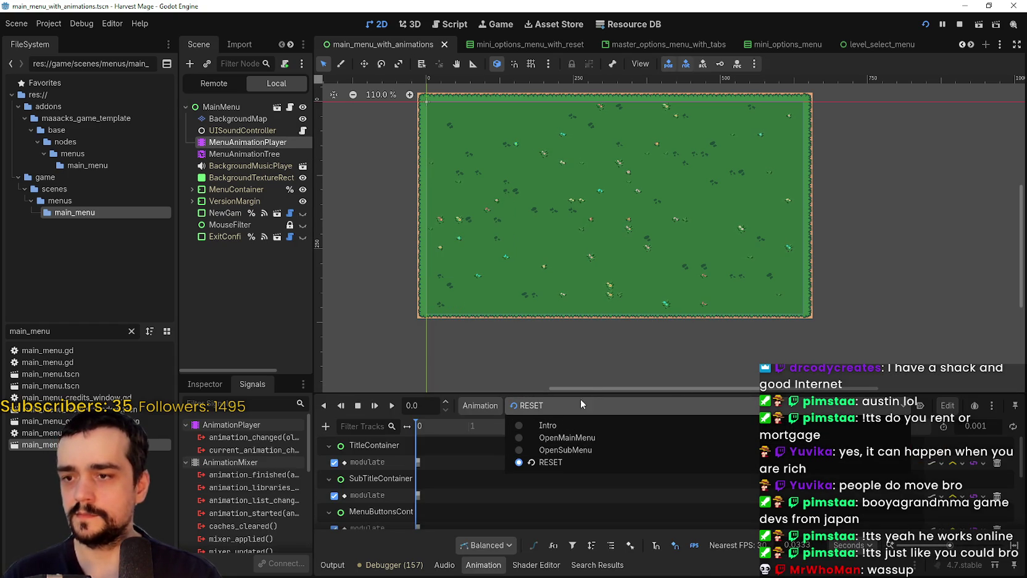
left_click(571, 427)
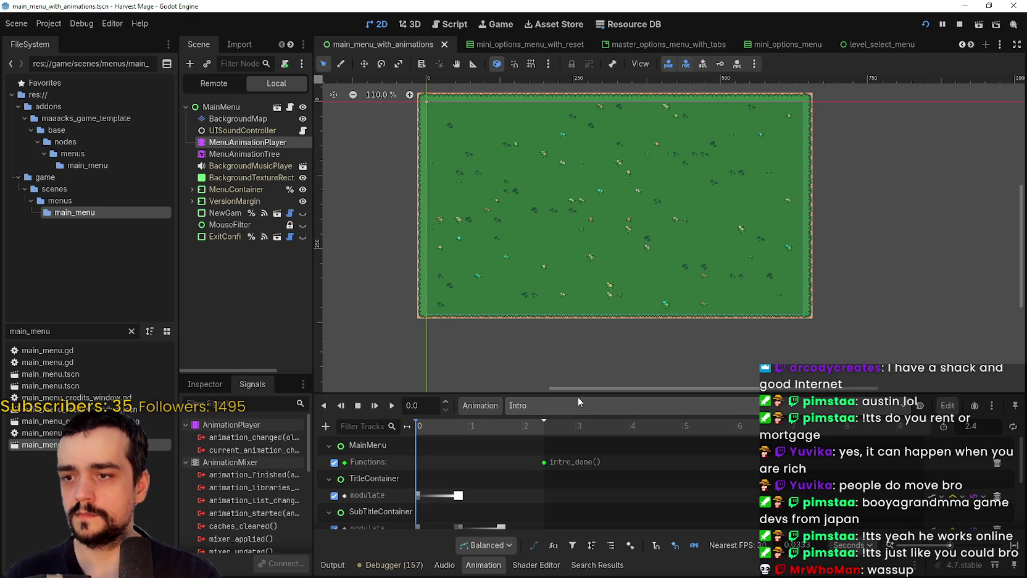
left_click(375, 406)
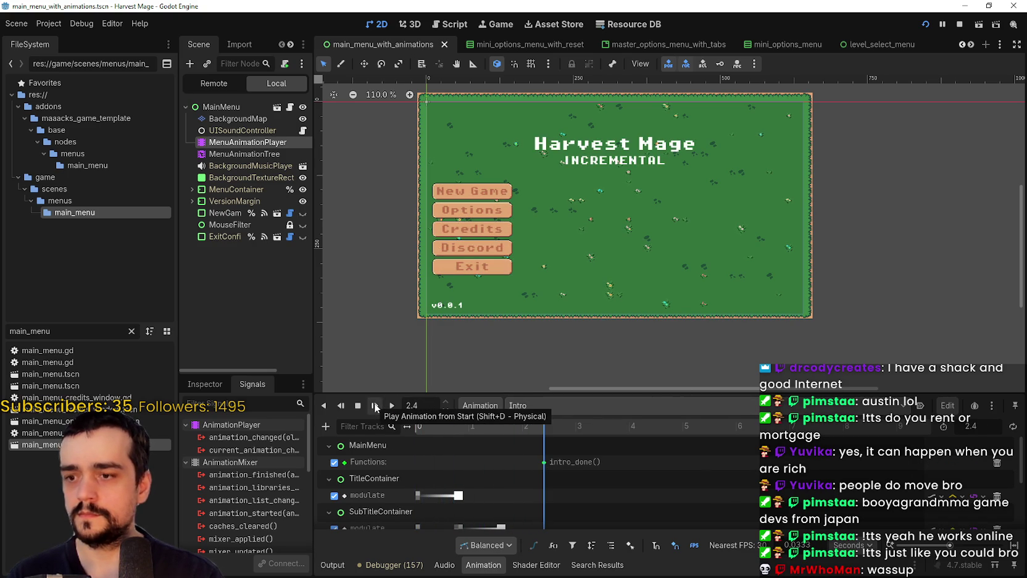
left_click_drag(560, 394, 560, 333)
scroll(560, 460, "down", 2)
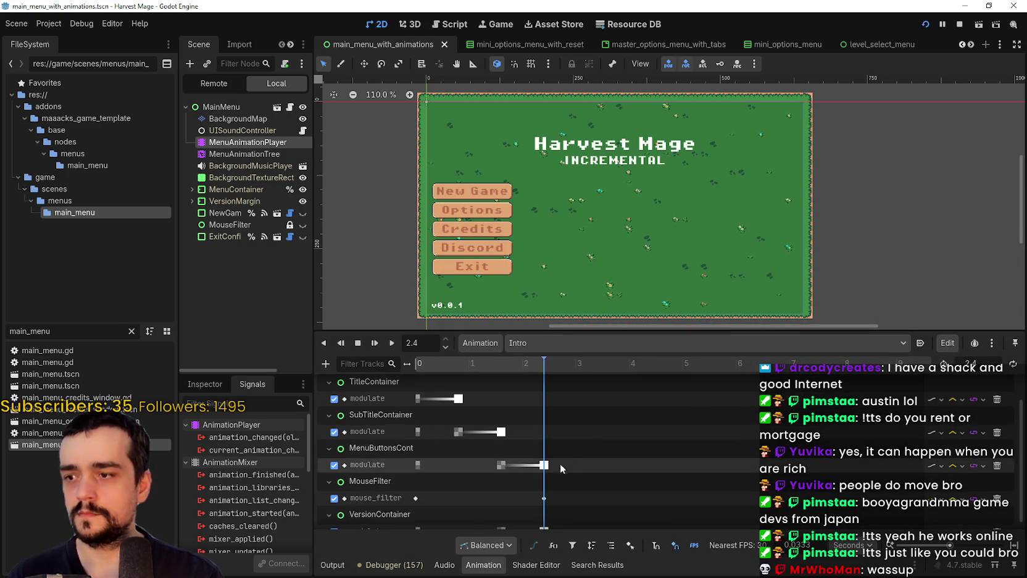
left_click(358, 343)
left_click(391, 343)
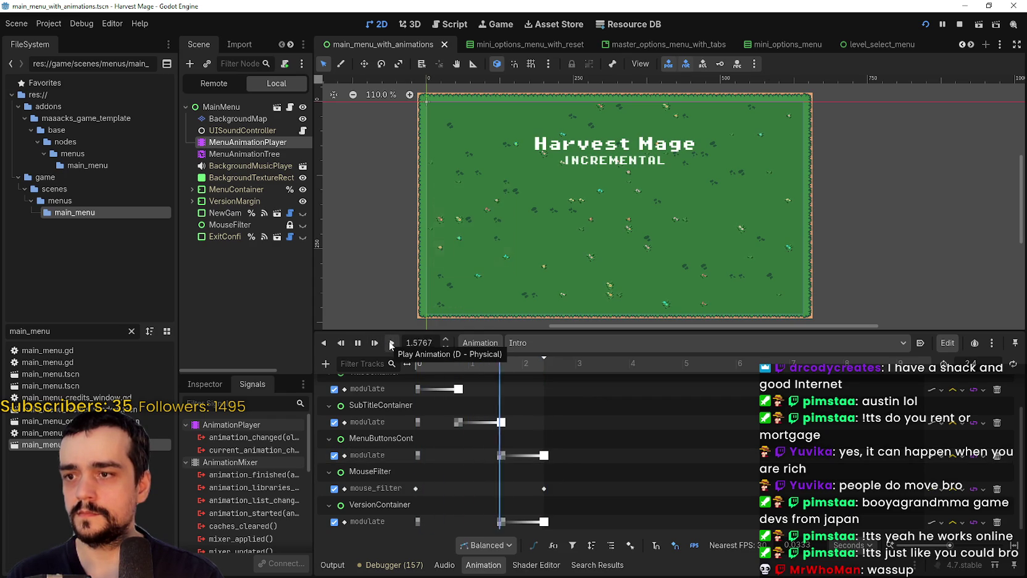
Play the OpenMainMenu animation, then stop playback and switch back to Intro.
left_click(554, 341)
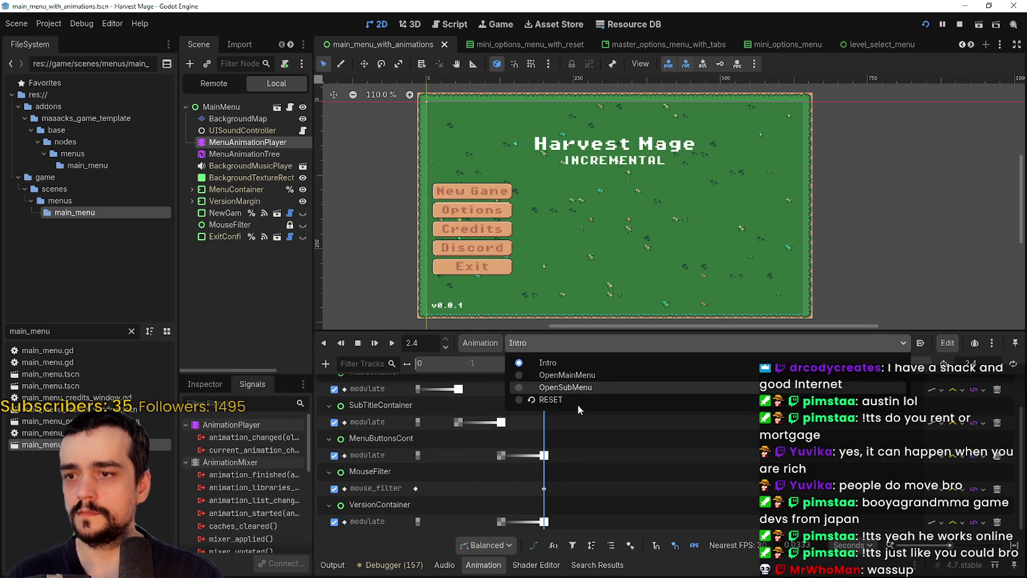
left_click(571, 374)
left_click(391, 343)
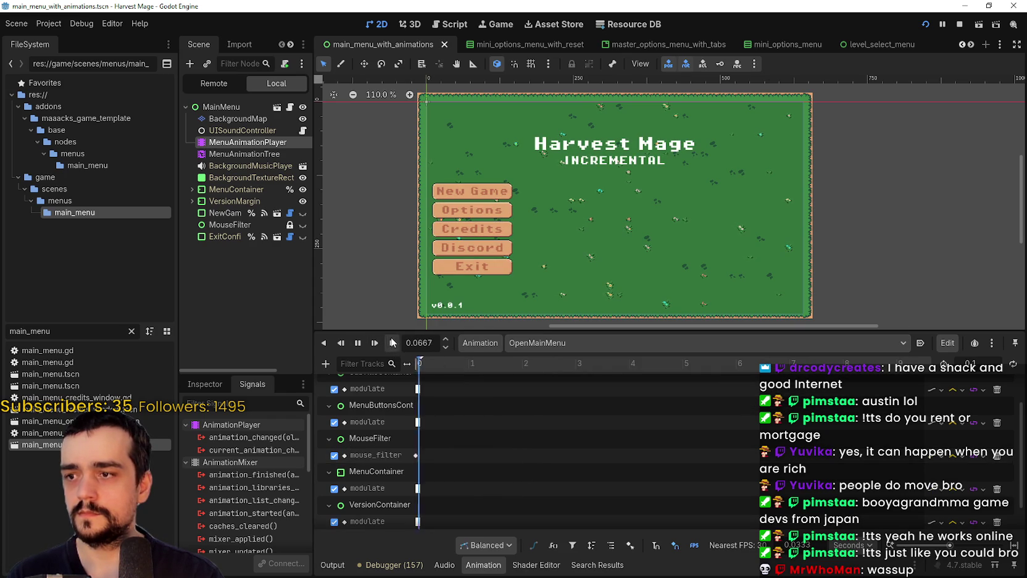
scroll(413, 435, "down", 1)
scroll(444, 430, "up", 3)
left_click(358, 343)
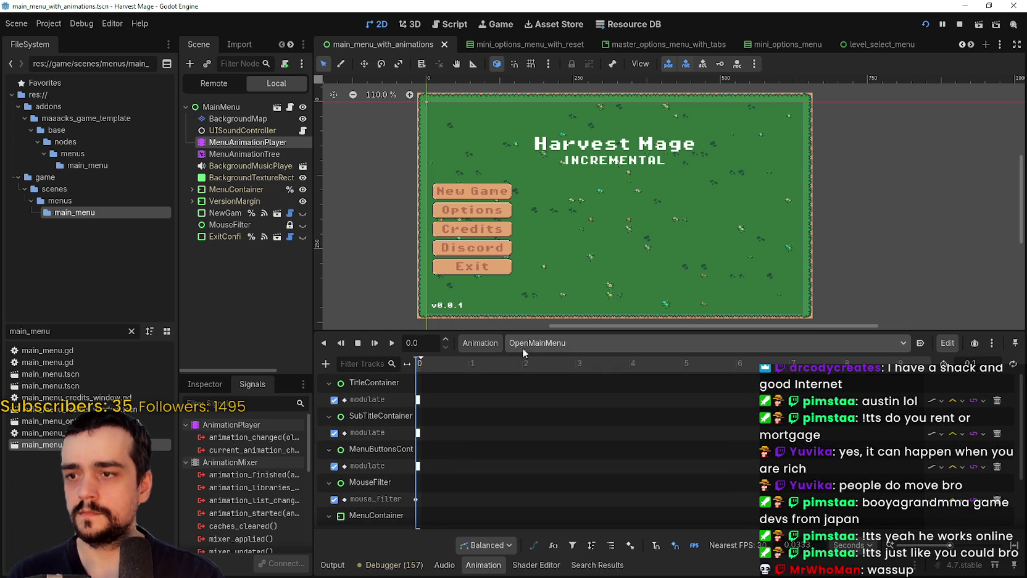
left_click(521, 344)
left_click(537, 363)
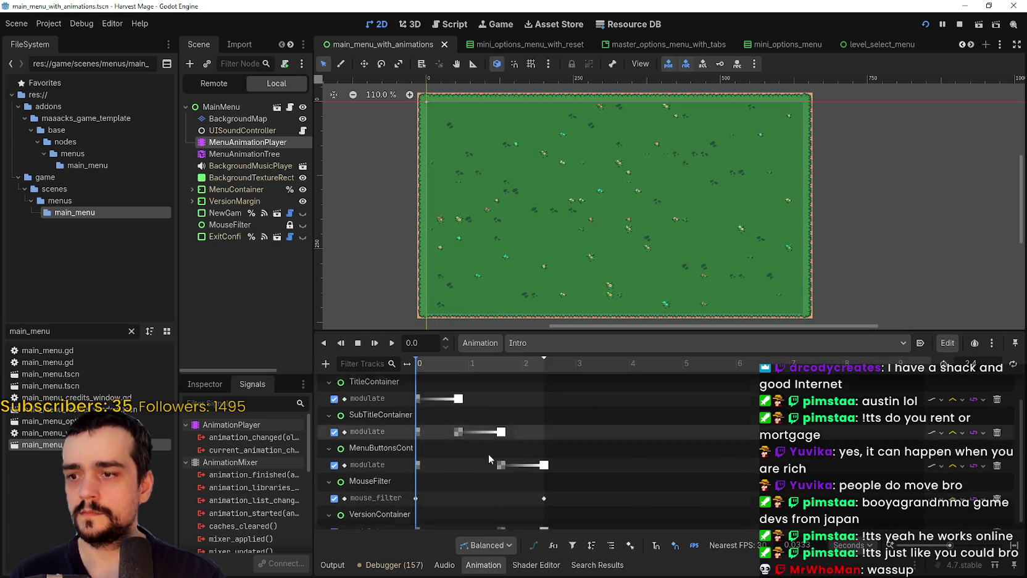
Inspect the Intro animation's mouse_filter keys: Ignore at 2.4 and Stop at 0.
scroll(432, 432, "down", 3)
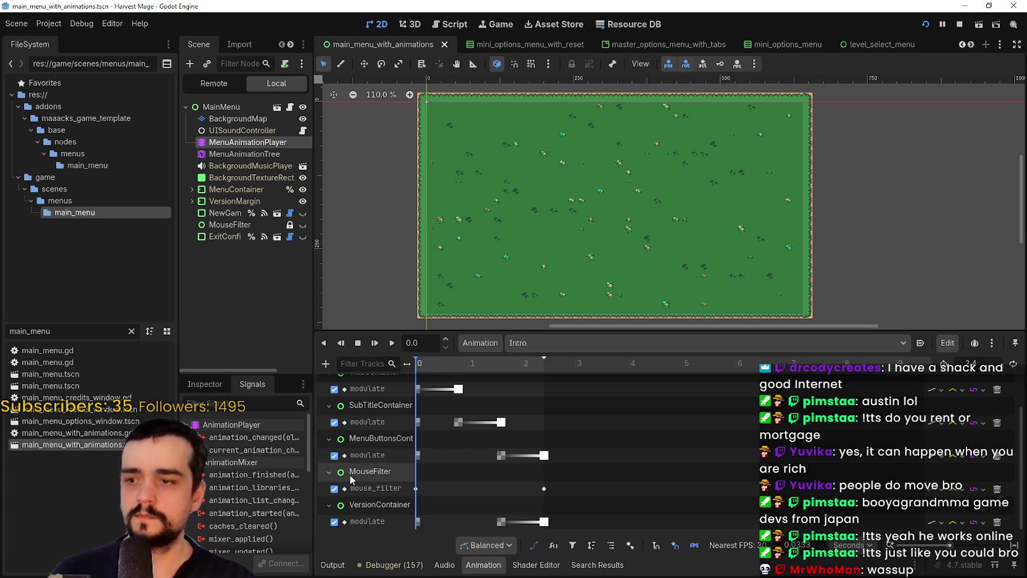
left_click(416, 489)
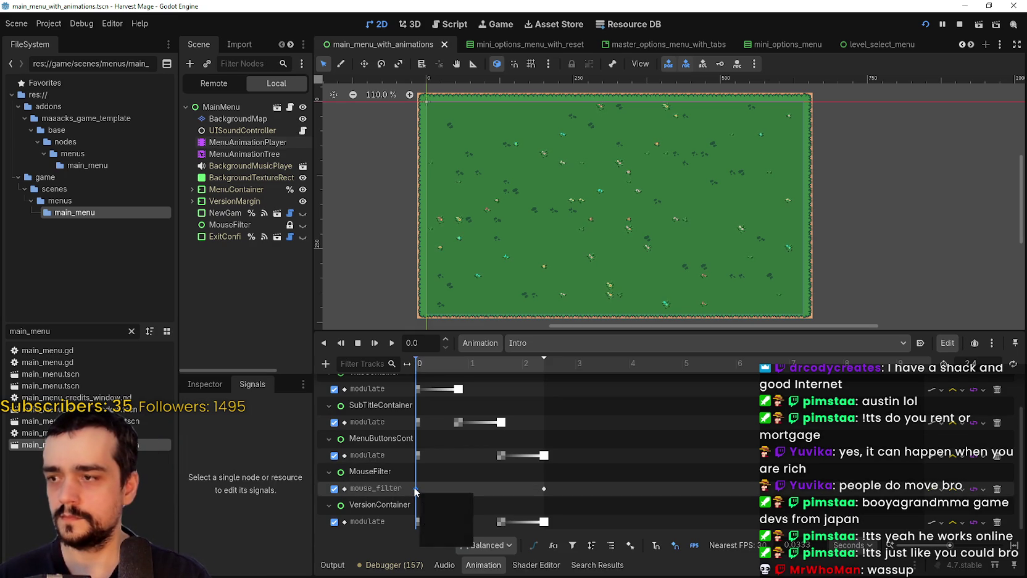
left_click(210, 384)
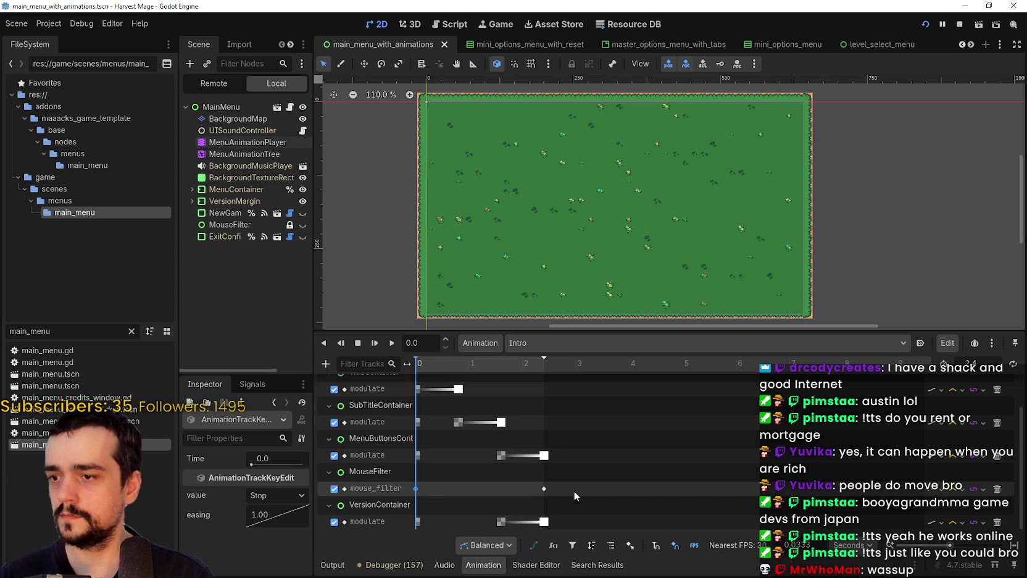
left_click(418, 489)
mouse_move(418, 491)
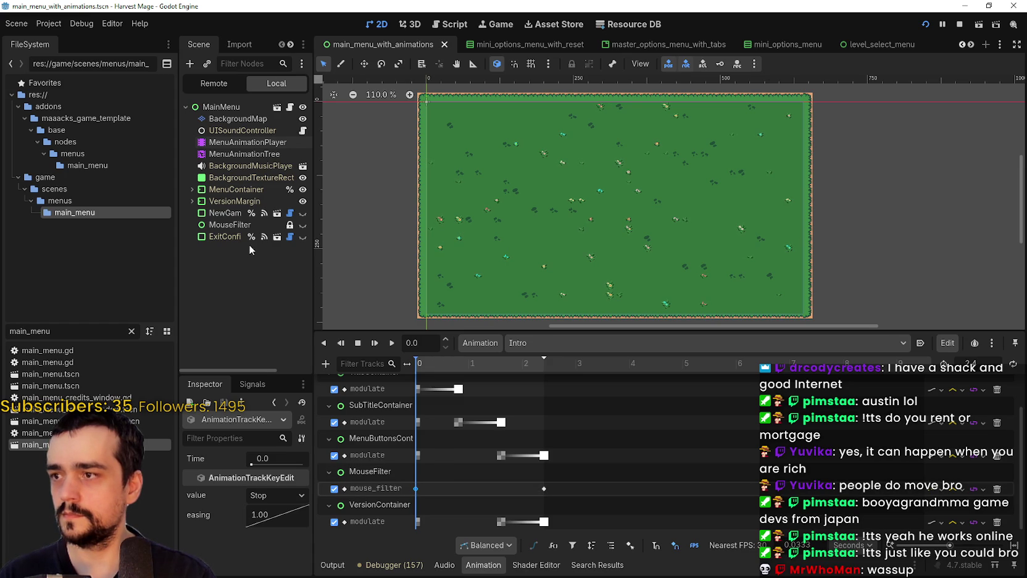
Select the MouseFilter node and expand its Layout properties.
left_click(228, 226)
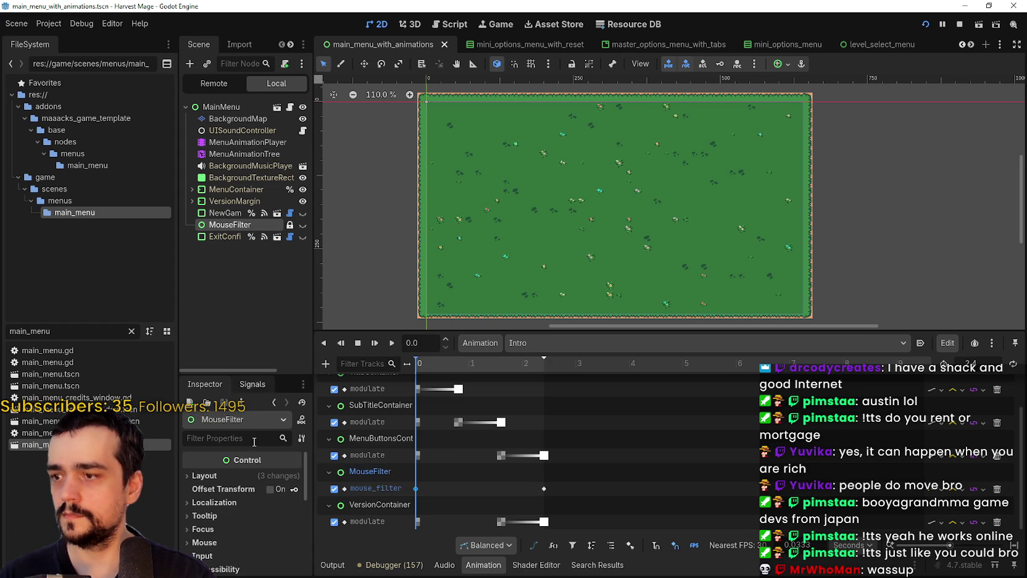
left_click(223, 476)
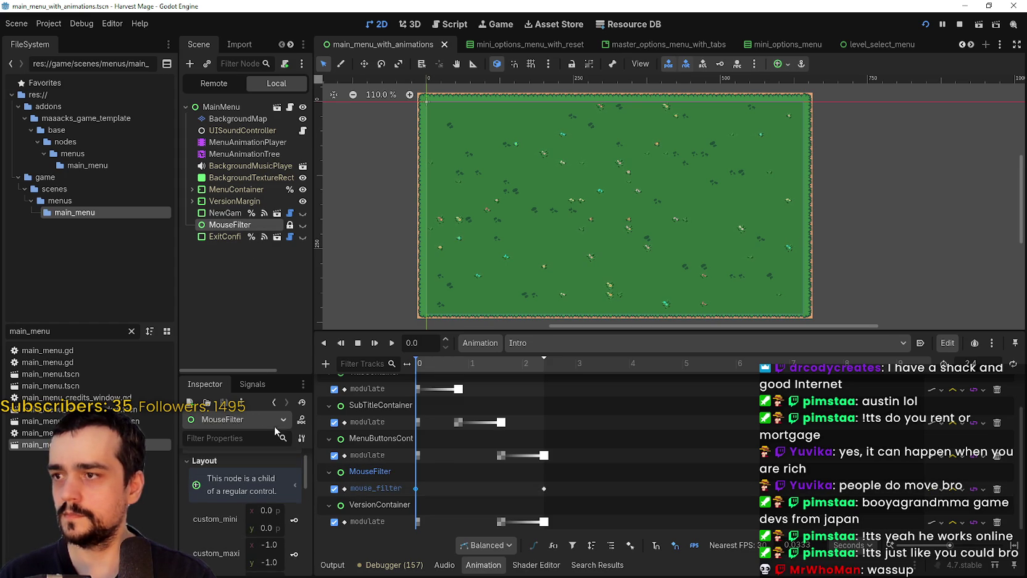
left_click_drag(313, 306, 357, 308)
Widen the left docks, scroll MouseFilter's Inspector properties, and select the mouse_filter key at 2.4.
left_click_drag(439, 326, 478, 324)
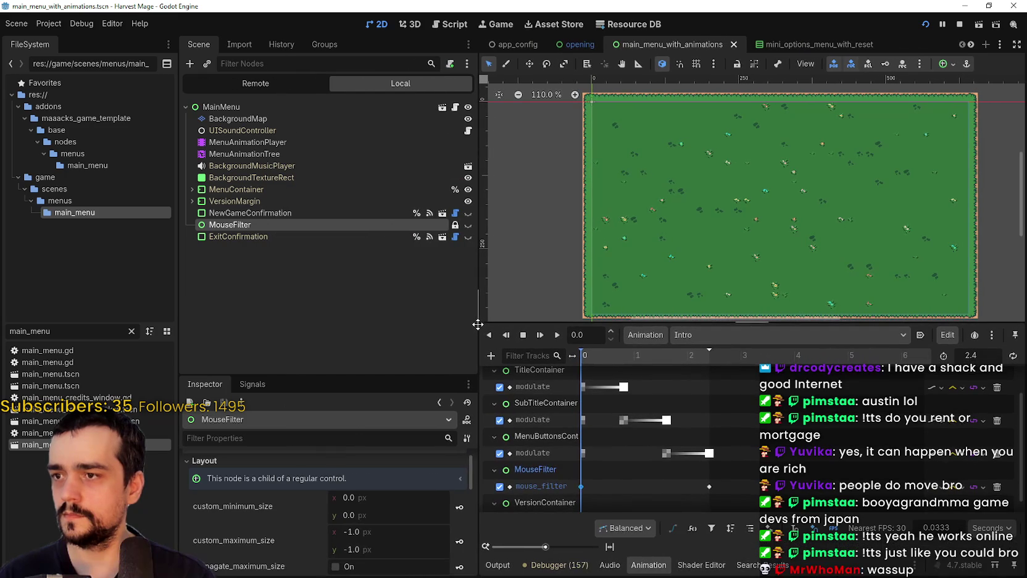
scroll(318, 511, "down", 3)
mouse_move(471, 494)
left_mouse_down()
mouse_move(467, 542)
mouse_move(471, 494)
mouse_move(467, 513)
mouse_move(433, 524)
left_mouse_up()
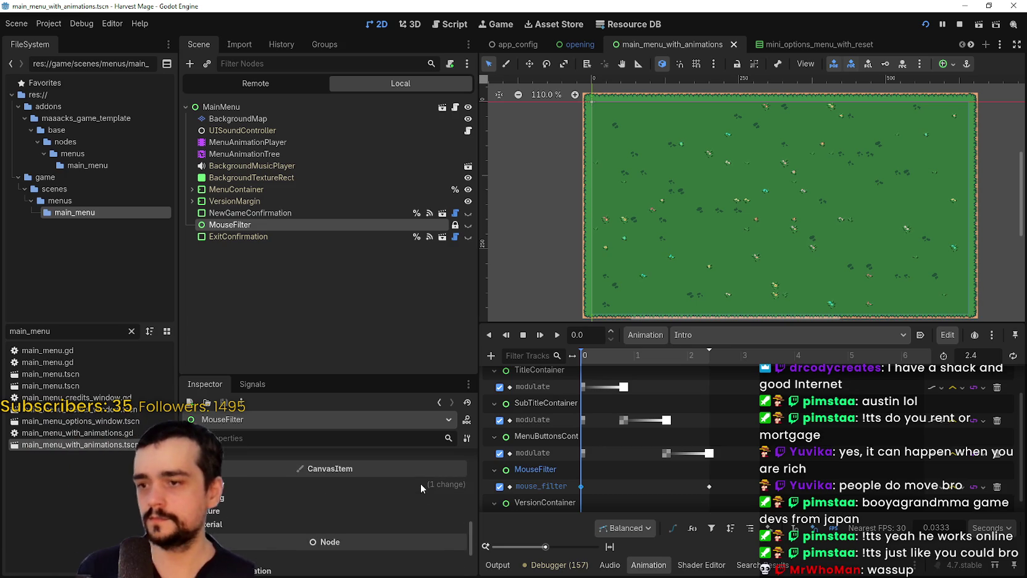
scroll(421, 484, "down", 2)
scroll(419, 500, "up", 5)
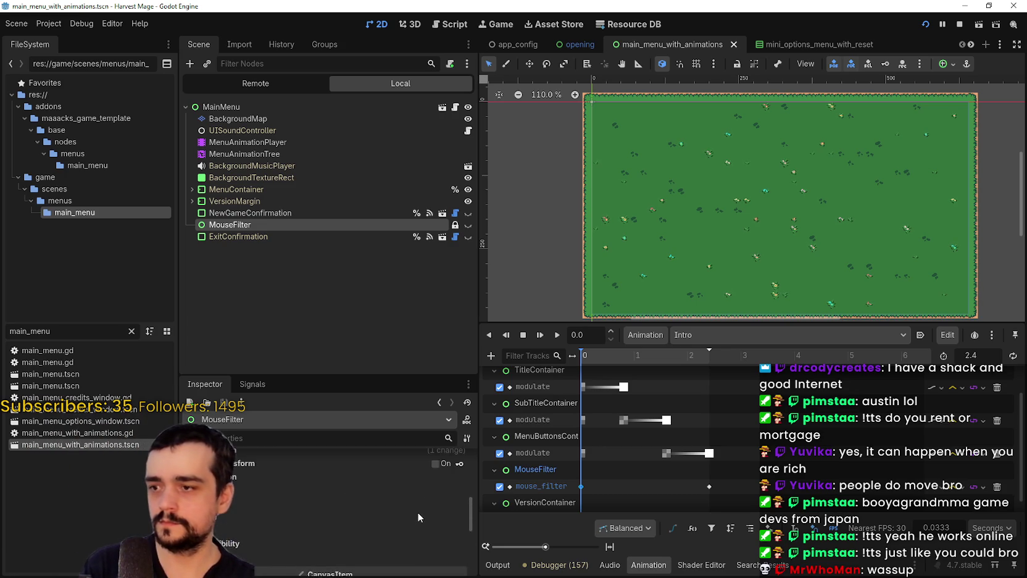
scroll(417, 511, "up", 5)
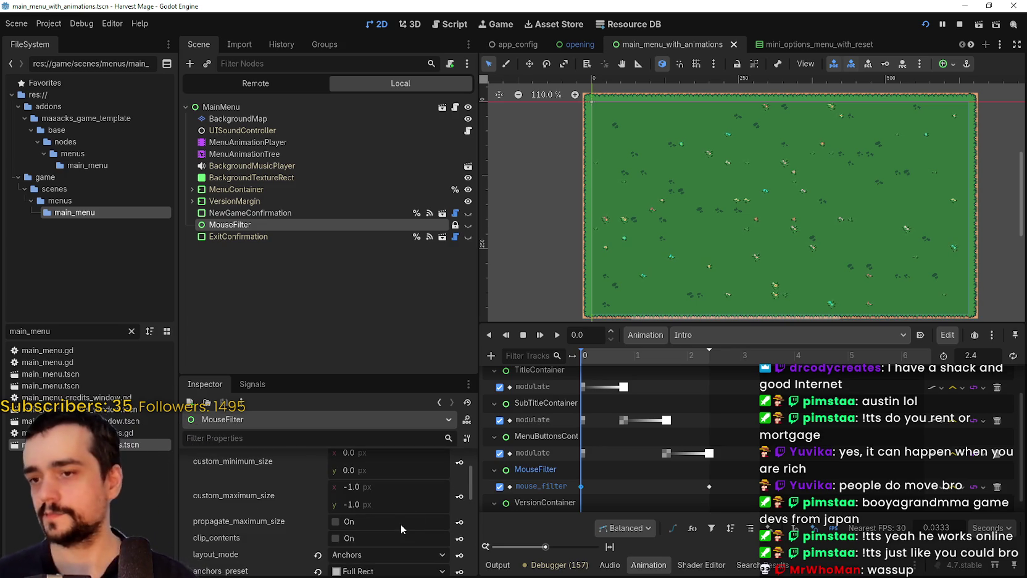
scroll(660, 432, "down", 1)
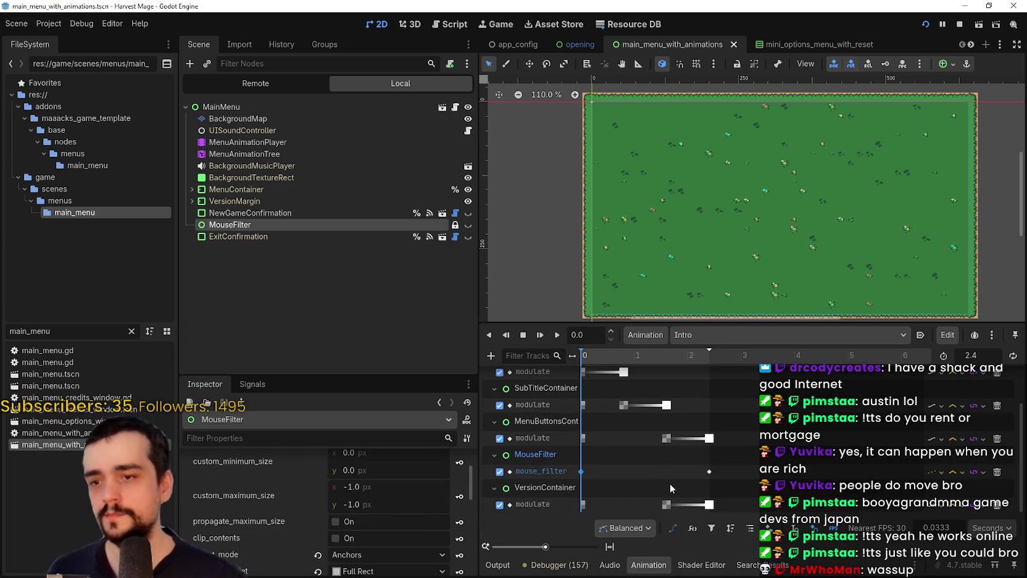
left_click(710, 470)
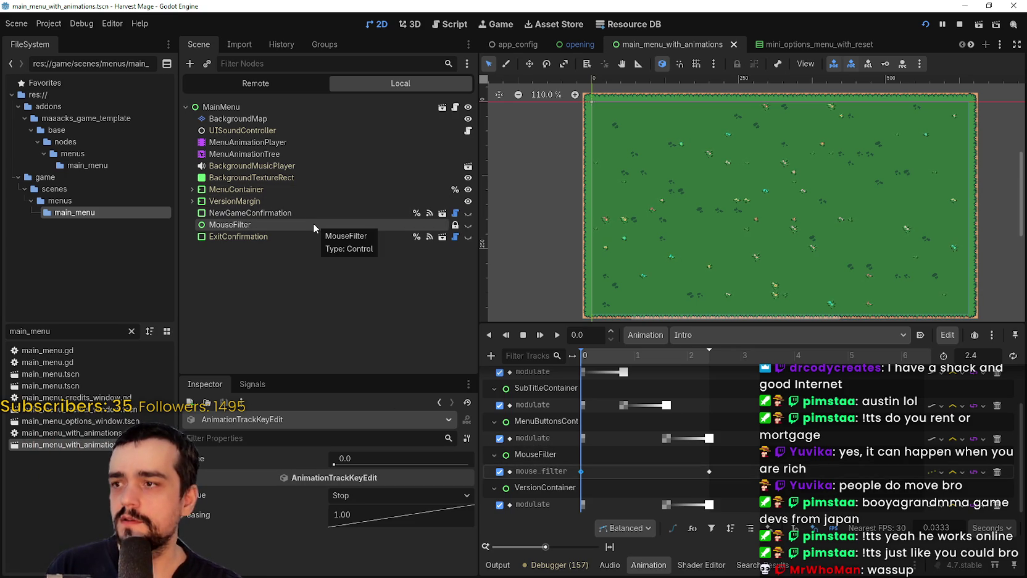
left_click(193, 201)
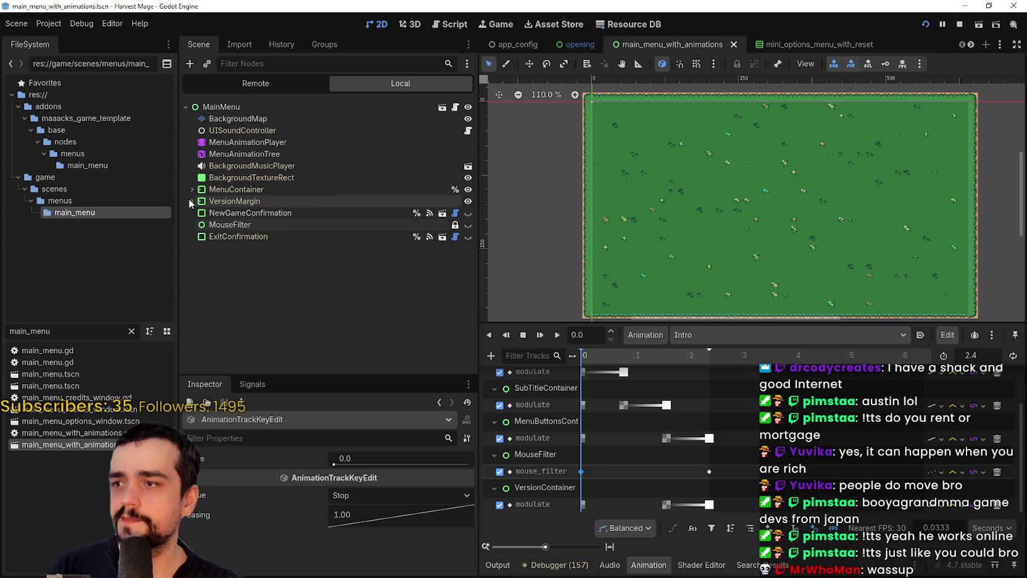
Expand MenuContainer in the Scene dock and open MenuButtonsBoxContainer's capture_focus.gd script.
left_click(192, 189)
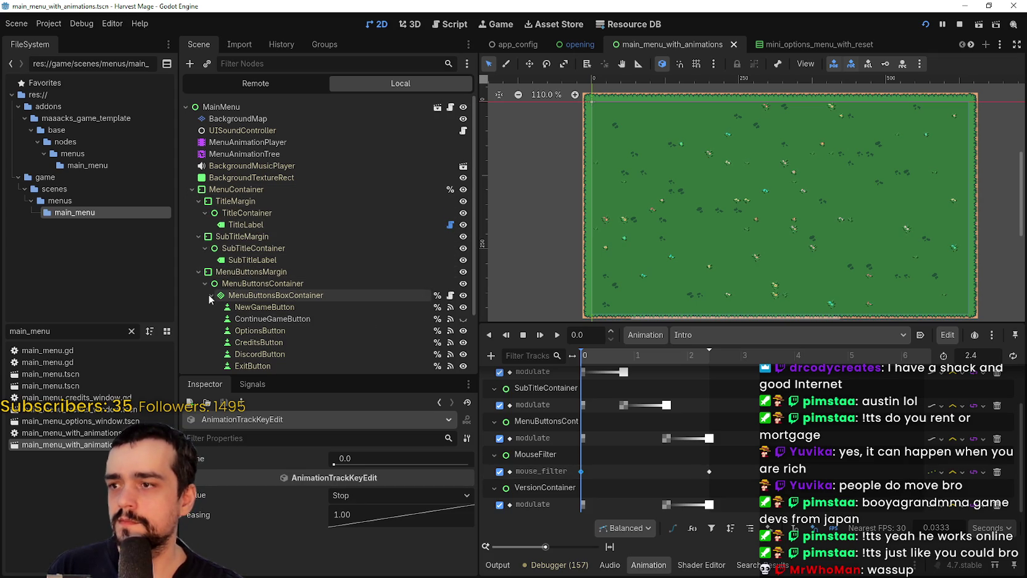
left_click(192, 189)
left_click(192, 189)
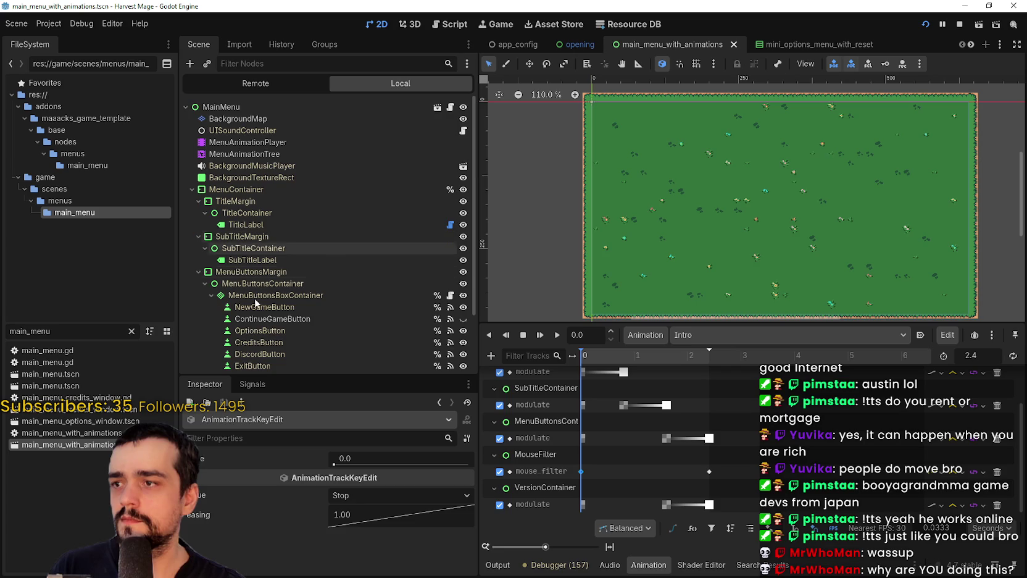
scroll(371, 265, "down", 2)
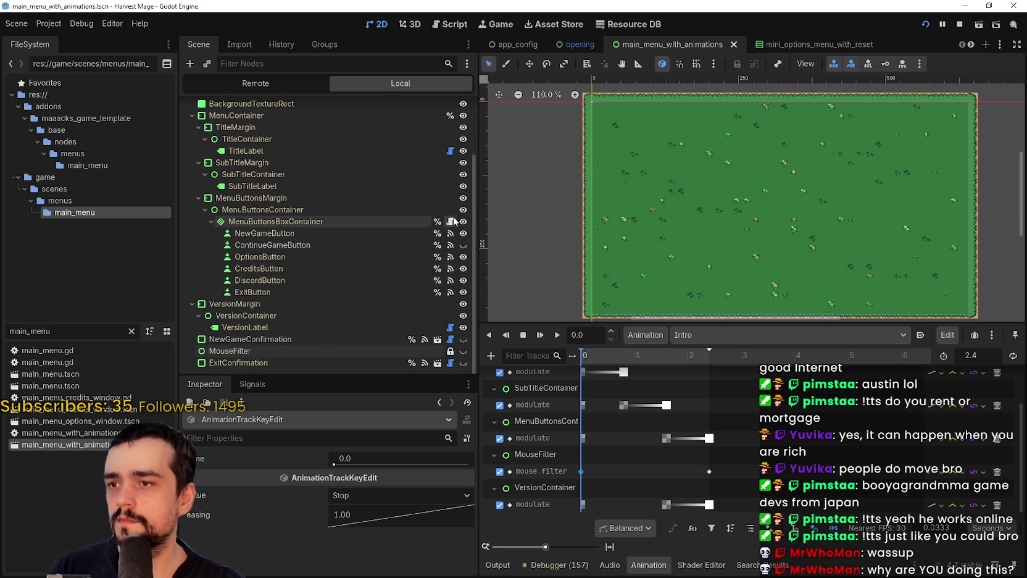
left_click(451, 221)
scroll(910, 194, "down", 3)
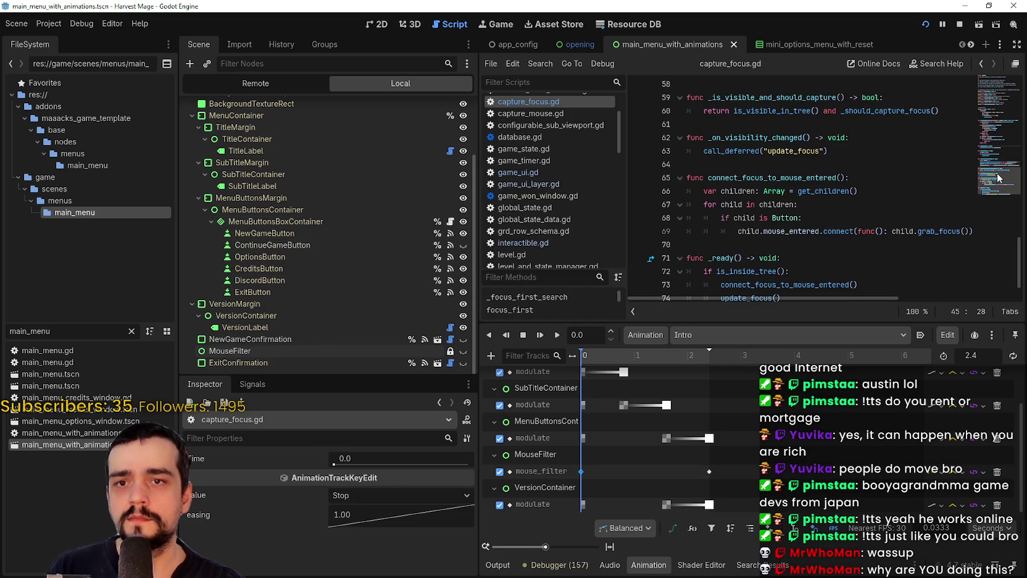
Scroll through capture_focus.gd's focus search code, then launch the Harvest Mage game.
scroll(999, 178, "down", 1)
mouse_move(999, 198)
left_mouse_down()
mouse_move(991, 146)
mouse_move(1002, 91)
mouse_move(998, 125)
left_mouse_up()
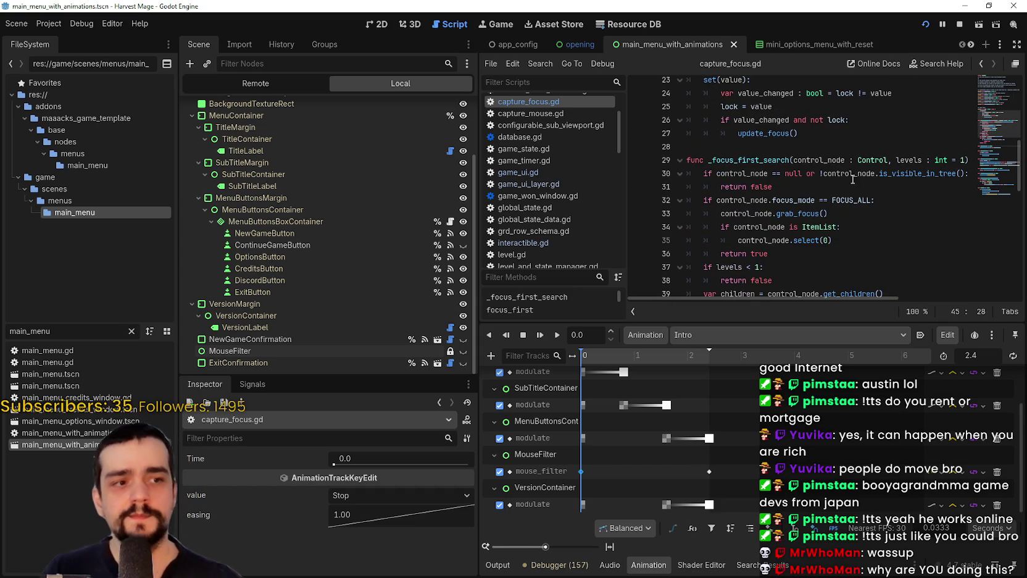
scroll(844, 178, "down", 4)
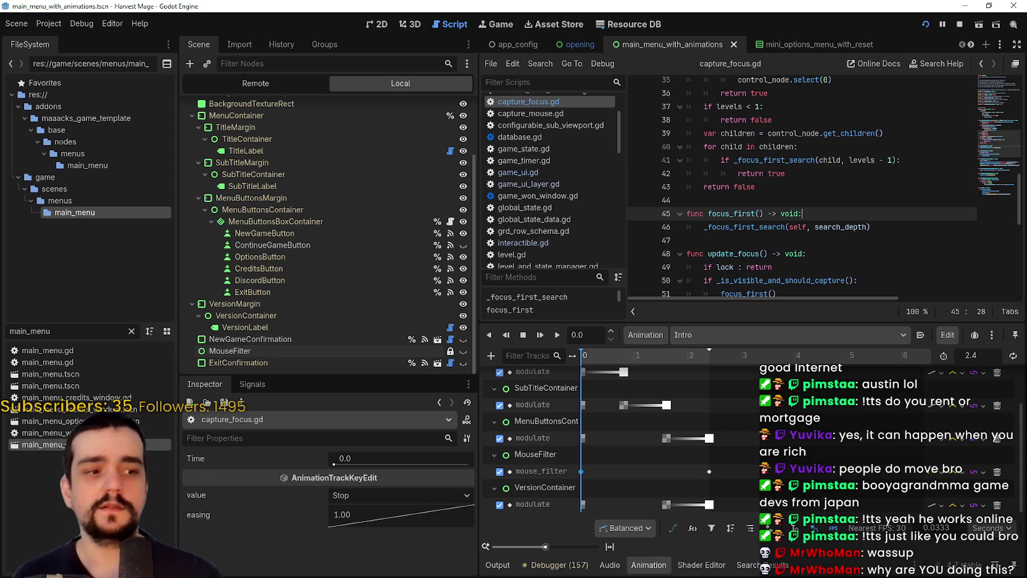
key("Escape")
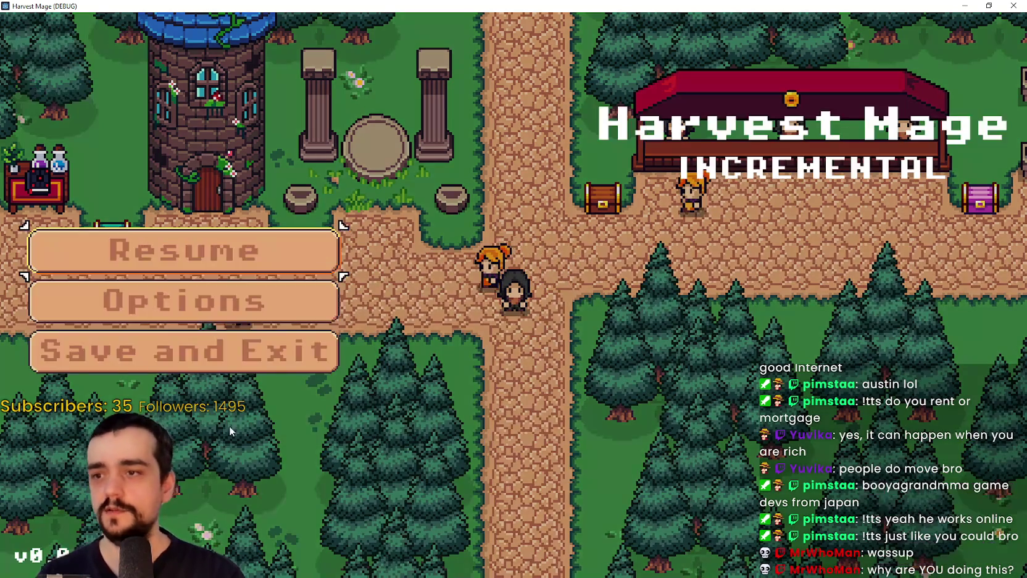
Open Options, return to the title menu, and move keyboard focus between the title buttons.
left_click(153, 310)
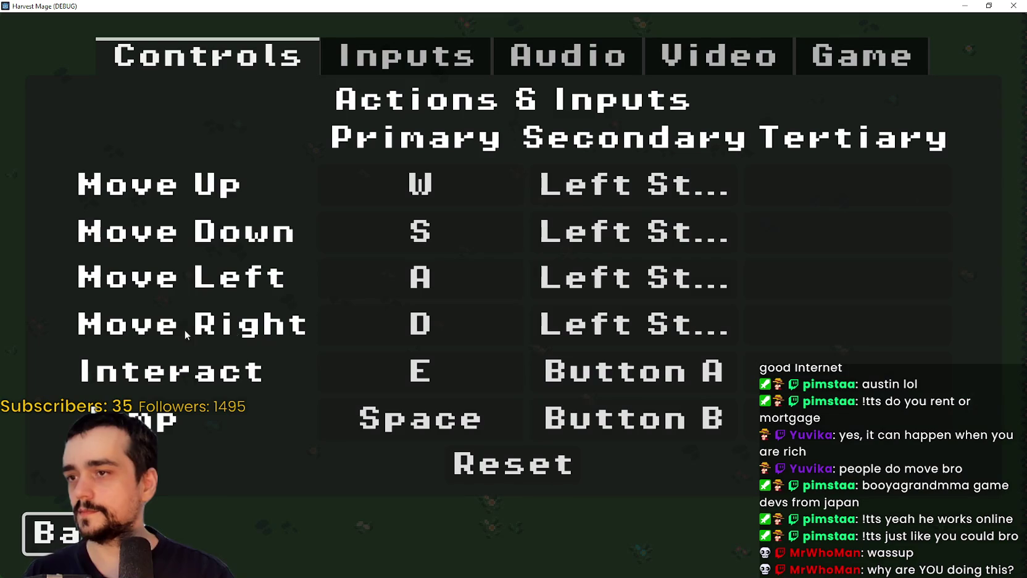
left_click(62, 538)
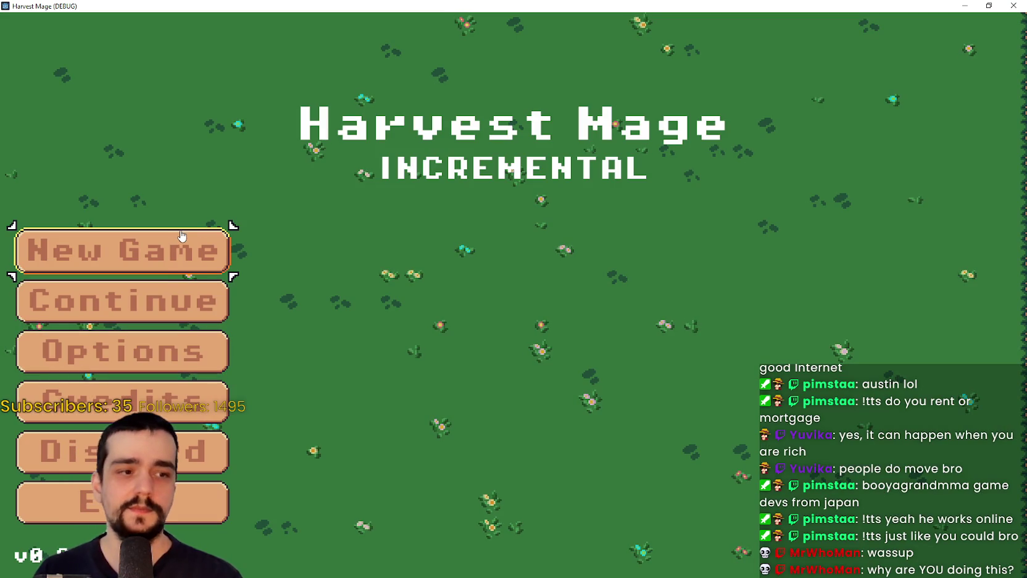
key("Down")
key("Down")
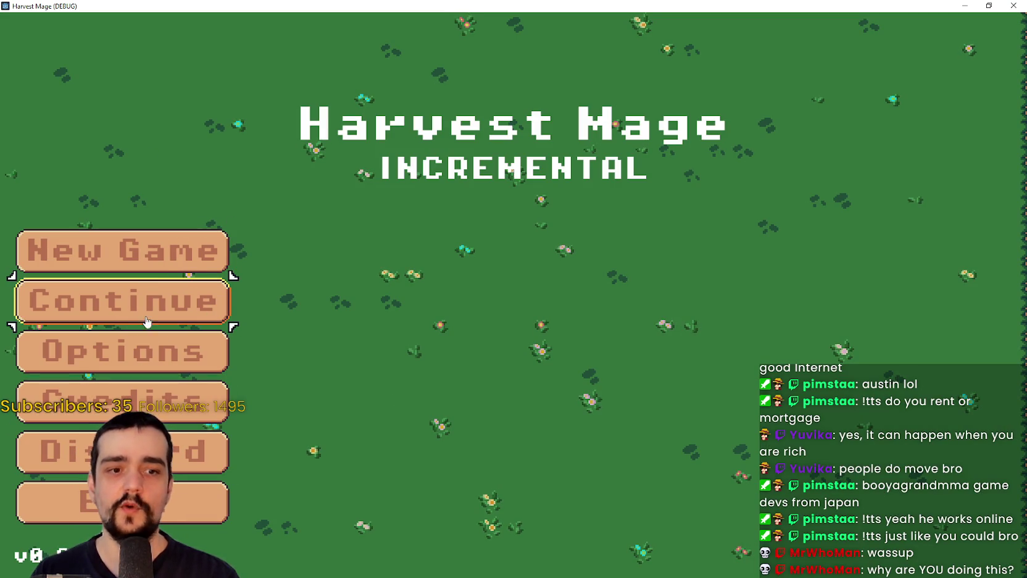
key("Up")
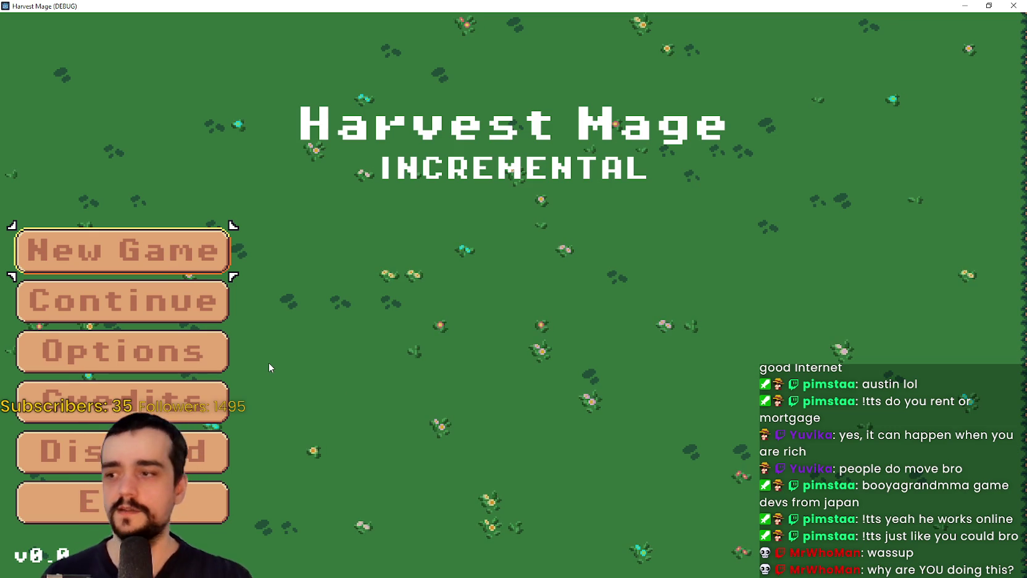
Start a new game, use Save and Exit from the pause menu, then click Exit.
left_click(136, 236)
key("Return")
key("Escape")
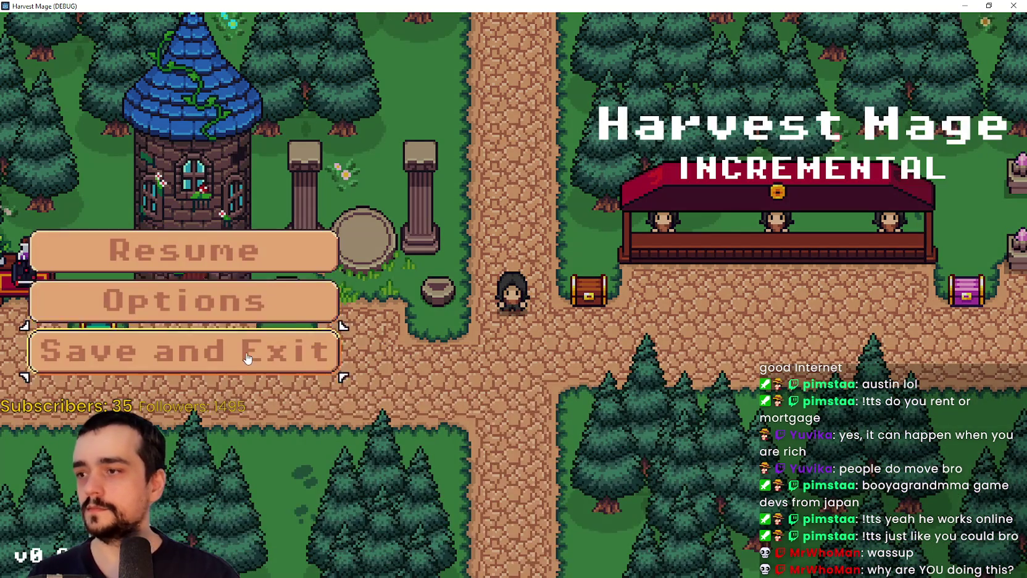
left_click(308, 351)
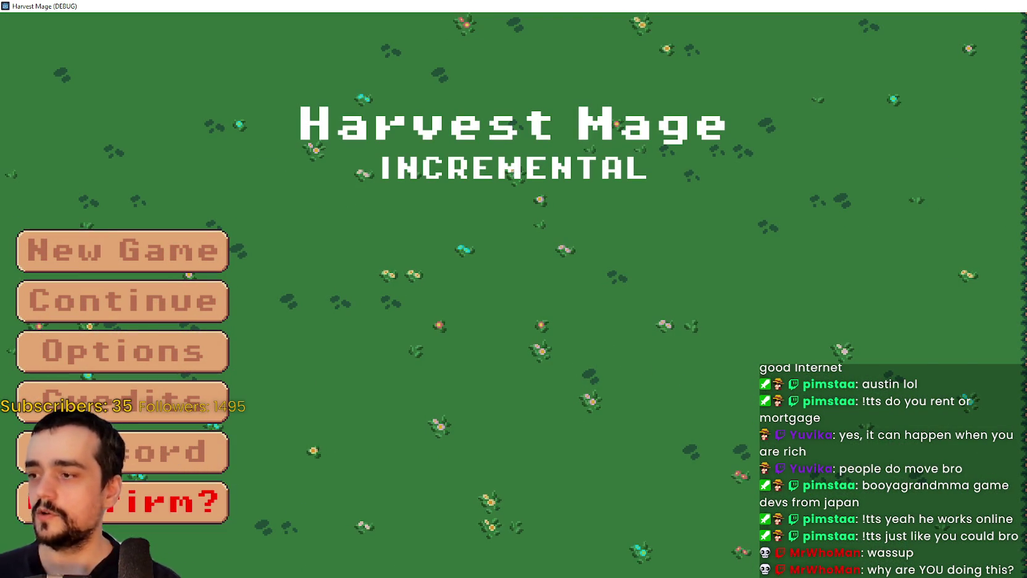
left_click(124, 502)
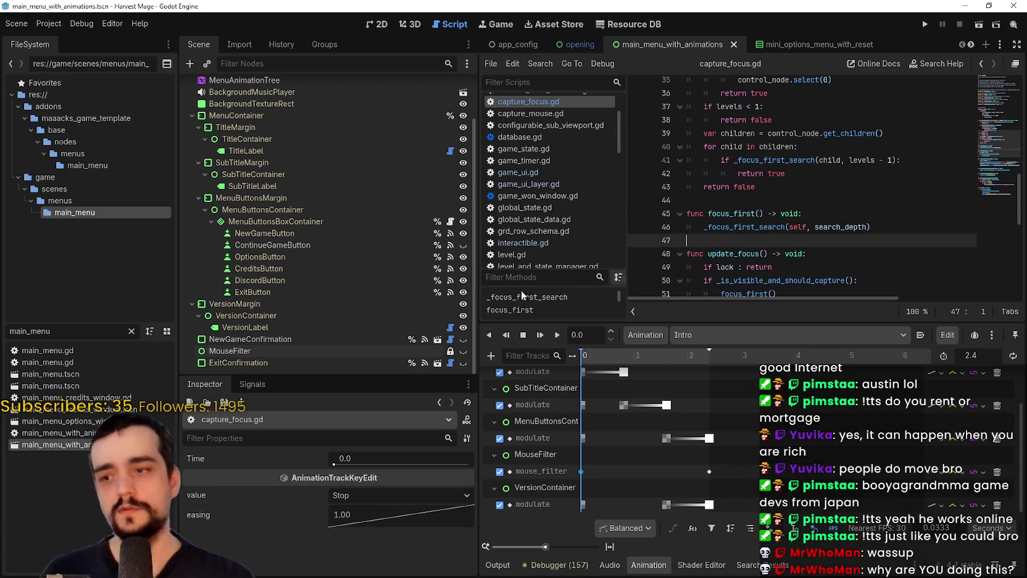
Inspect the MenuButtonsMargin and MenuButtonsContainer node properties in the Inspector.
left_click(380, 198)
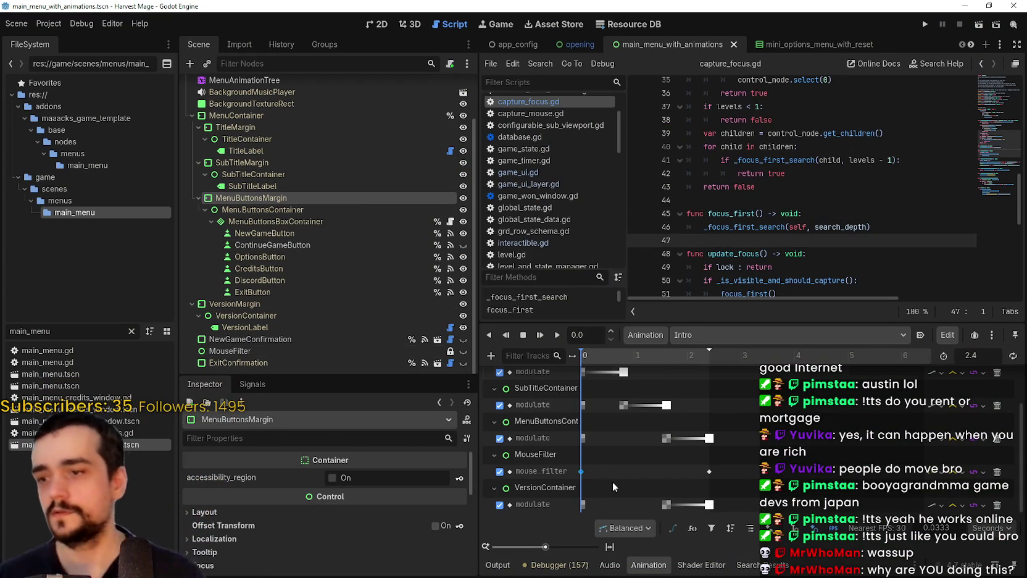
scroll(617, 471, "up", 2)
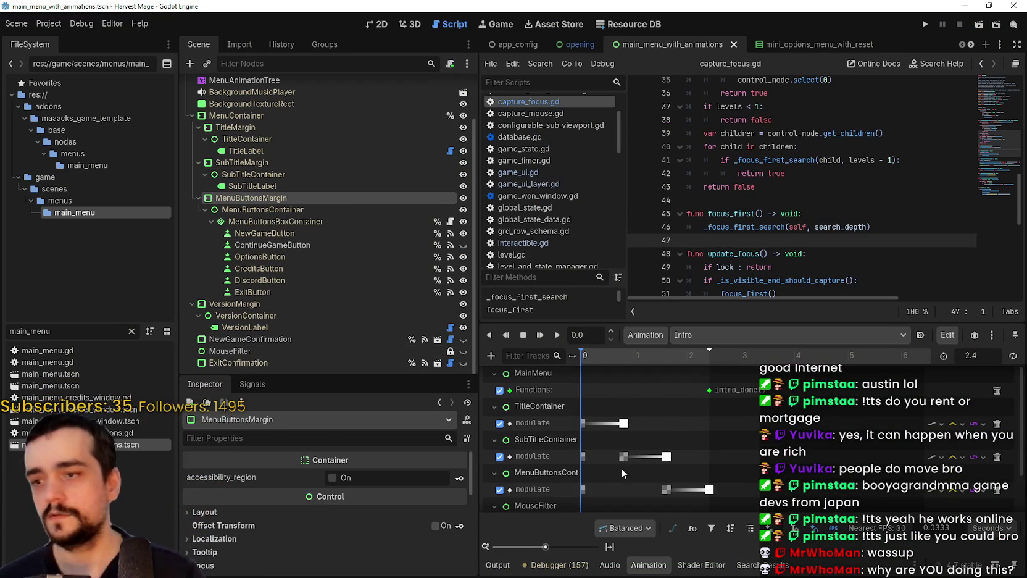
left_click(555, 472)
scroll(537, 475, "down", 1)
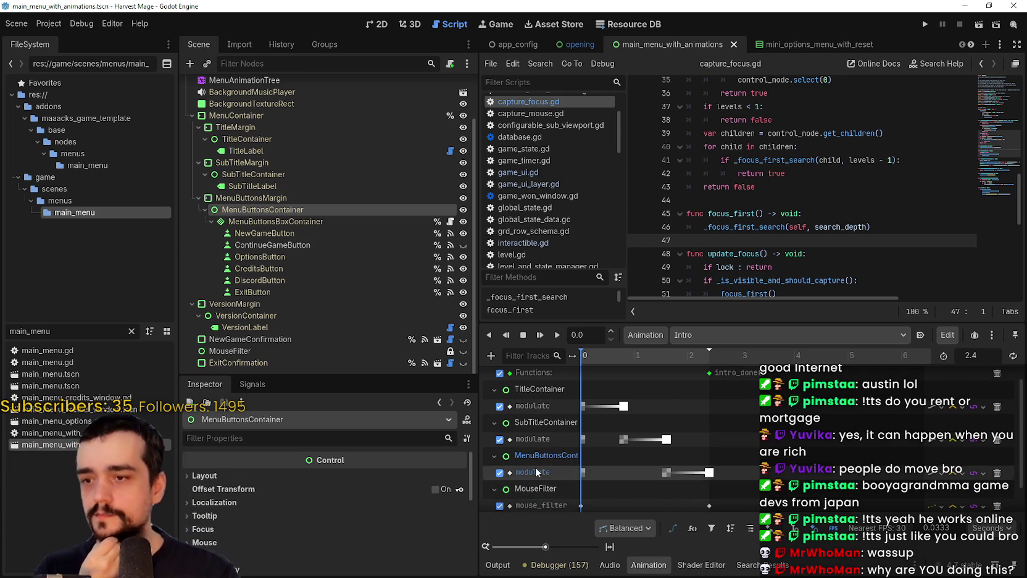
scroll(544, 467, "down", 1)
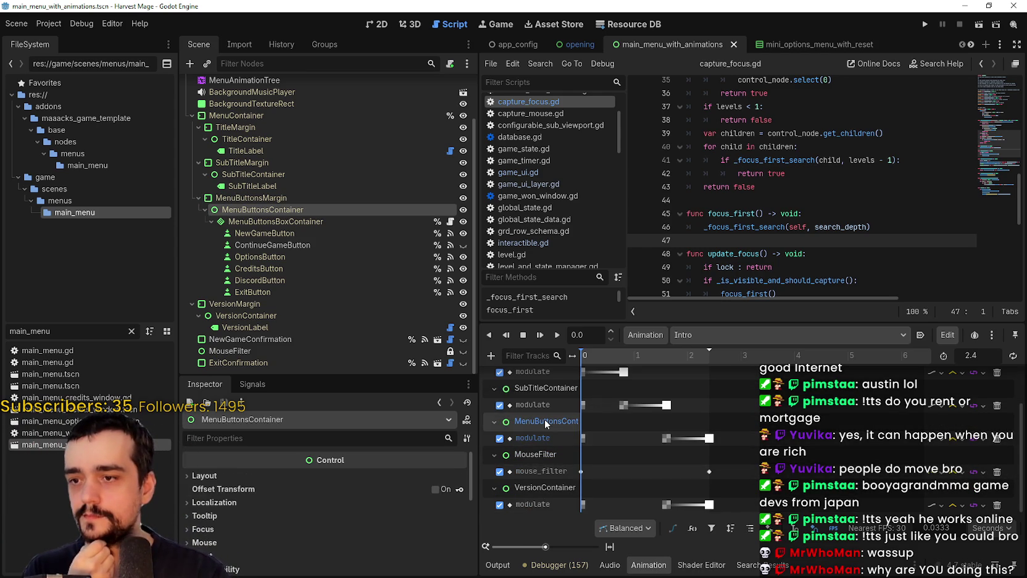
Recheck MenuButtonsMargin and MenuButtonsContainer properties, then open the instanced main_menu scene.
left_click(251, 198)
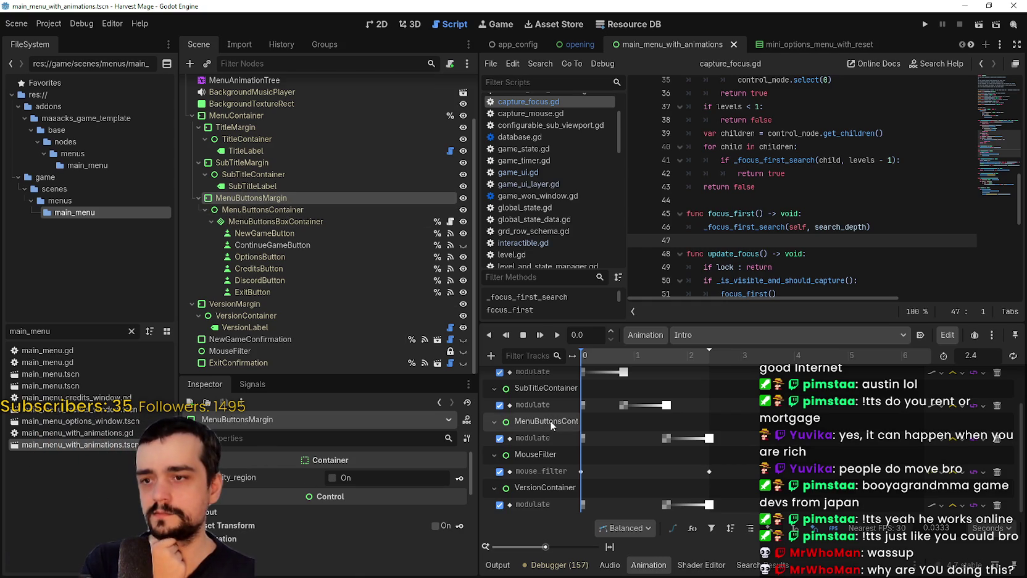
left_click(311, 209)
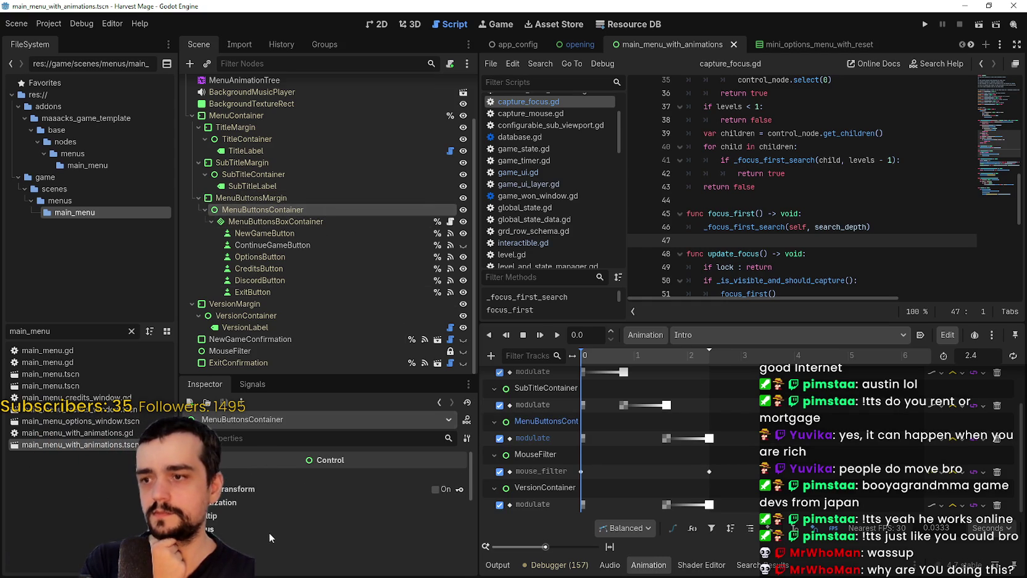
scroll(272, 528, "down", 2)
scroll(318, 228, "up", 3)
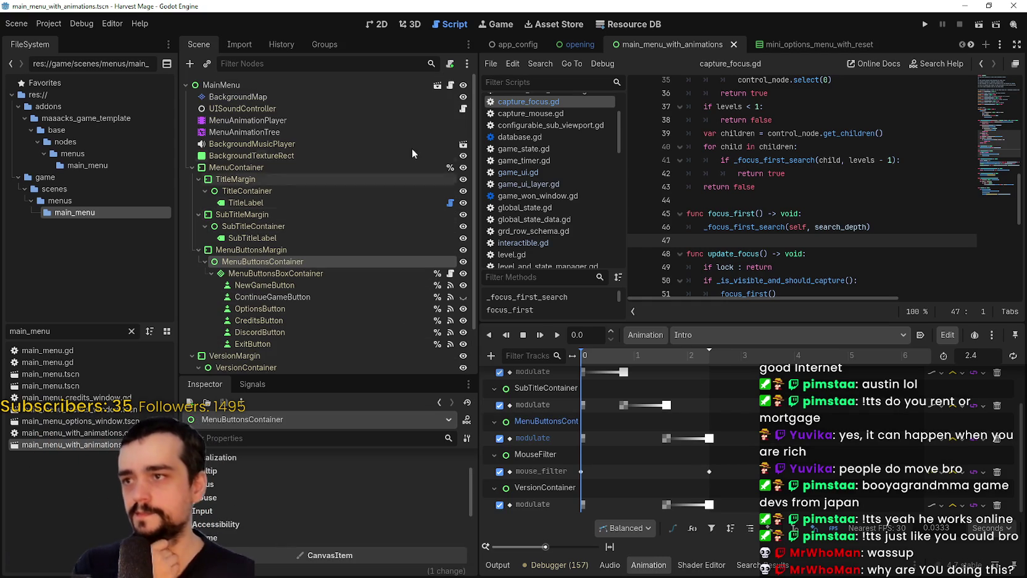
left_click(438, 87)
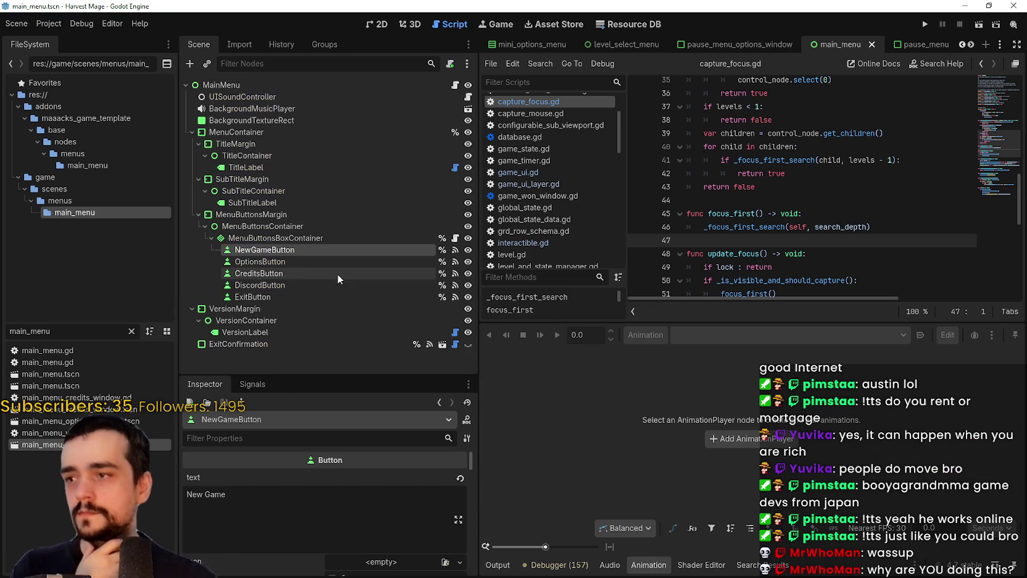
Look over the MenuButtonsContainer's mouse settings and the NewGameButton's properties.
left_click(269, 228)
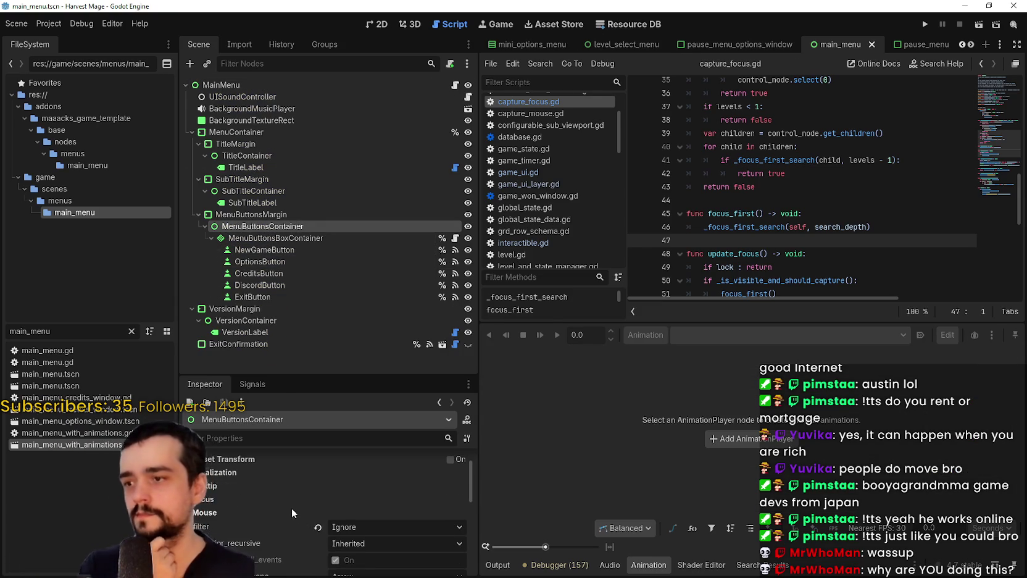
scroll(297, 507, "down", 2)
scroll(309, 500, "up", 1)
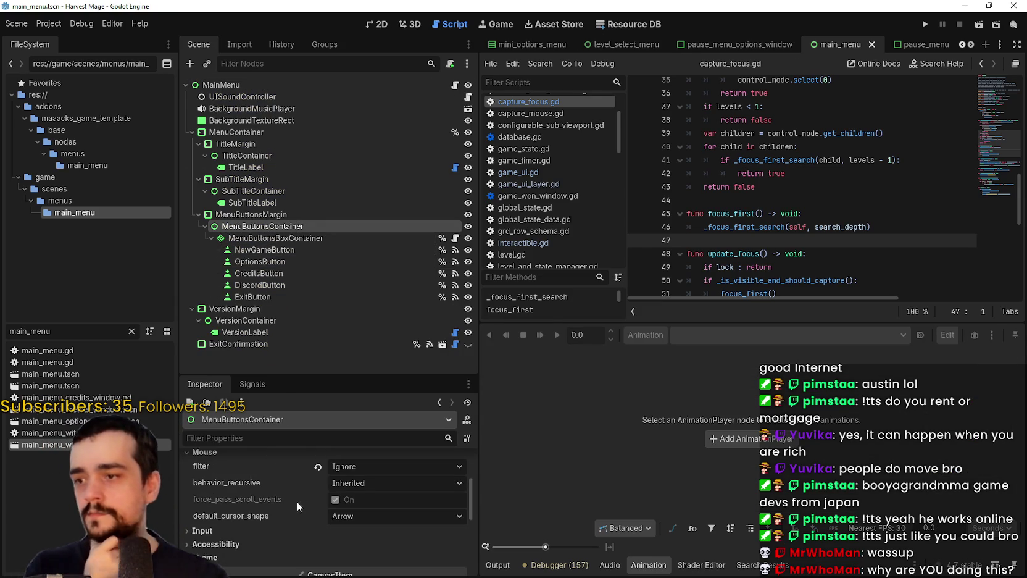
scroll(292, 512, "up", 1)
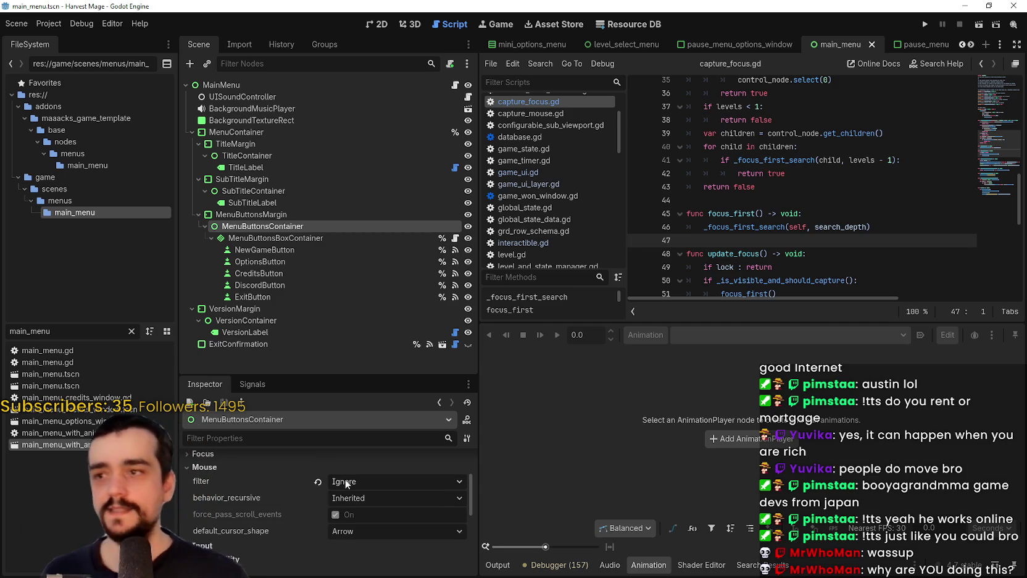
left_click(272, 238)
left_click(271, 250)
scroll(241, 527, "down", 5)
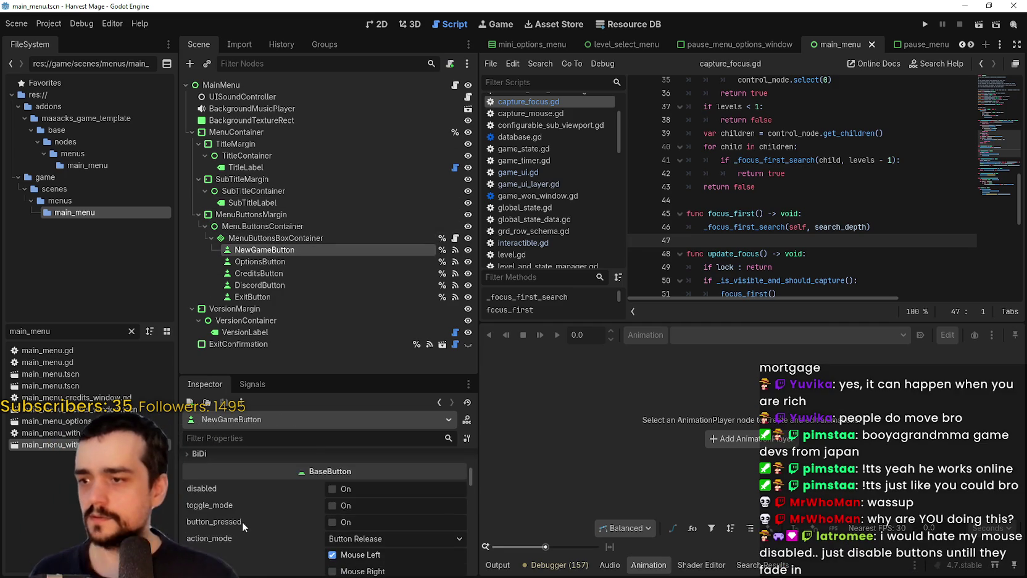
scroll(244, 516, "down", 10)
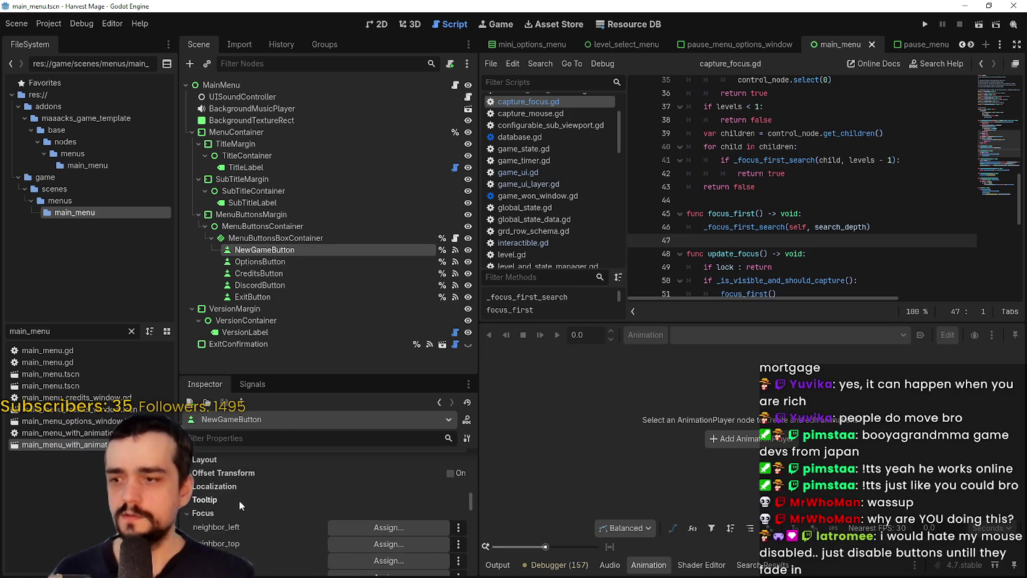
scroll(248, 496, "down", 5)
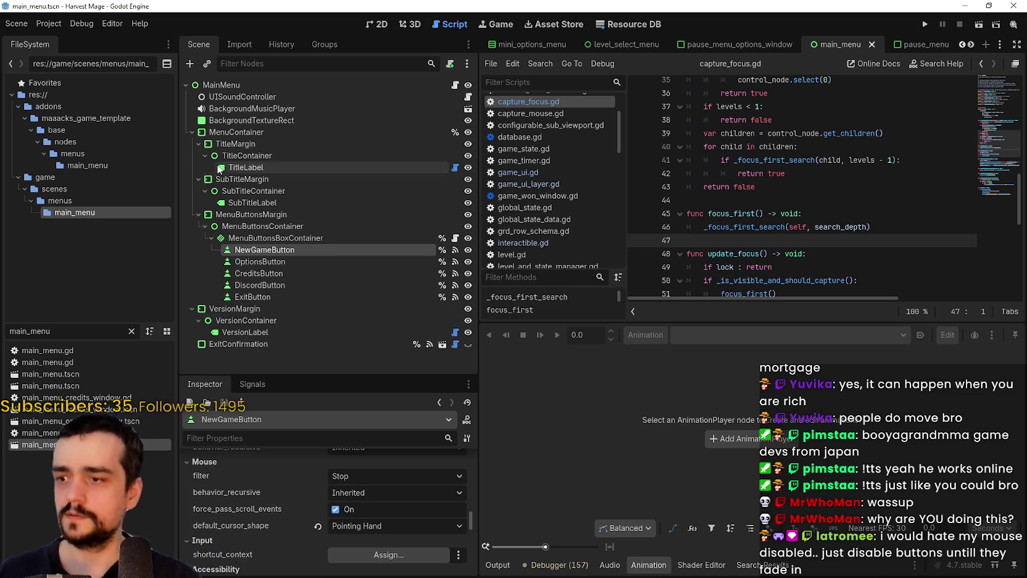
Set MenuButtonsBoxContainer's Mouse Filter to Ignore in the Inspector.
left_click(251, 237)
scroll(277, 545, "down", 10)
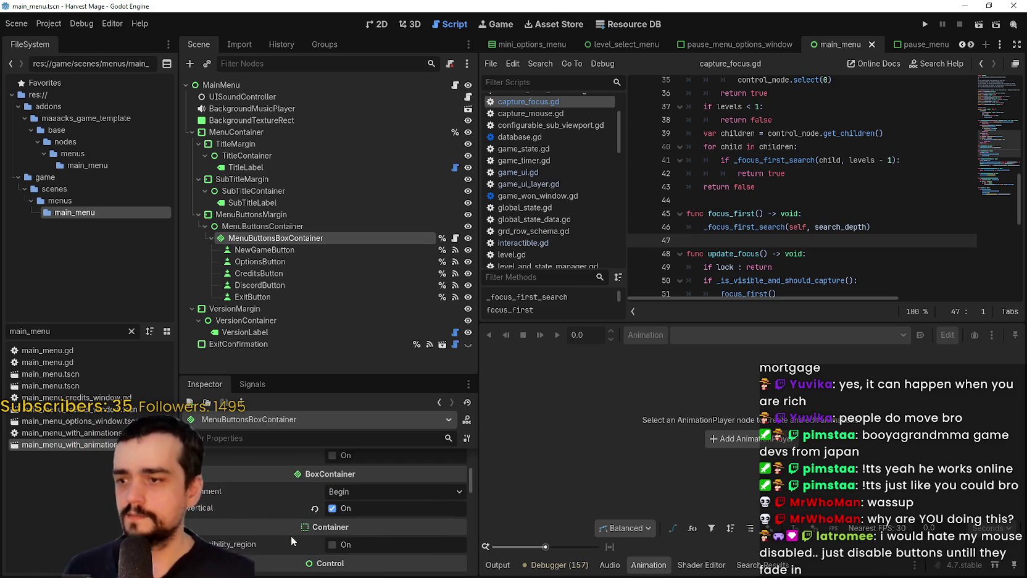
scroll(292, 532, "down", 5)
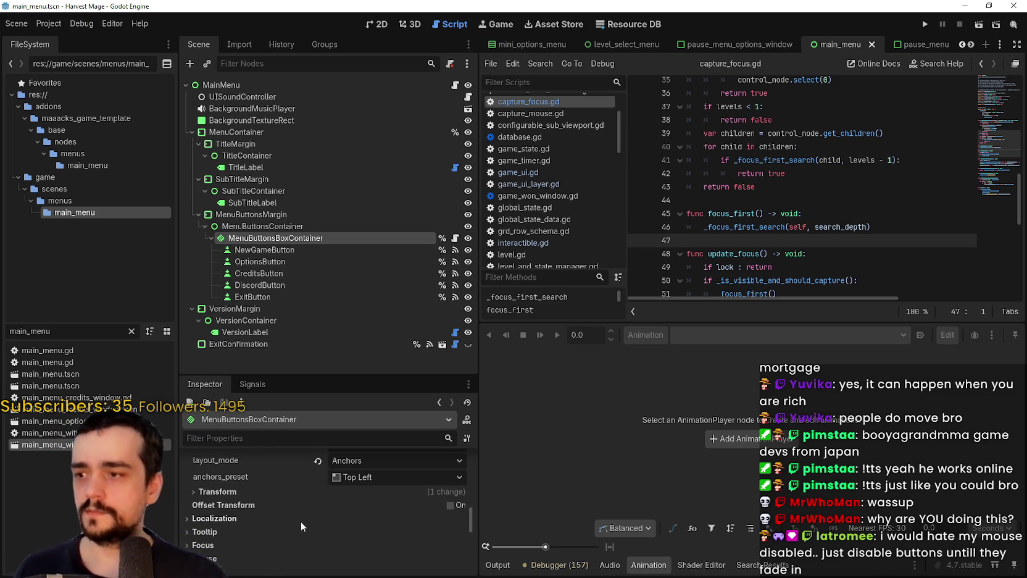
scroll(284, 517, "down", 5)
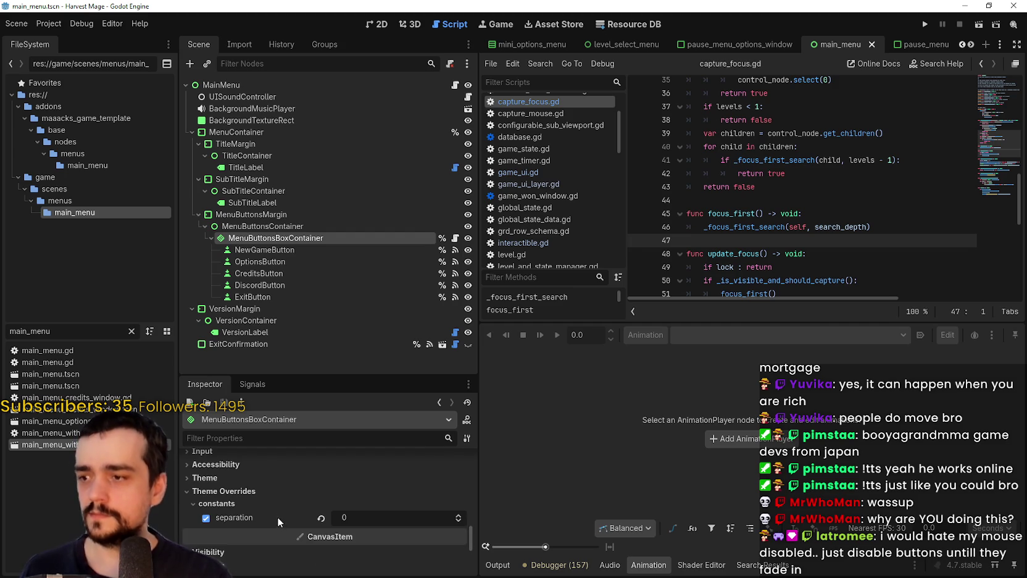
scroll(281, 520, "down", 1)
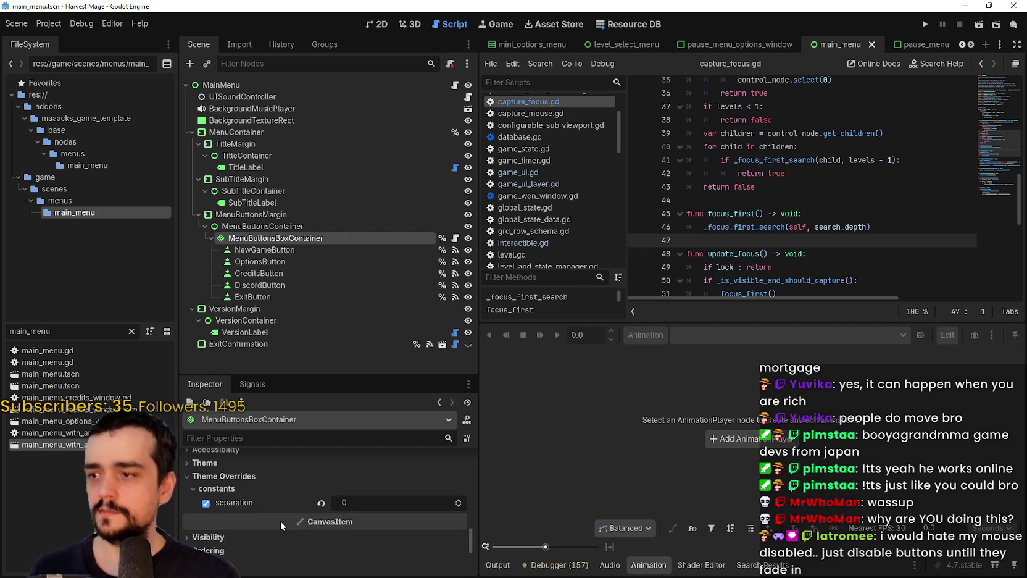
scroll(251, 494, "up", 3)
left_click(261, 513)
scroll(264, 520, "down", 2)
left_click(370, 467)
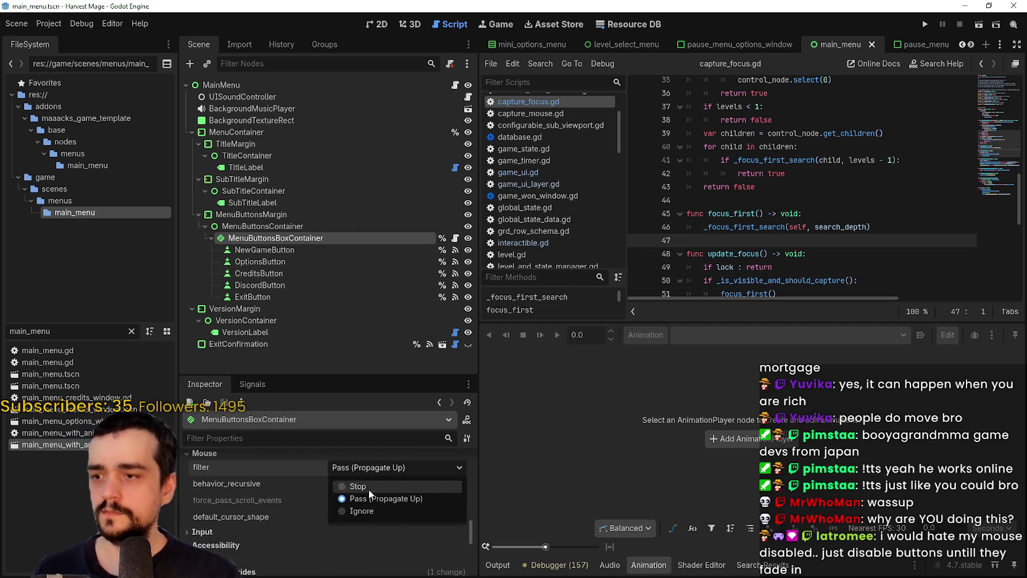
left_click(374, 512)
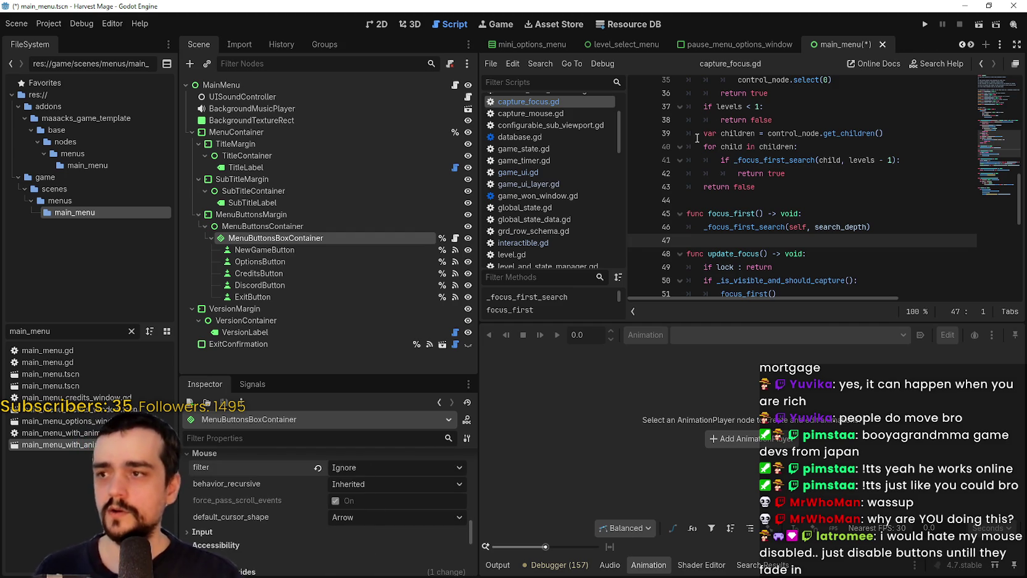
Run the game, open Options and go Back in the main menu, then stop it.
left_click(929, 23)
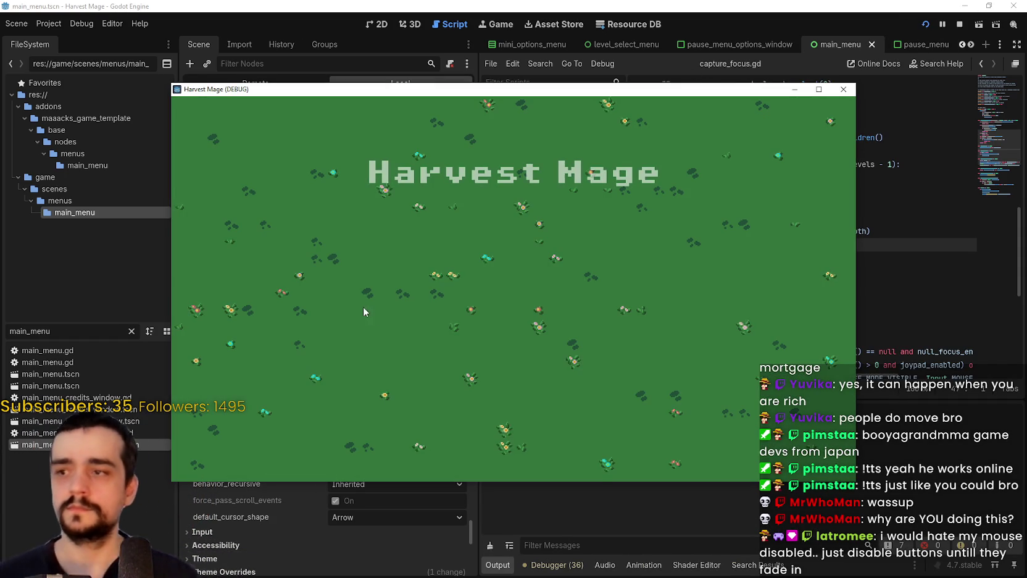
left_click(254, 326)
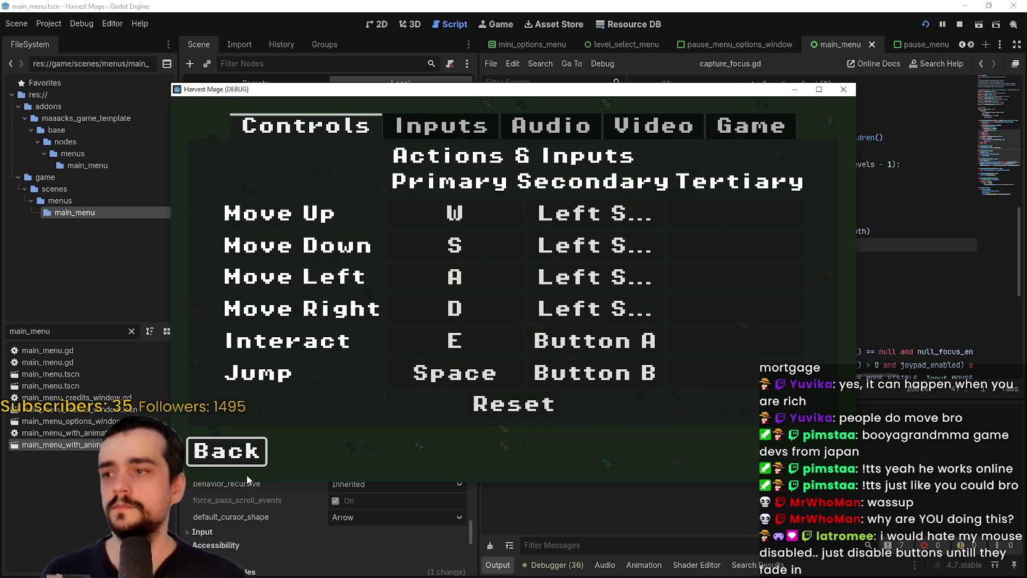
left_click(229, 450)
left_click(958, 27)
Undo the mouse filter change, save main_menu.tscn, and select NewGameButton.
key("ctrl+z")
key("ctrl+s")
left_click(327, 250)
scroll(441, 527, "up", 2)
scroll(432, 518, "up", 2)
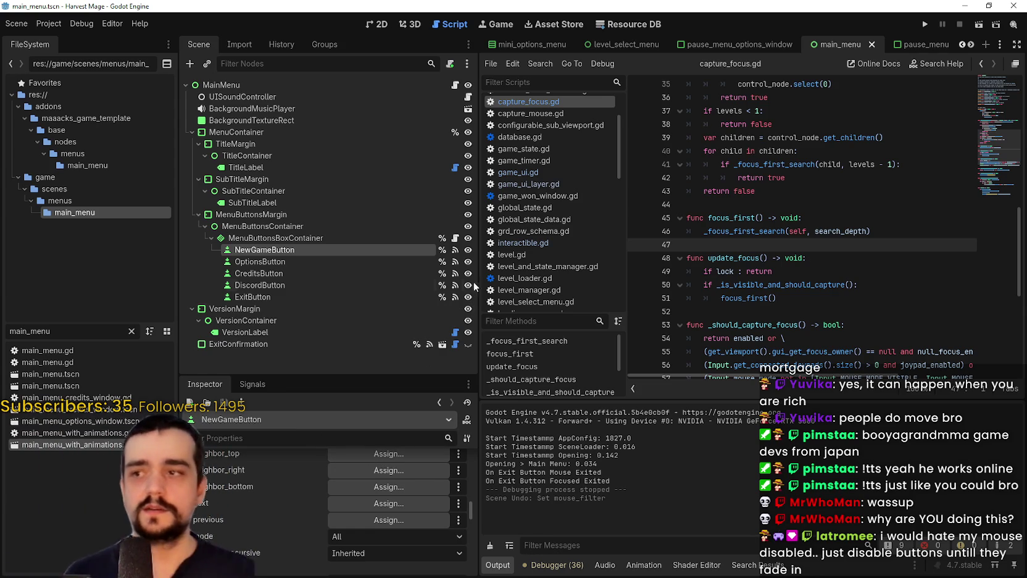
Jump from NewGameButton's pressed signal connection to its handler in main_menu.gd.
left_click(455, 250)
double_click(266, 476)
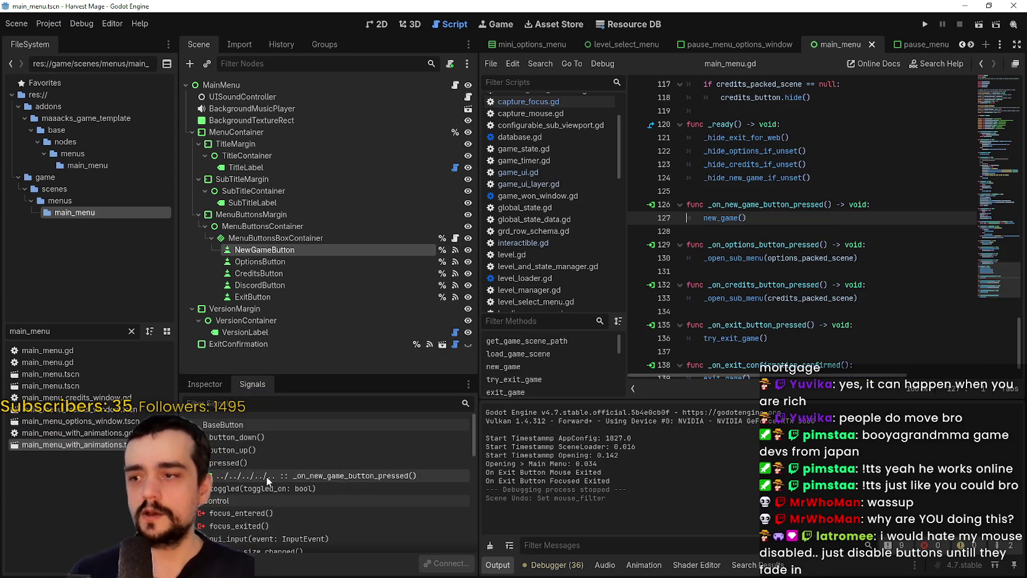
scroll(825, 221, "down", 3)
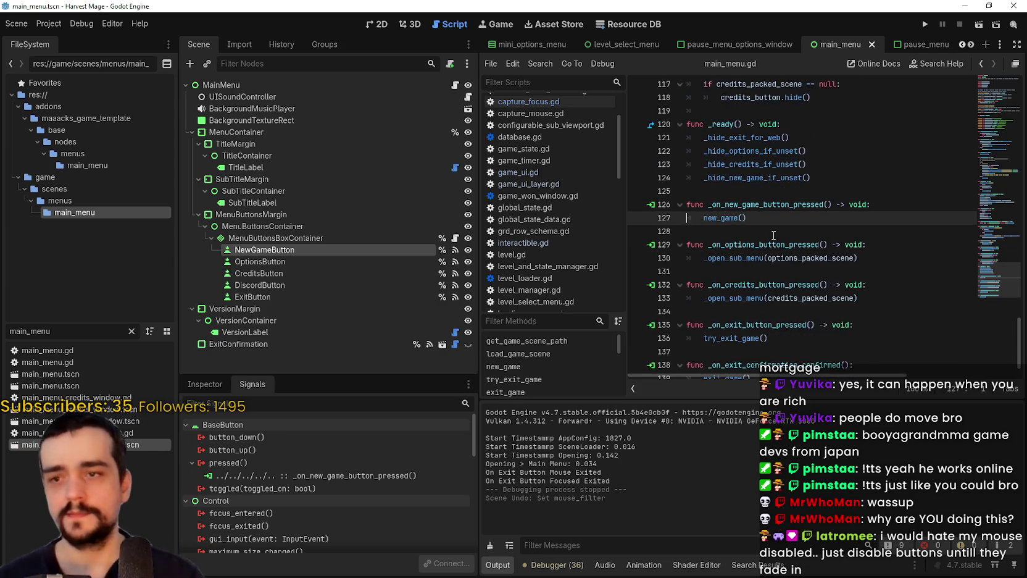
scroll(790, 229, "down", 2)
Review the options, credits and exit handlers and _ready's _hide_options_if_unset call.
left_click(769, 231)
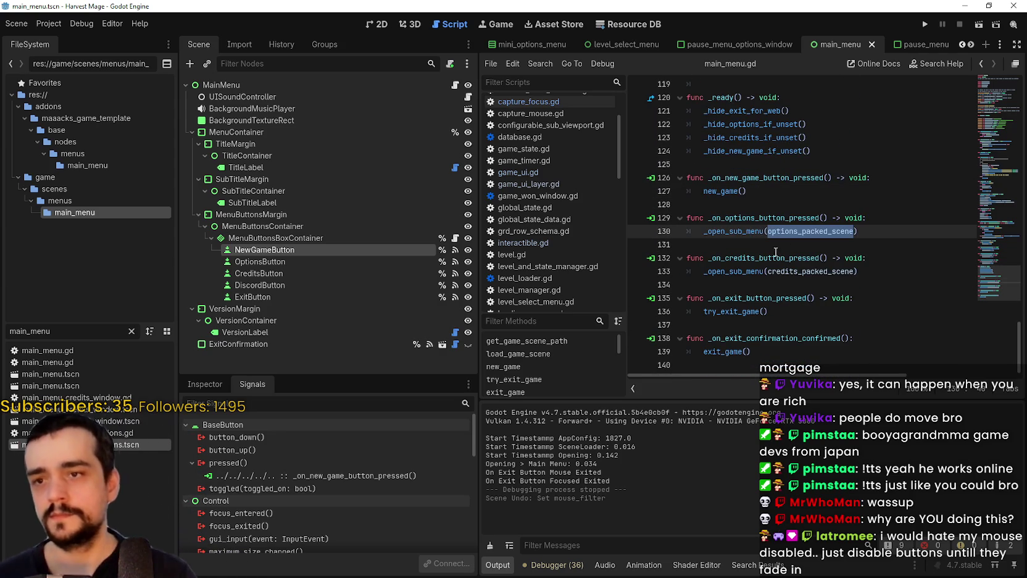
left_click(725, 271)
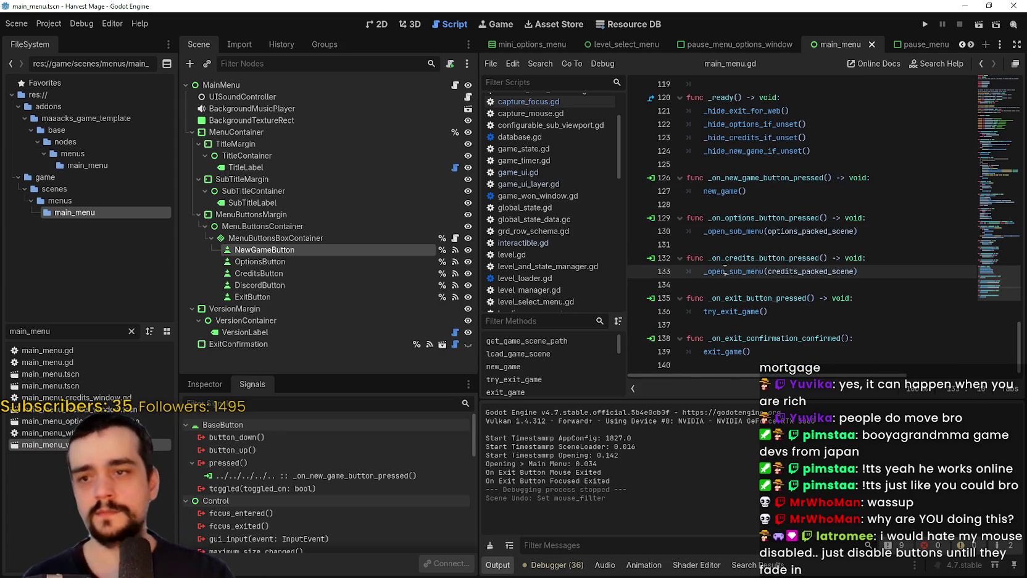
double_click(752, 312)
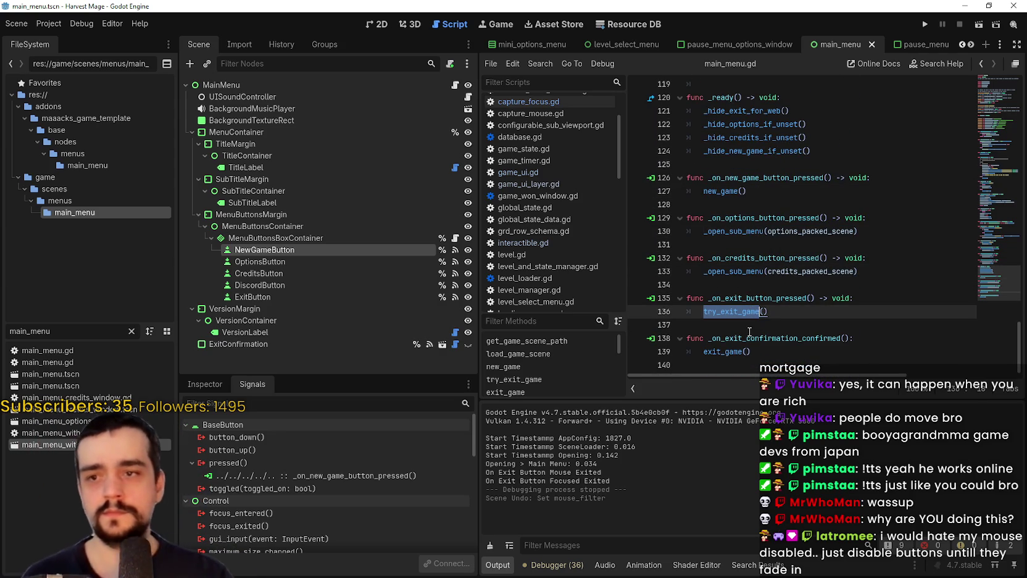
double_click(752, 233)
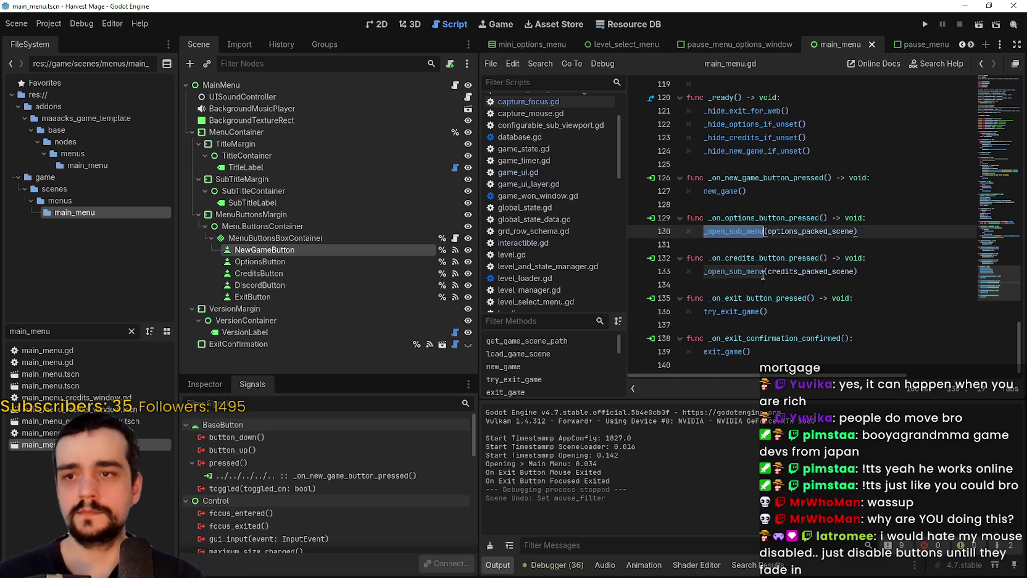
scroll(741, 301, "up", 3)
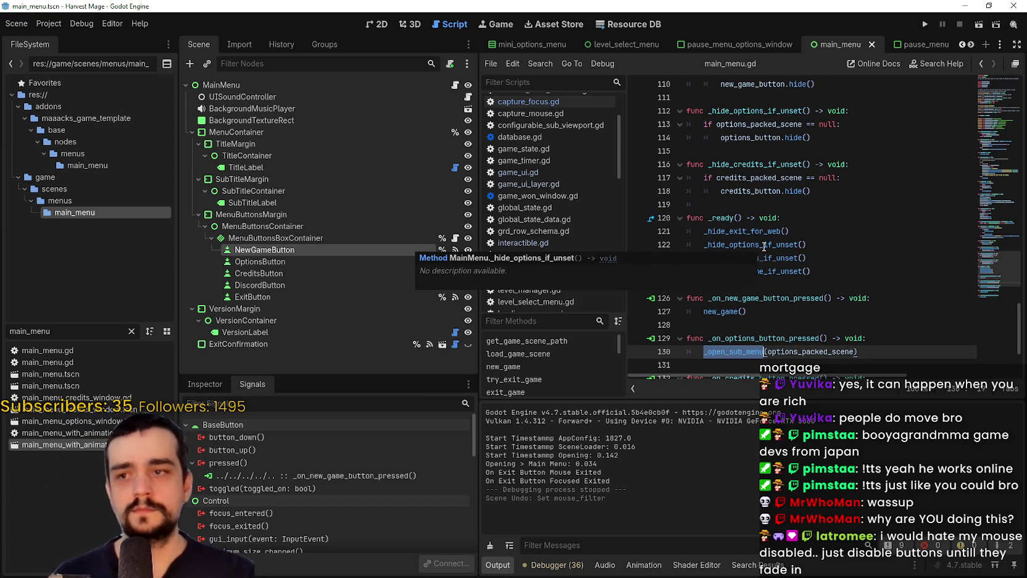
double_click(767, 247)
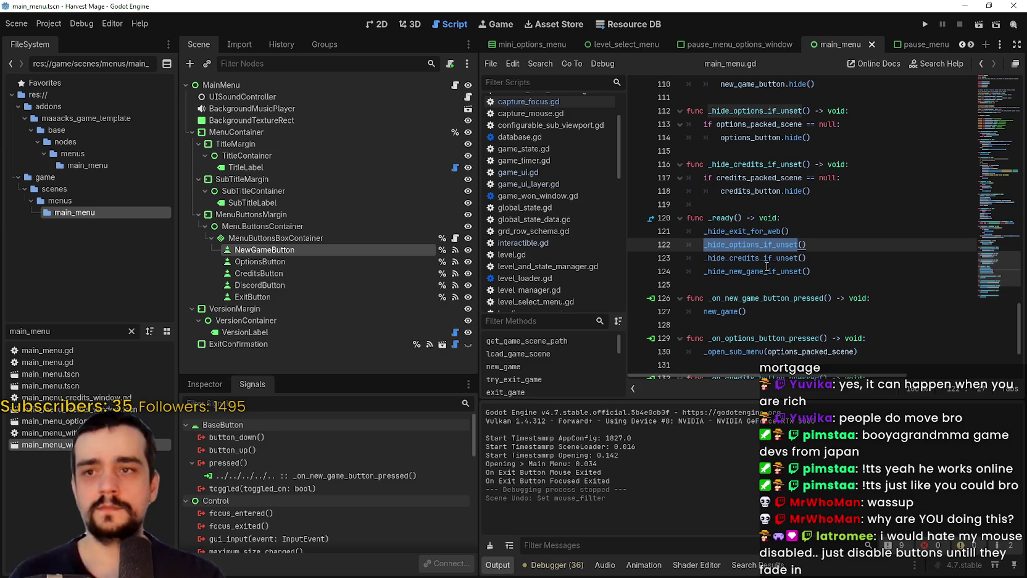
scroll(766, 260, "up", 10)
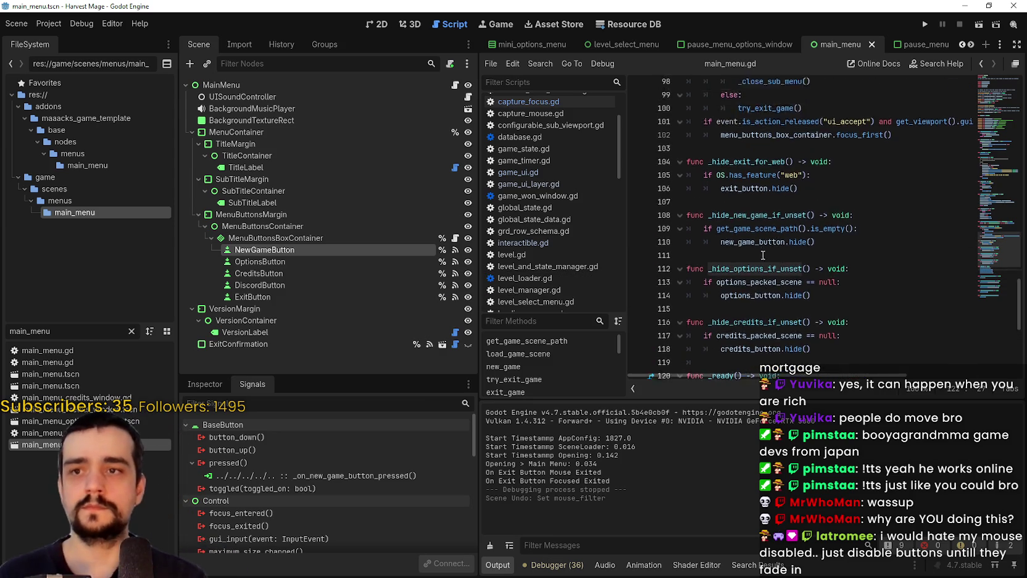
scroll(768, 263, "up", 14)
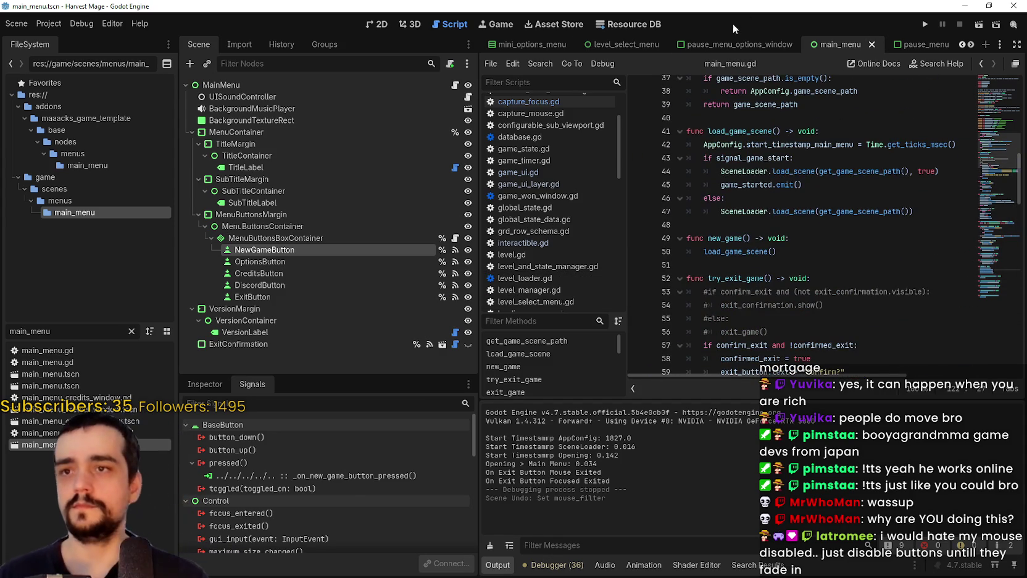
left_click(737, 42)
Switch to the main_menu_with_animations scene and open MenuButtonsContainer's capture_focus.gd script.
left_click(972, 45)
left_click(972, 44)
left_click(971, 44)
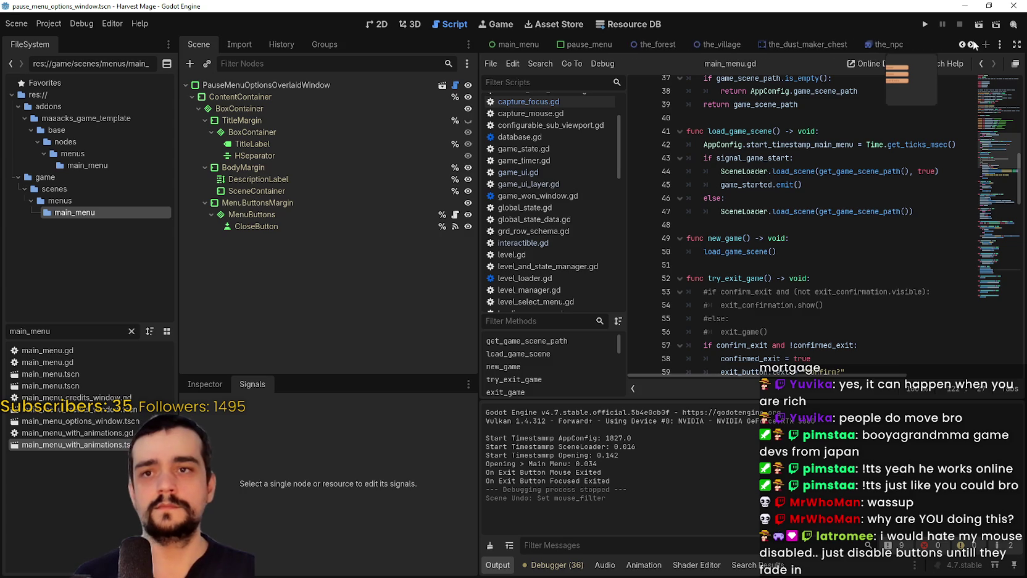
left_click(962, 43)
left_click(962, 43)
left_click(961, 44)
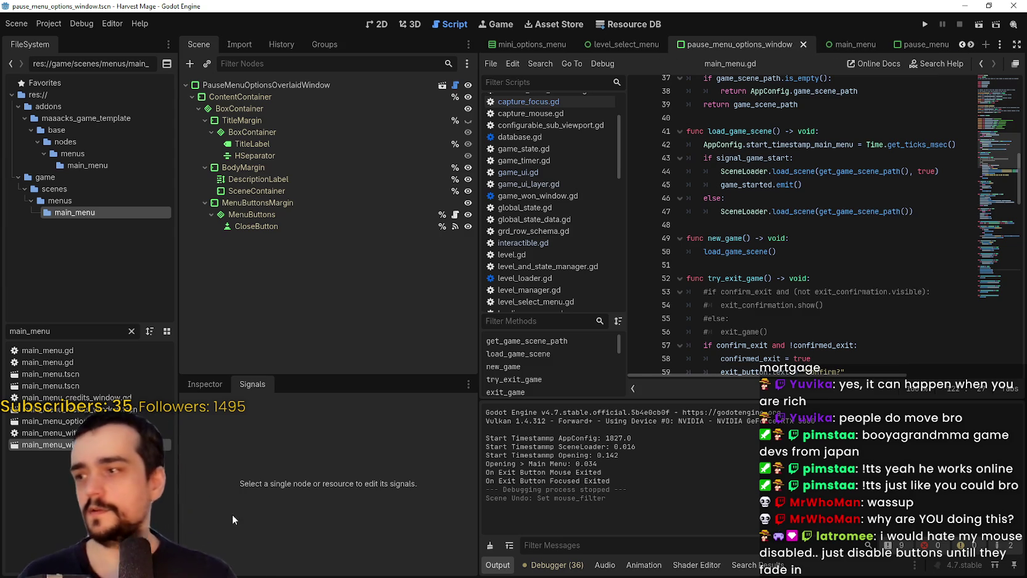
left_click(803, 45)
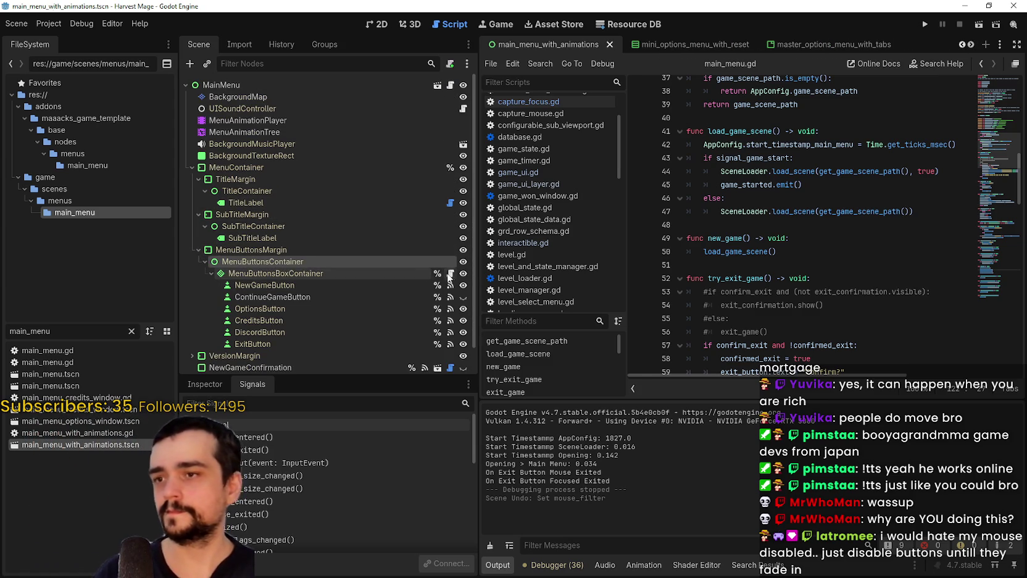
left_click(450, 274)
Read through capture_focus.gd down to _ready, then select NewGameButton.
scroll(775, 247, "up", 3)
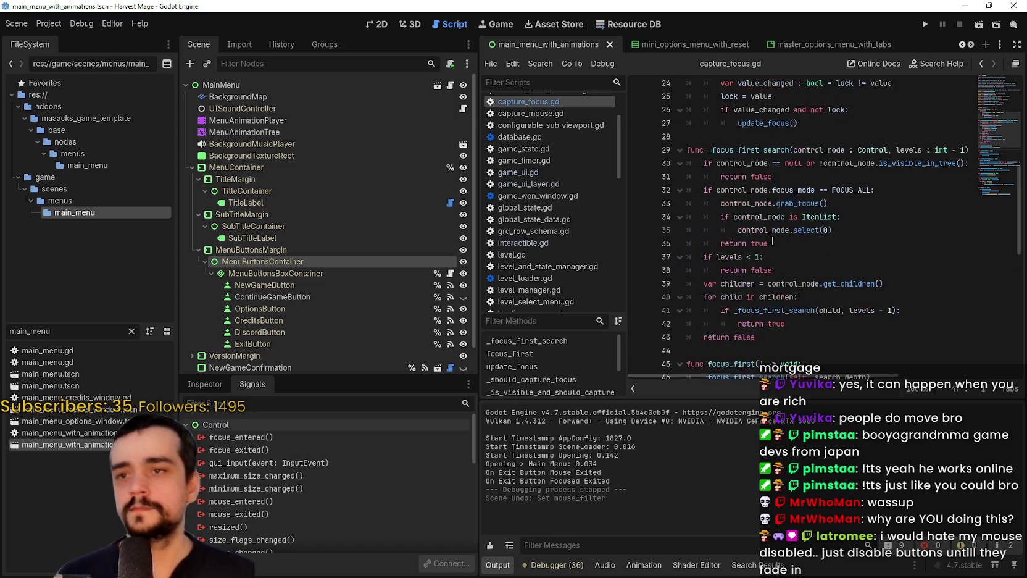
scroll(773, 248, "up", 2)
scroll(740, 244, "up", 2)
scroll(740, 247, "down", 6)
scroll(738, 249, "down", 6)
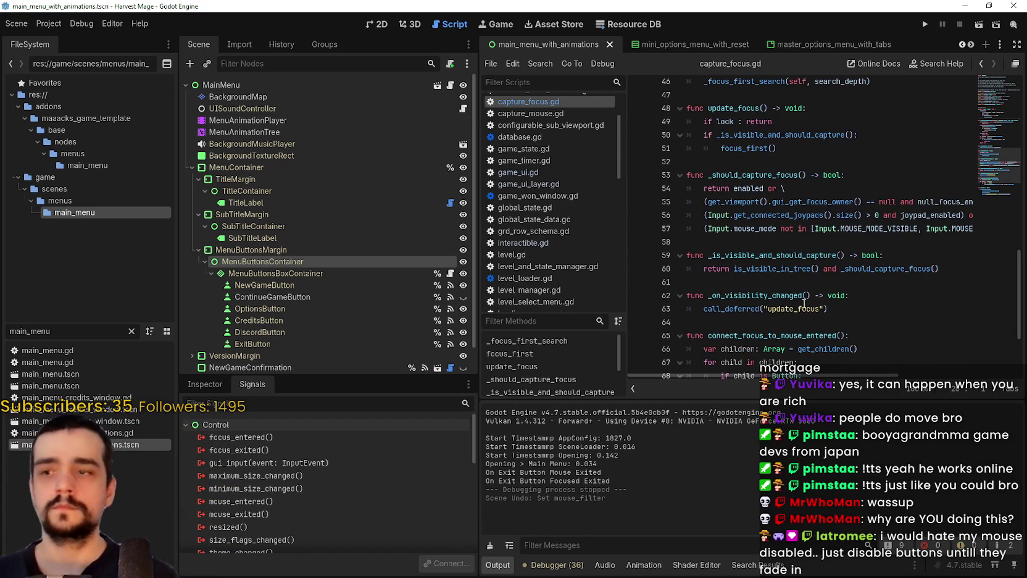
scroll(742, 325, "down", 3)
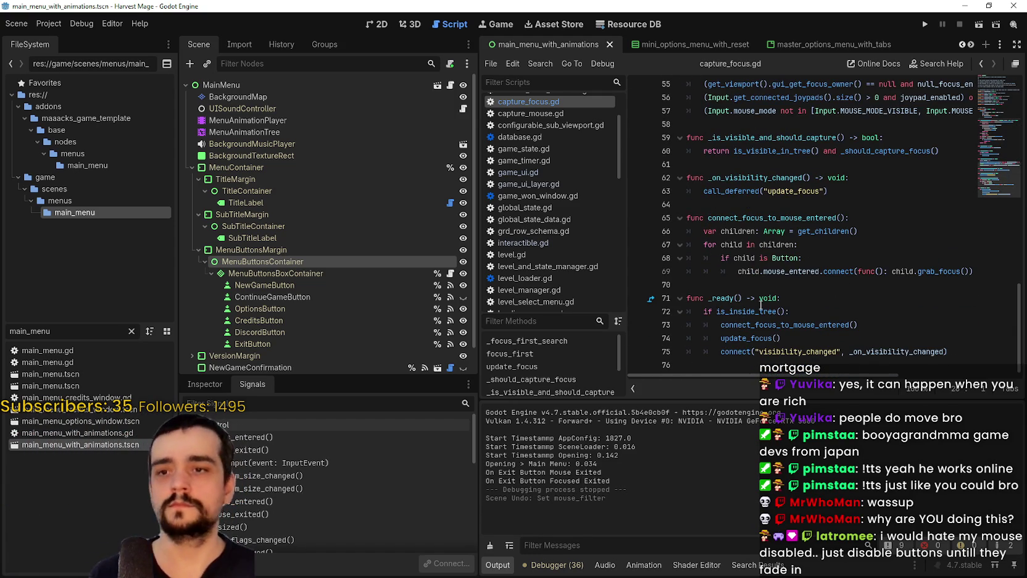
left_click(778, 286)
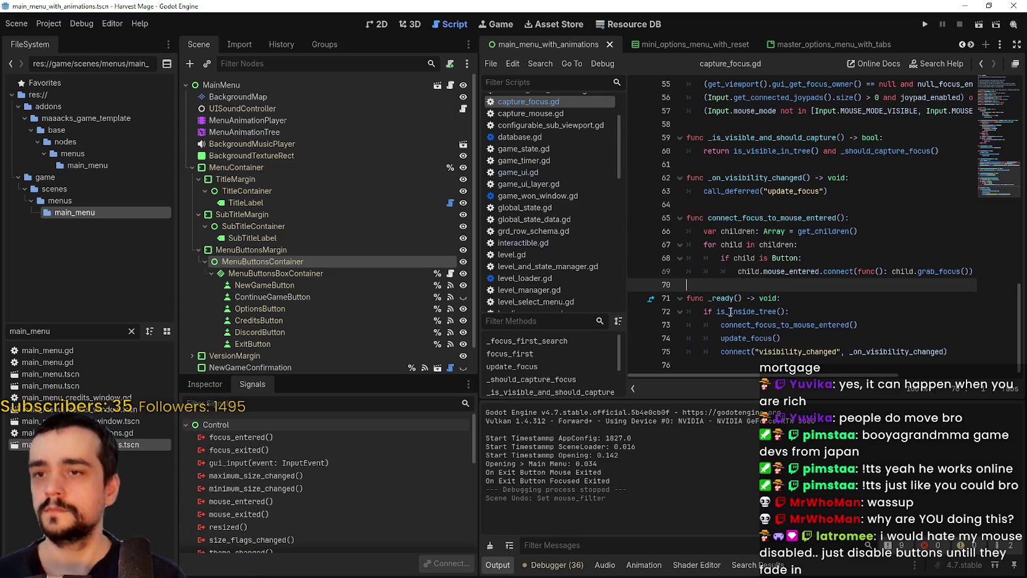
mouse_move(730, 312)
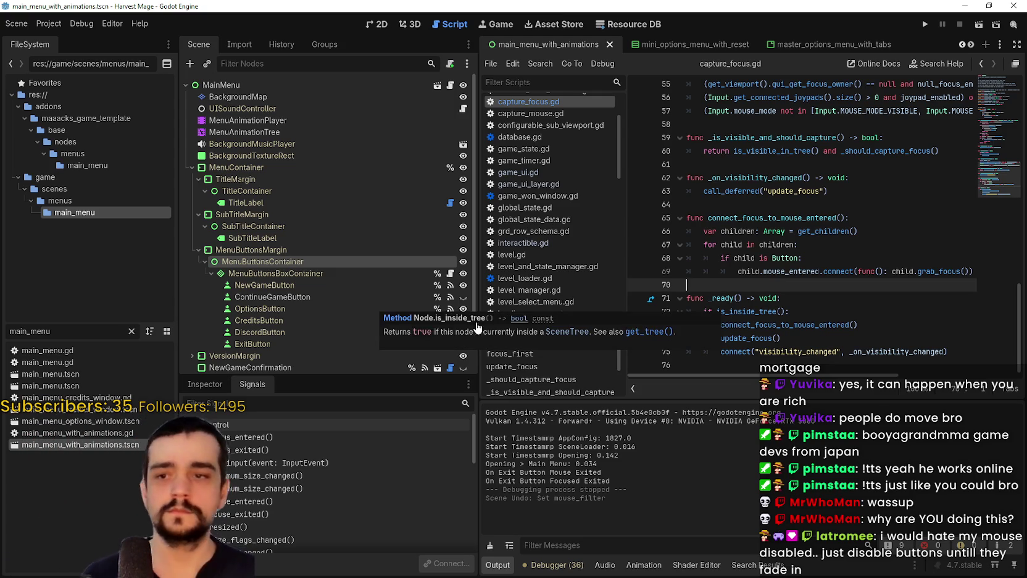
left_click(348, 285)
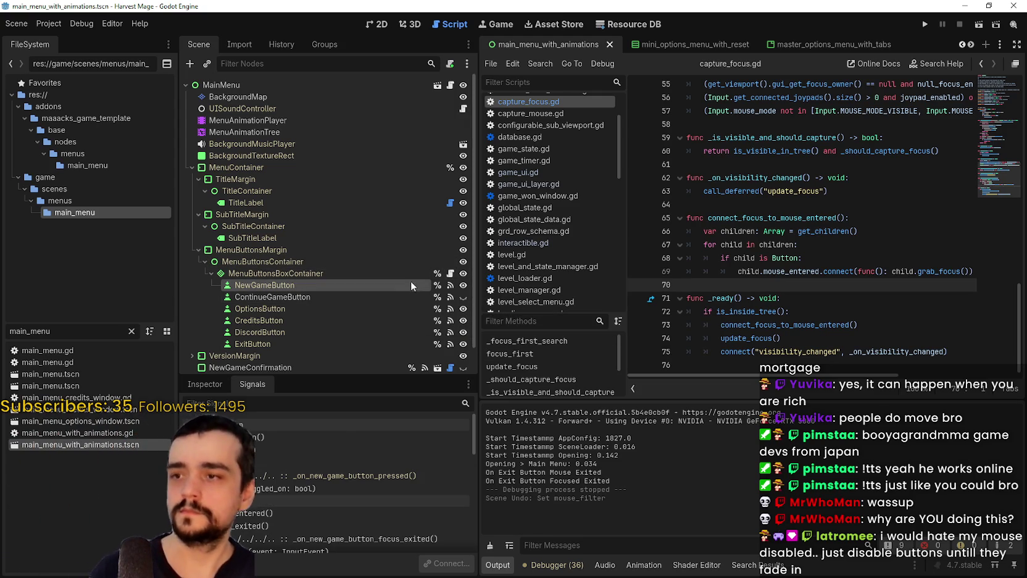
Inspect NewGameButton's pressed connection, dismissing the connect-signal dialog without changes.
left_click(337, 477)
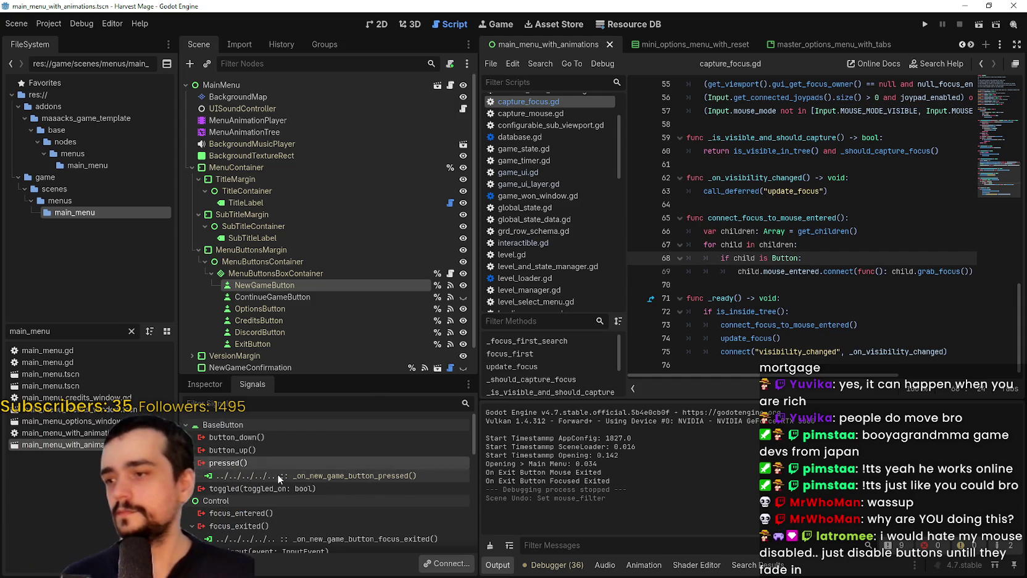
double_click(313, 467)
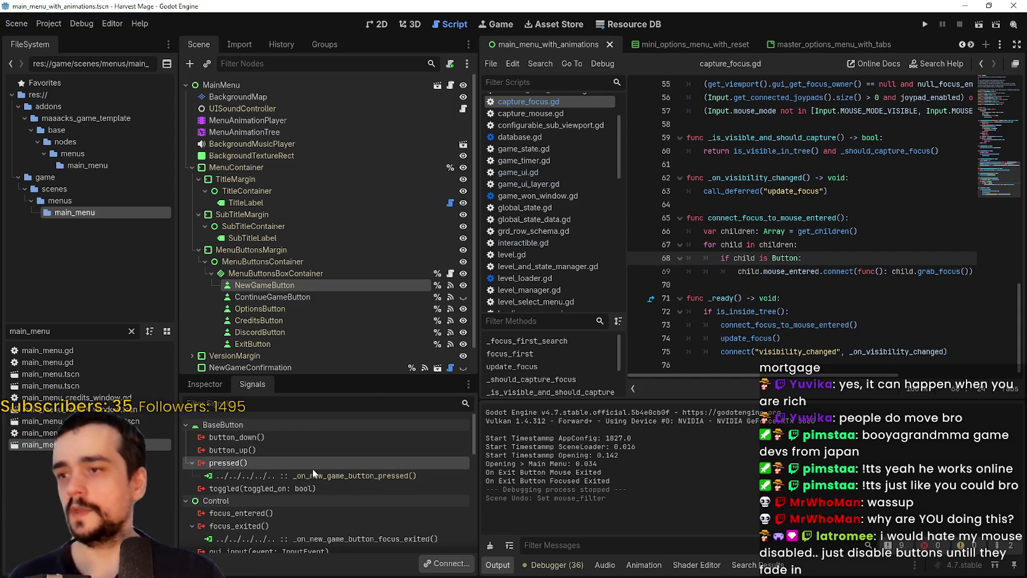
left_click(559, 409)
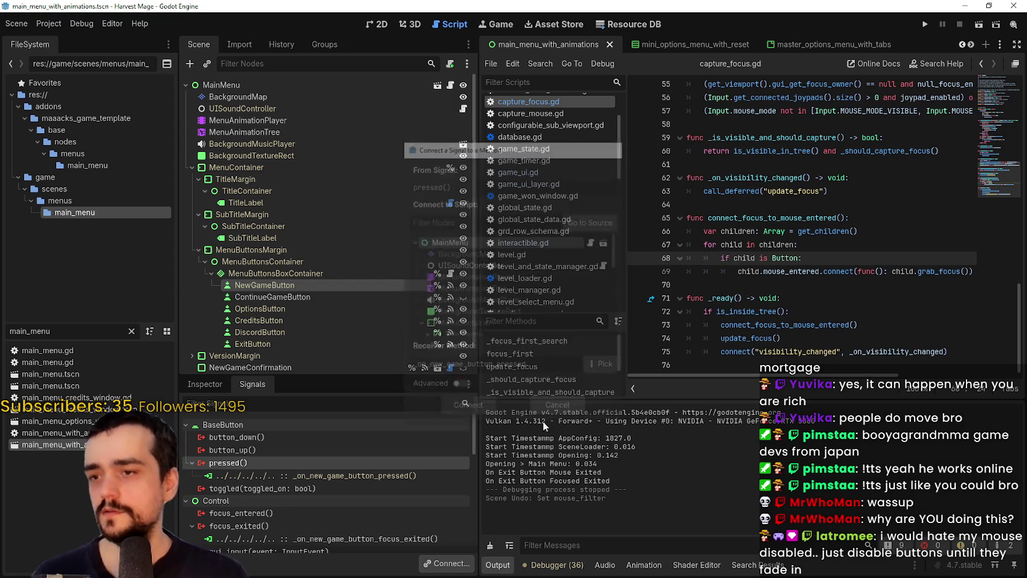
right_click(374, 476)
scroll(389, 260, "down", 2)
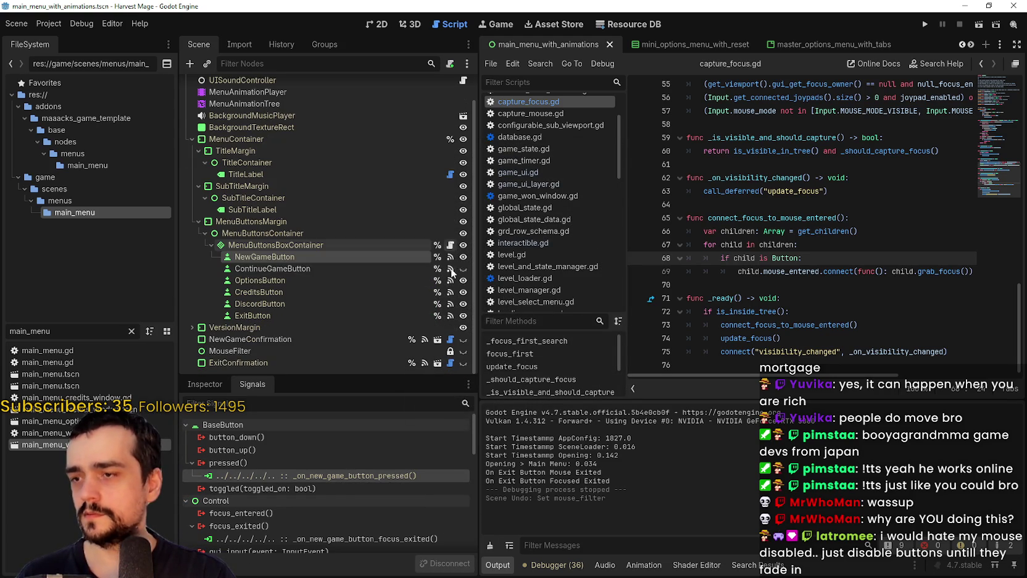
Jump to ContinueGameButton's pressed handler from its signal connection.
left_click(382, 266)
double_click(348, 476)
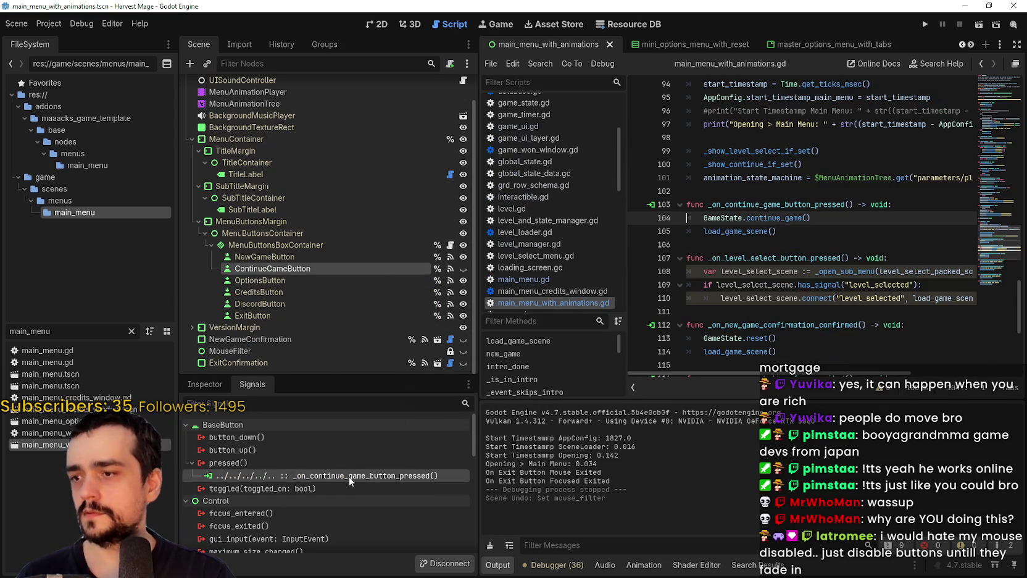
left_click(292, 268)
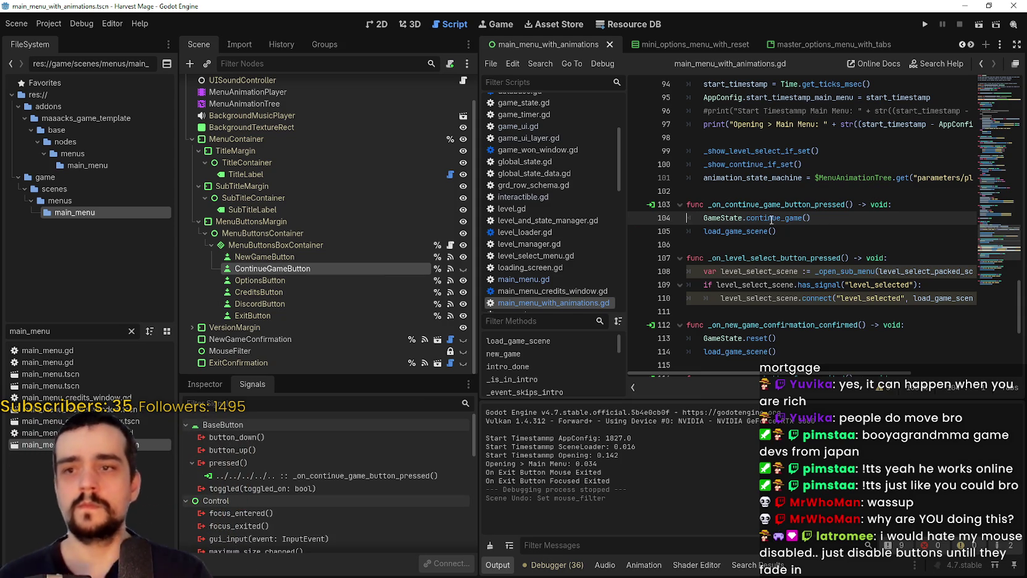
scroll(760, 204, "down", 2)
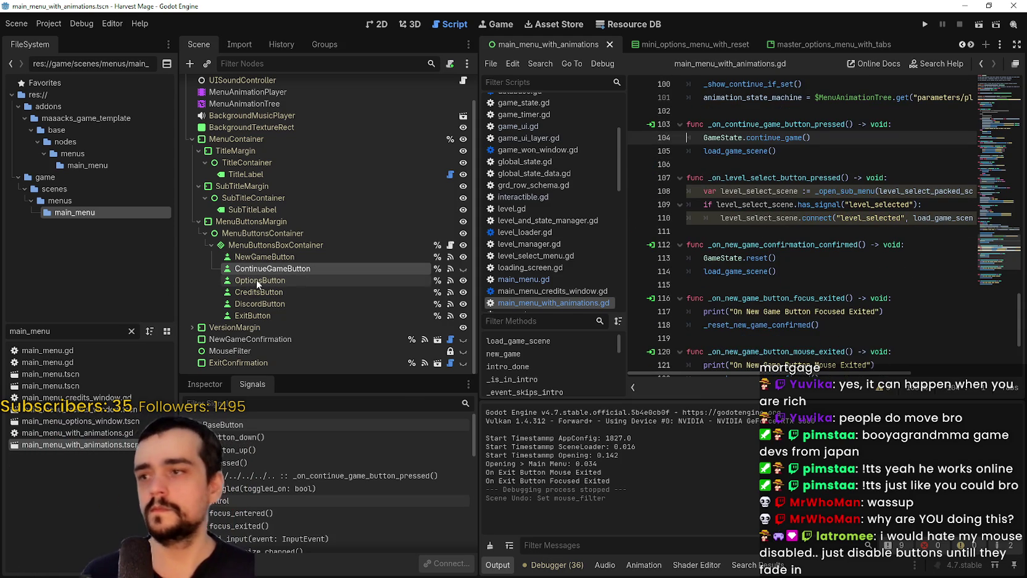
Check OptionsButton's _on_options_button_pressed connection, then open the underlying main_menu scene.
left_click(339, 282)
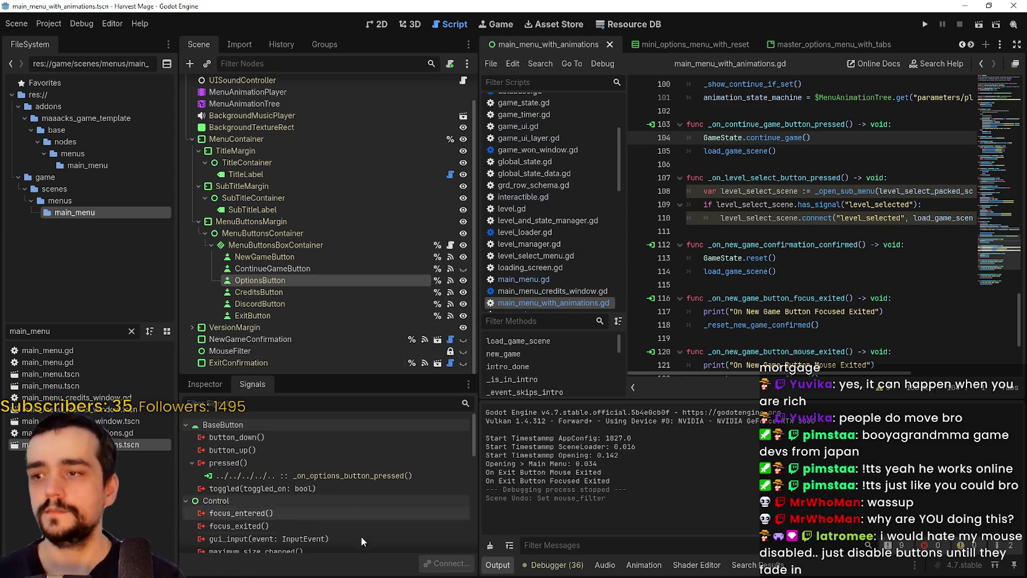
left_click(353, 474)
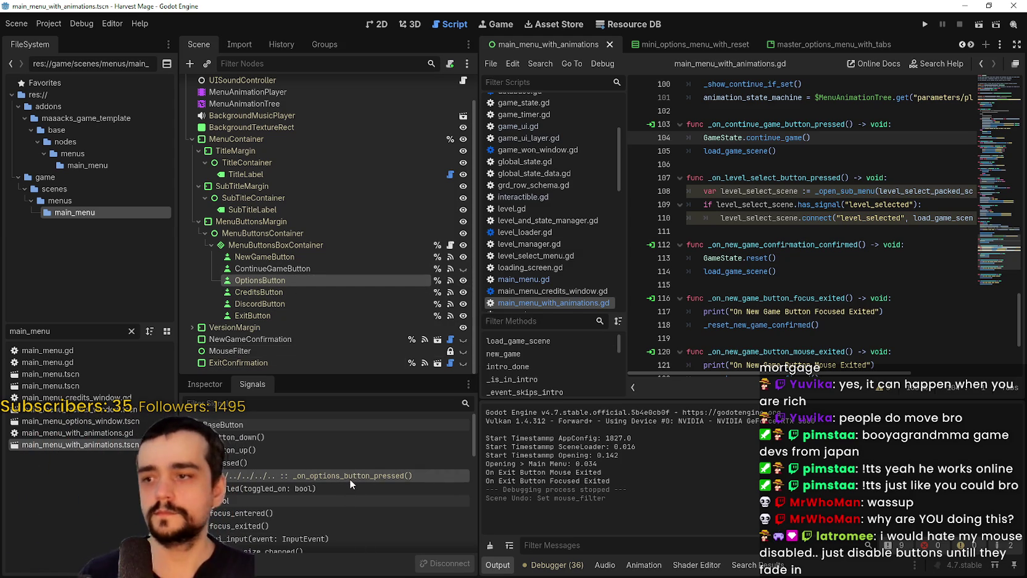
right_click(350, 478)
left_click(391, 499)
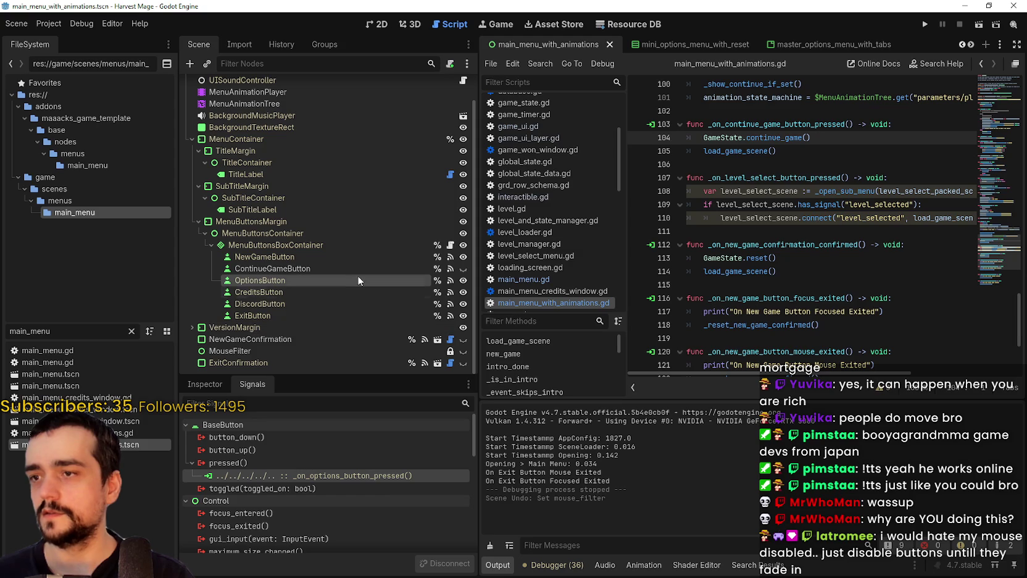
scroll(342, 300, "up", 2)
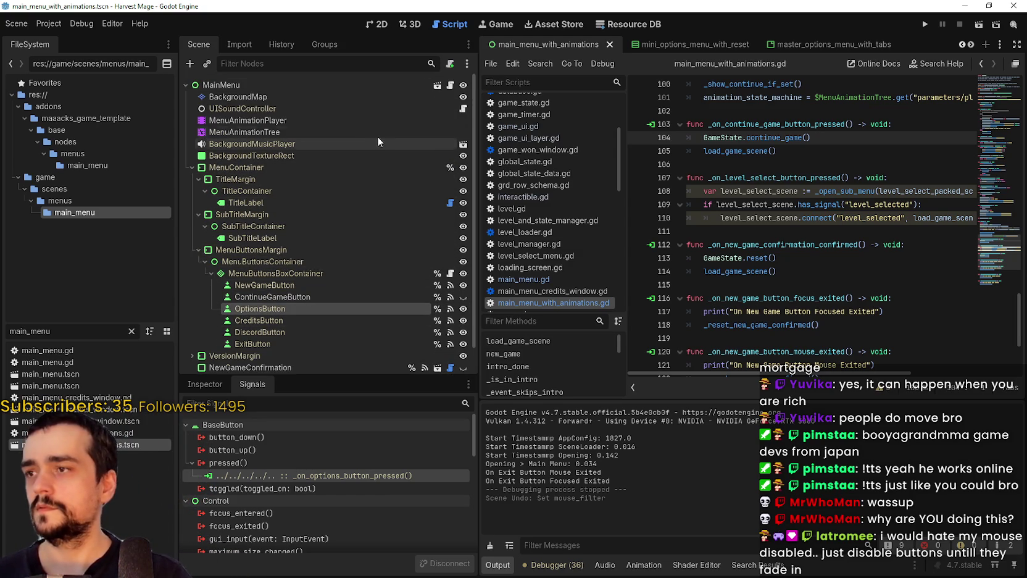
left_click(437, 87)
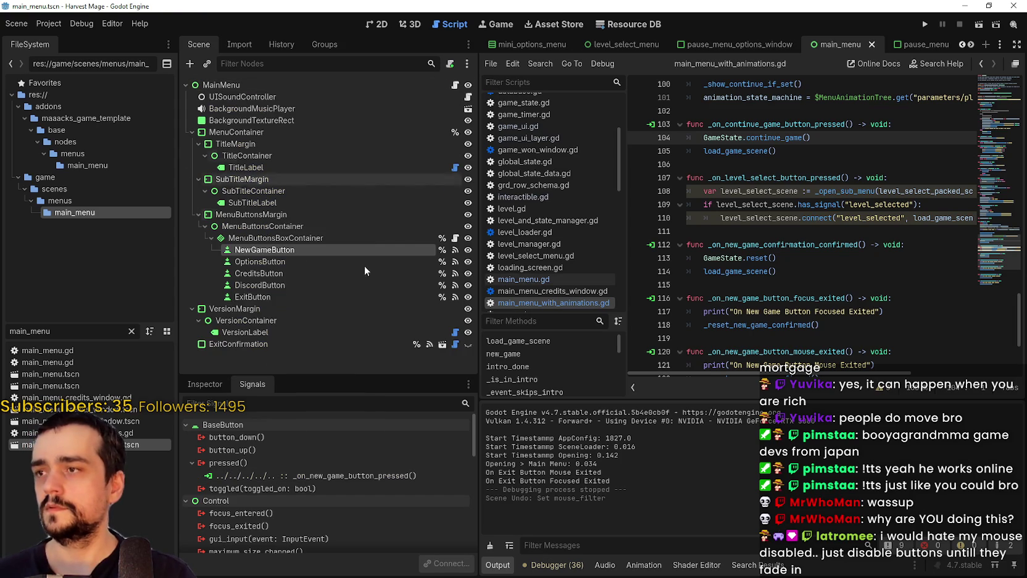
Jump to the new game, options and credits pressed handlers in main_menu.gd.
double_click(302, 475)
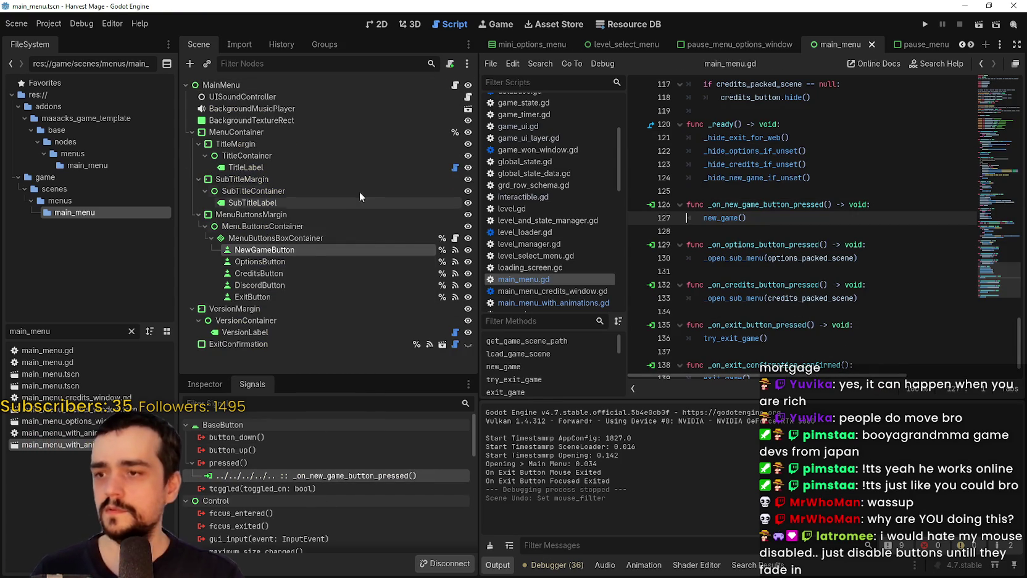
left_click(312, 273)
left_click(313, 262)
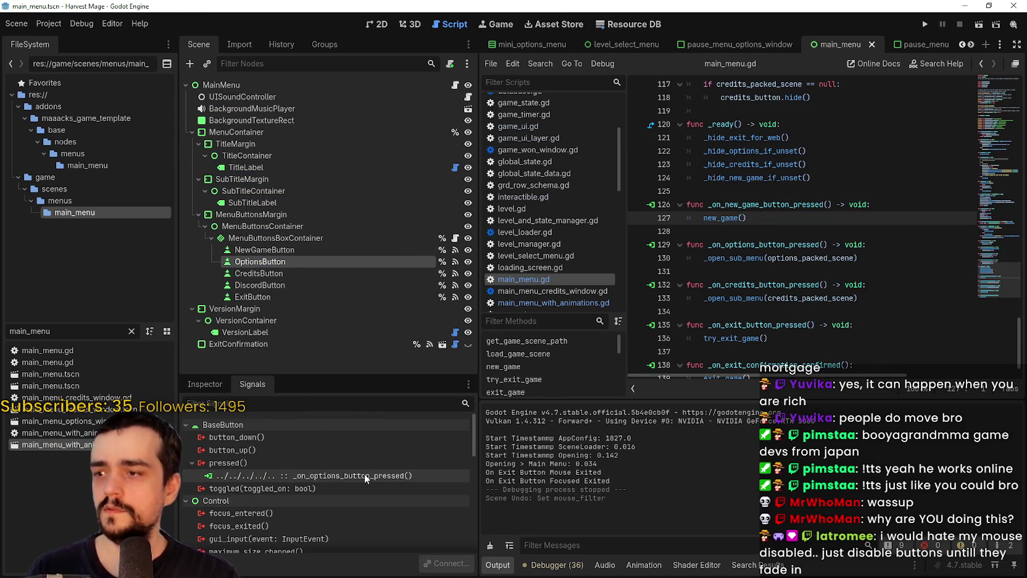
double_click(364, 473)
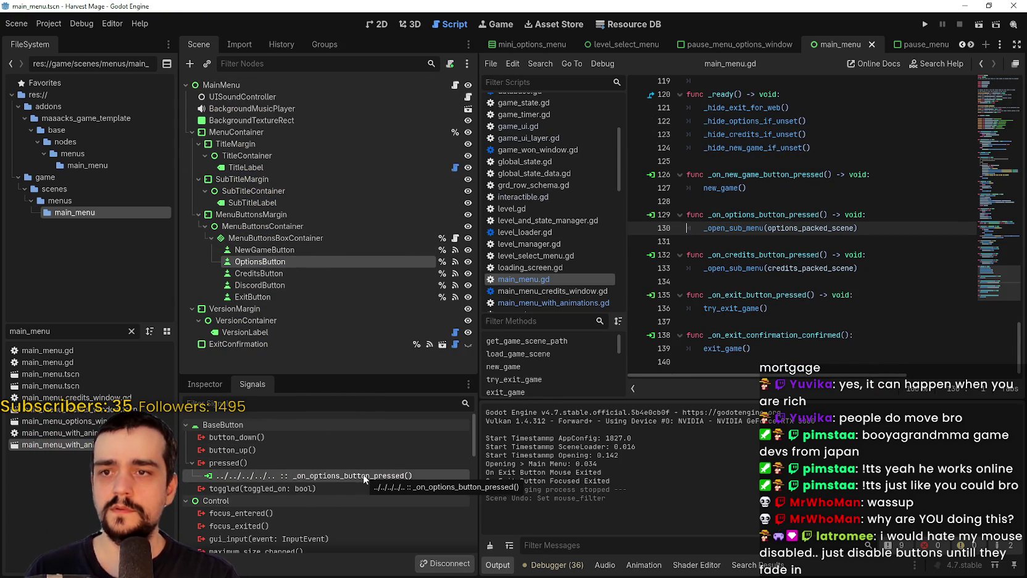
left_click(285, 276)
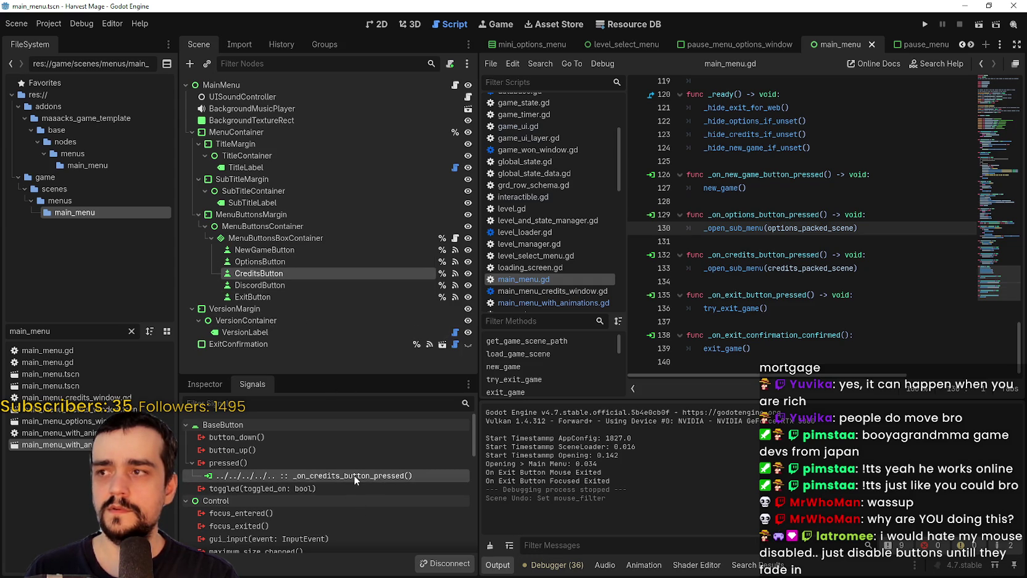
double_click(354, 476)
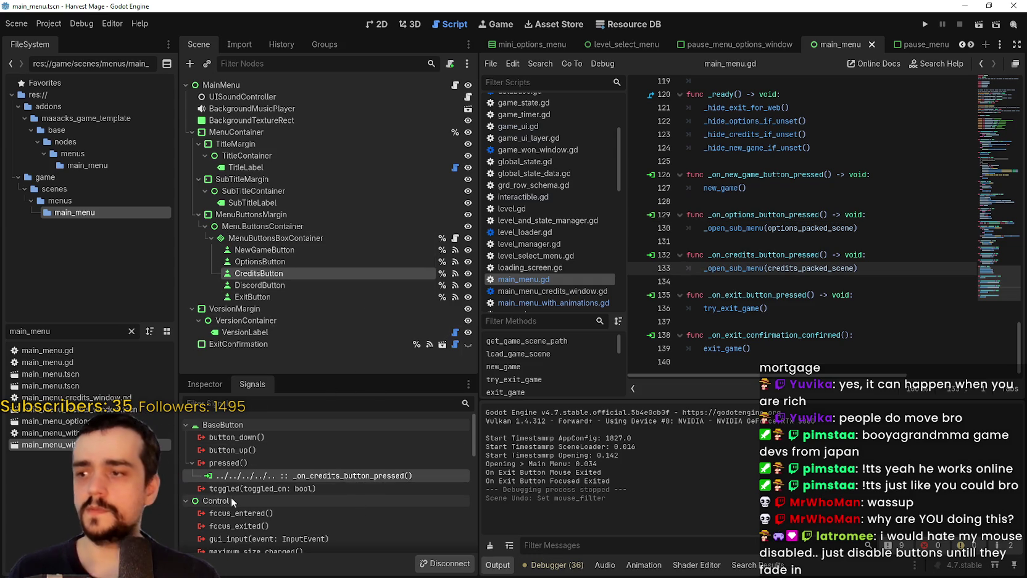
Place the cursor around lines 126–131 near the options handler.
left_click(895, 176)
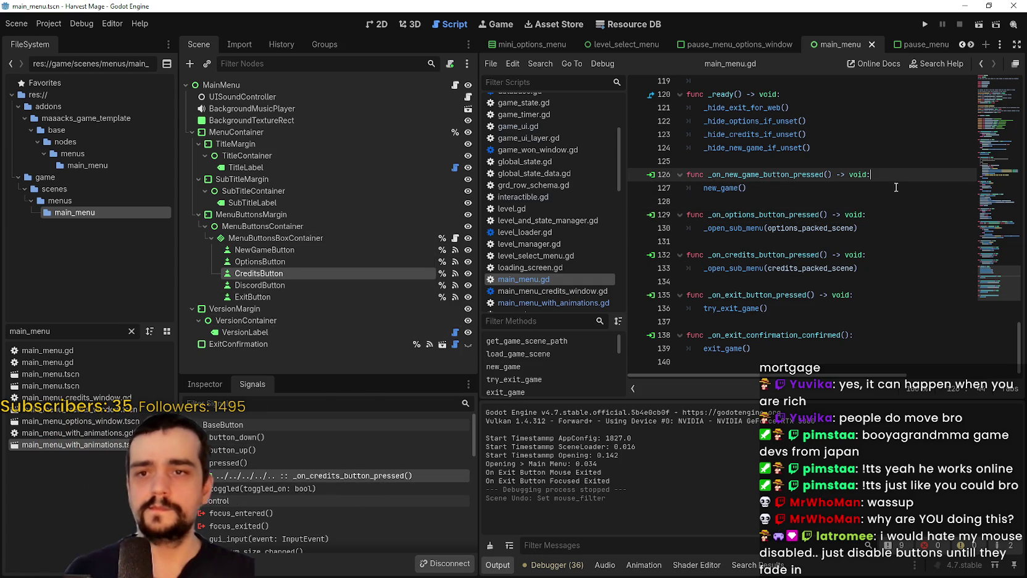
left_click(852, 184)
left_click(846, 241)
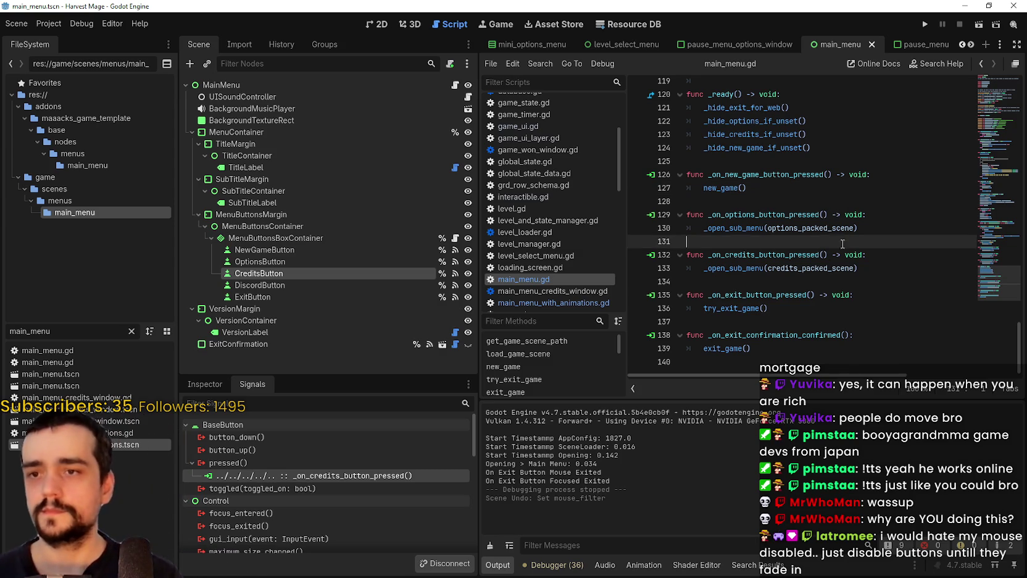
scroll(845, 239, "up", 3)
scroll(821, 244, "down", 3)
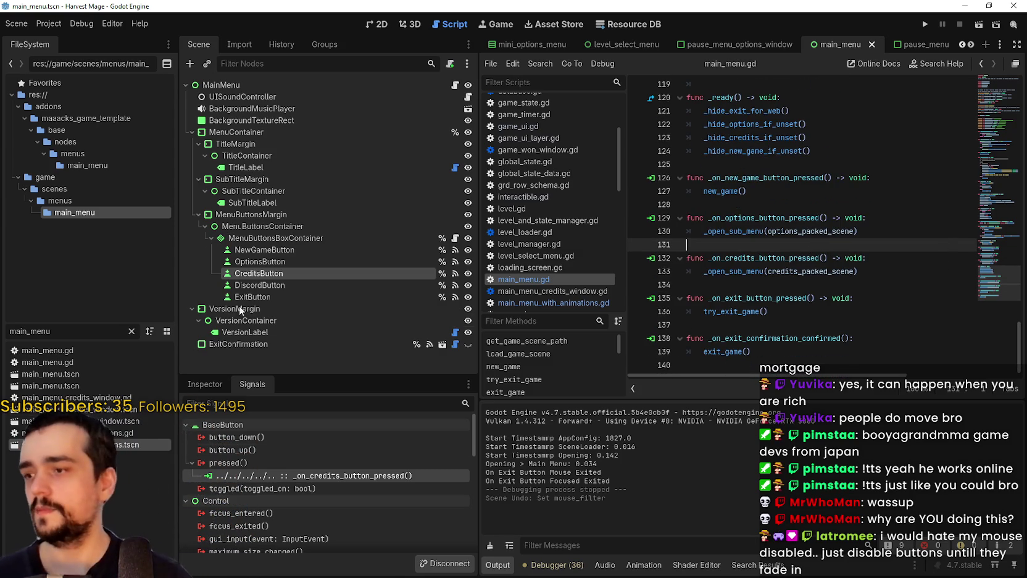
Return to _on_options_button_pressed at line 129 and insert a new line there.
left_click(259, 261)
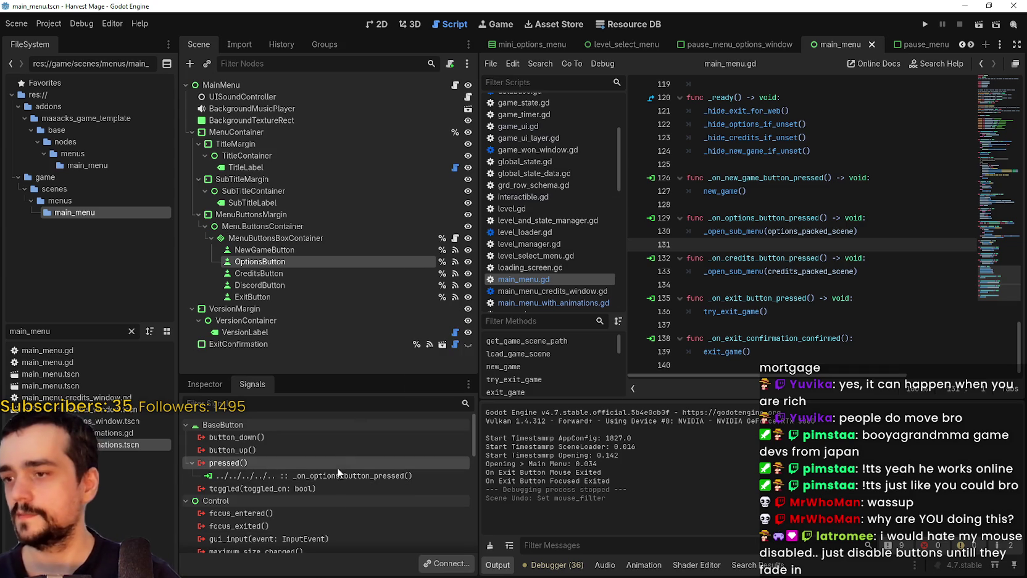
double_click(337, 467)
left_click(582, 410)
double_click(297, 474)
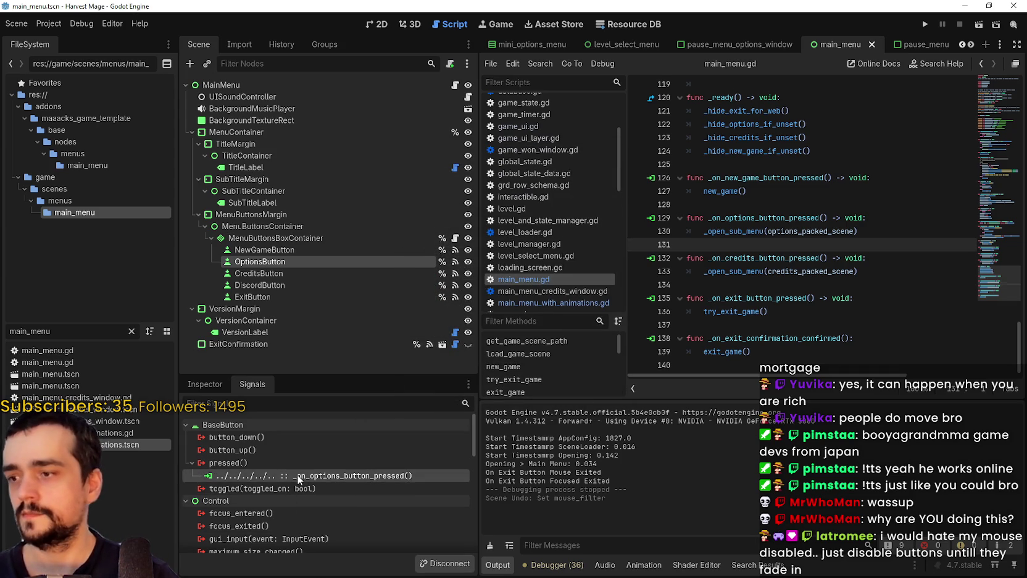
key("Return")
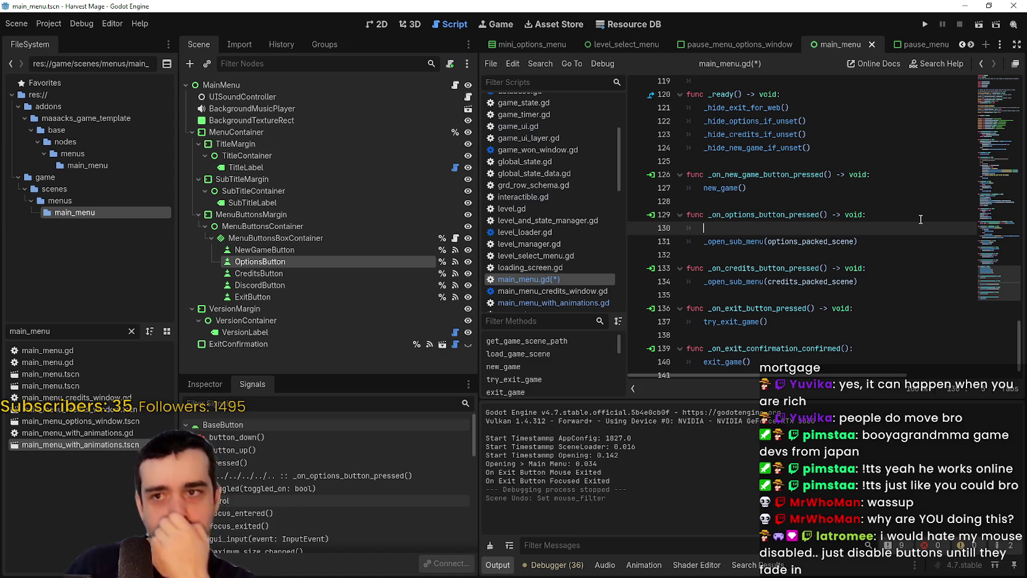
Scroll up through main_menu.gd, then switch to Discord and expand the posted video fullscreen.
scroll(826, 202, "up", 4)
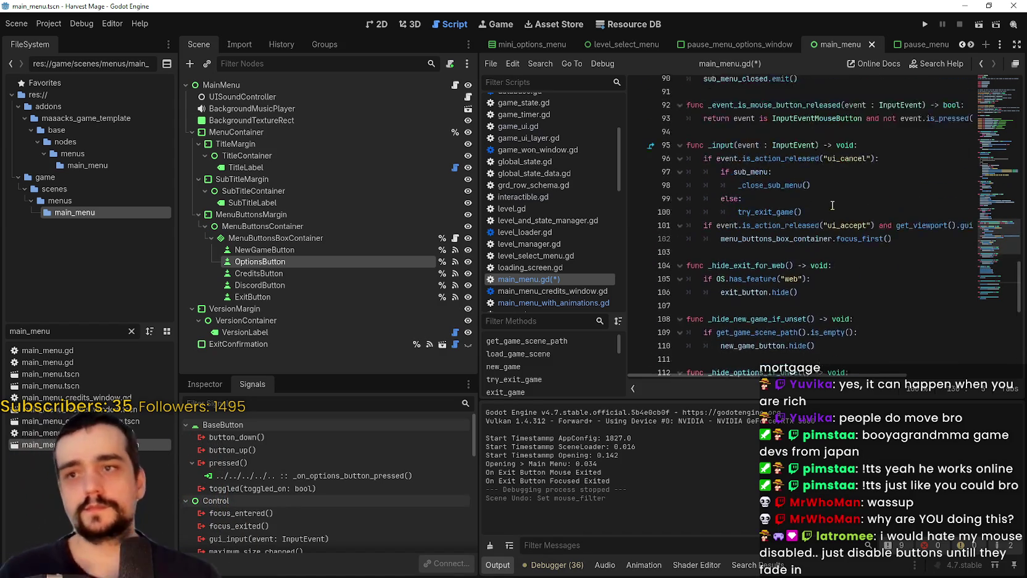
scroll(827, 204, "down", 4)
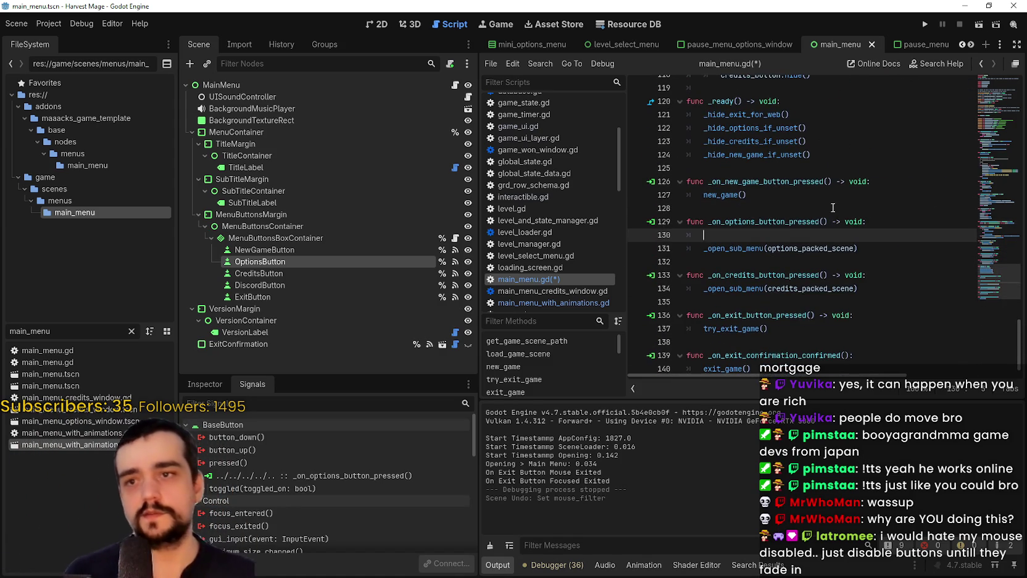
scroll(803, 222, "up", 14)
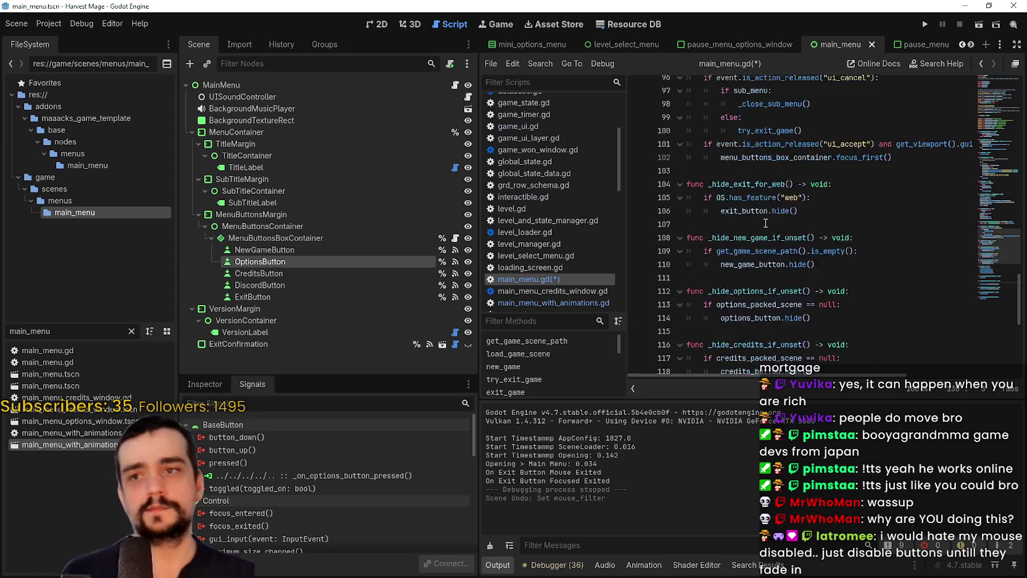
scroll(786, 231, "up", 1)
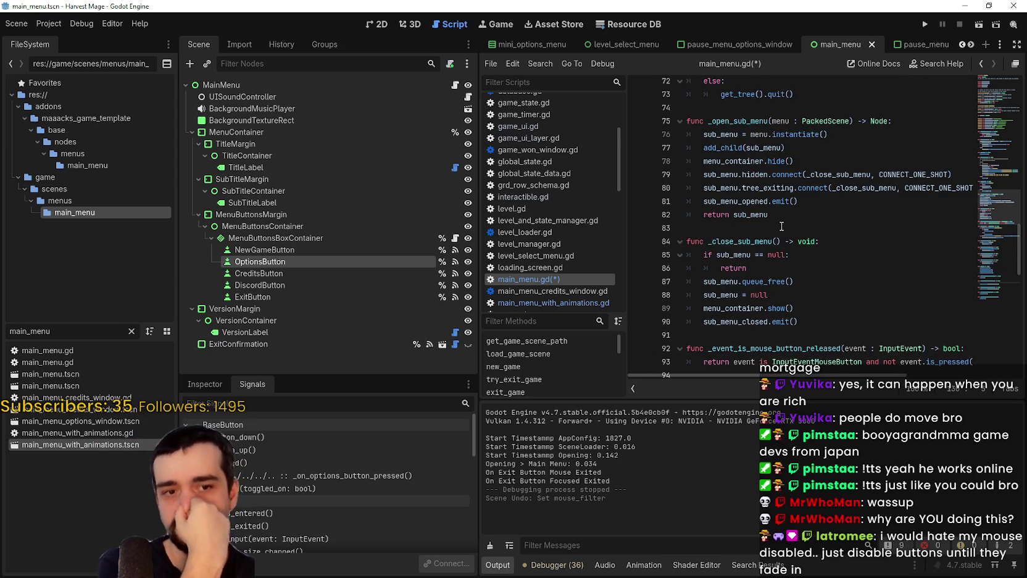
scroll(736, 233, "up", 3)
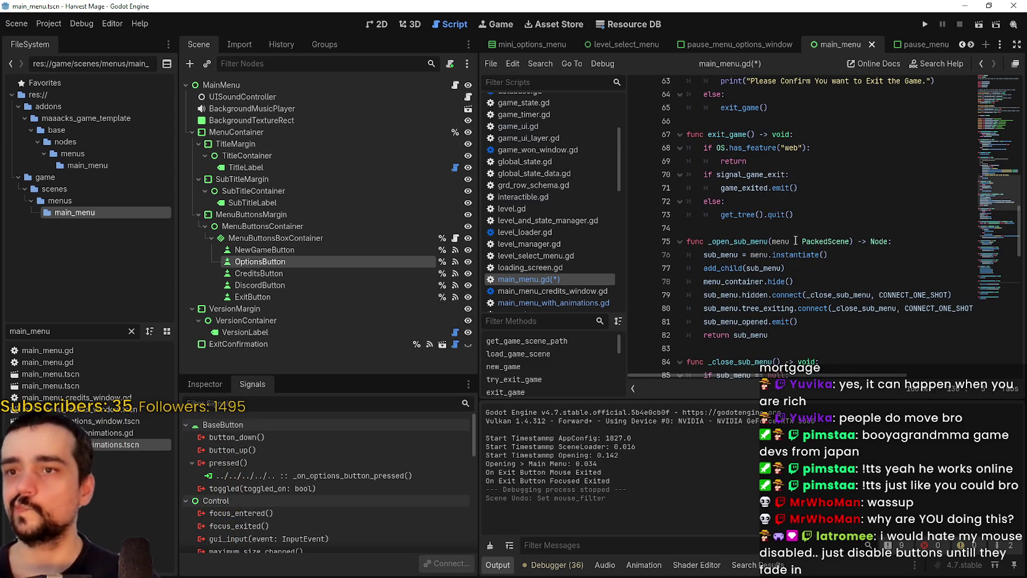
scroll(794, 254, "up", 3)
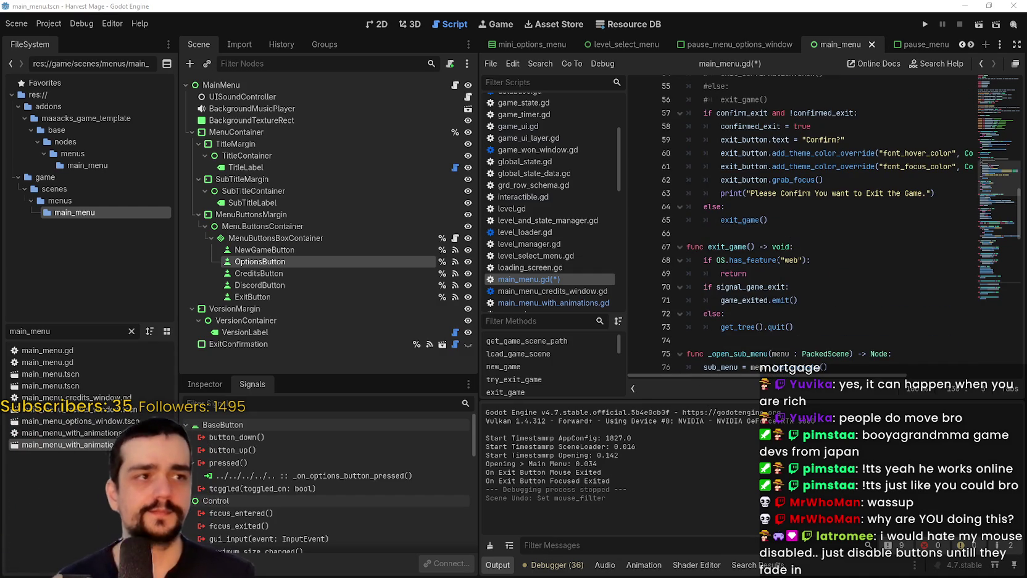
key("alt+Tab")
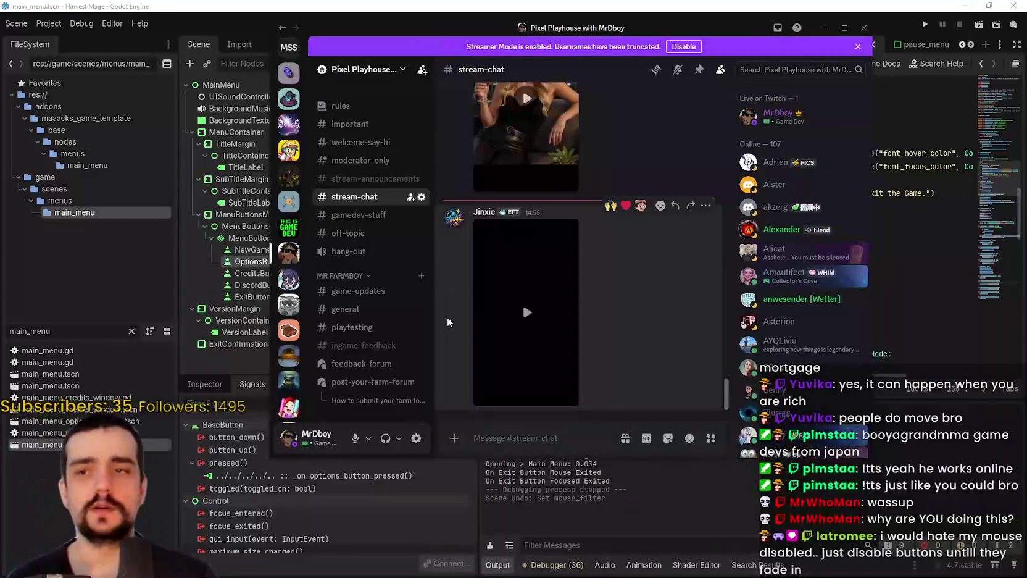
left_click(566, 397)
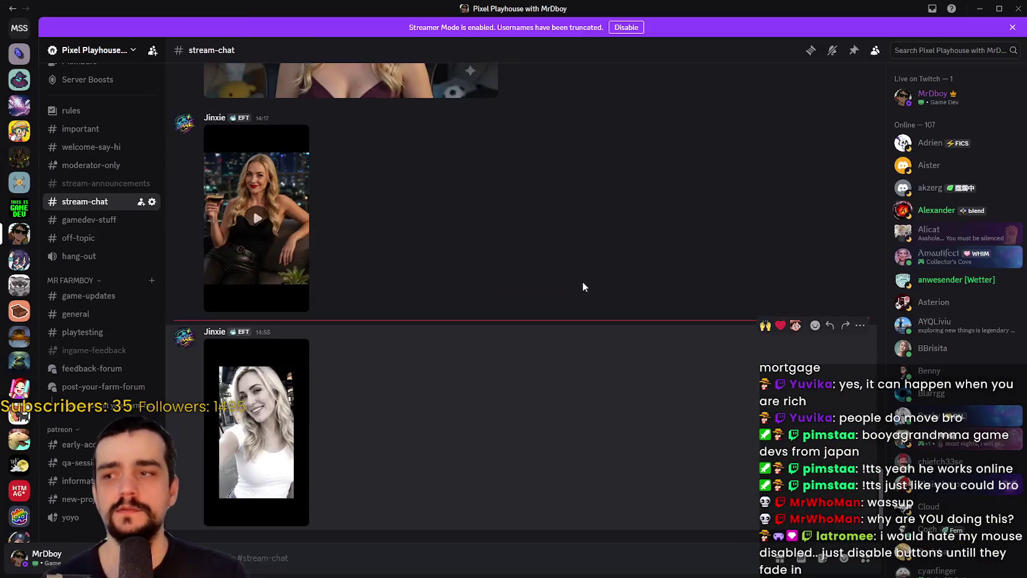
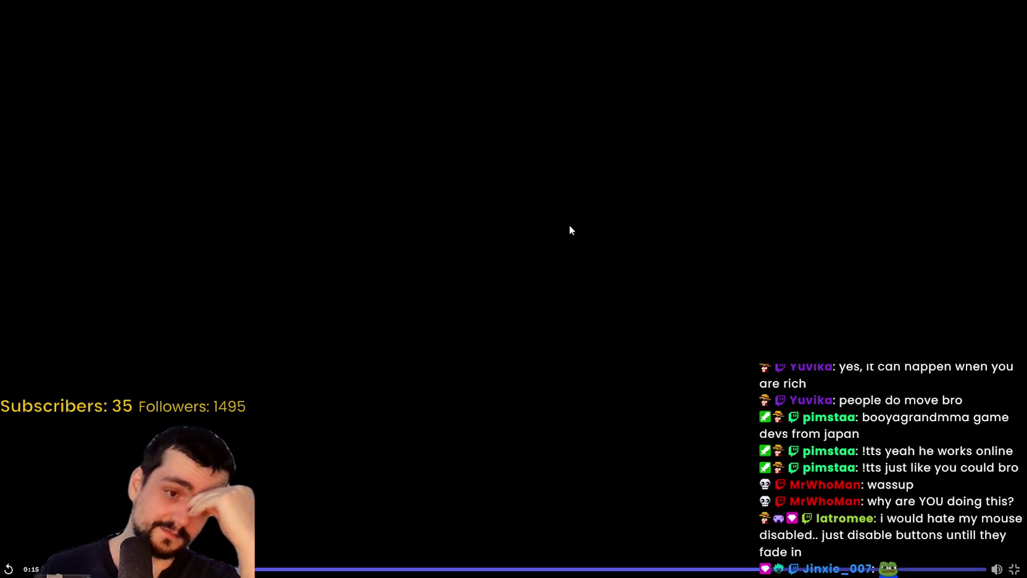
Exit the fullscreen Discord stream video and switch back to the Godot editor.
key("Escape")
key("Escape")
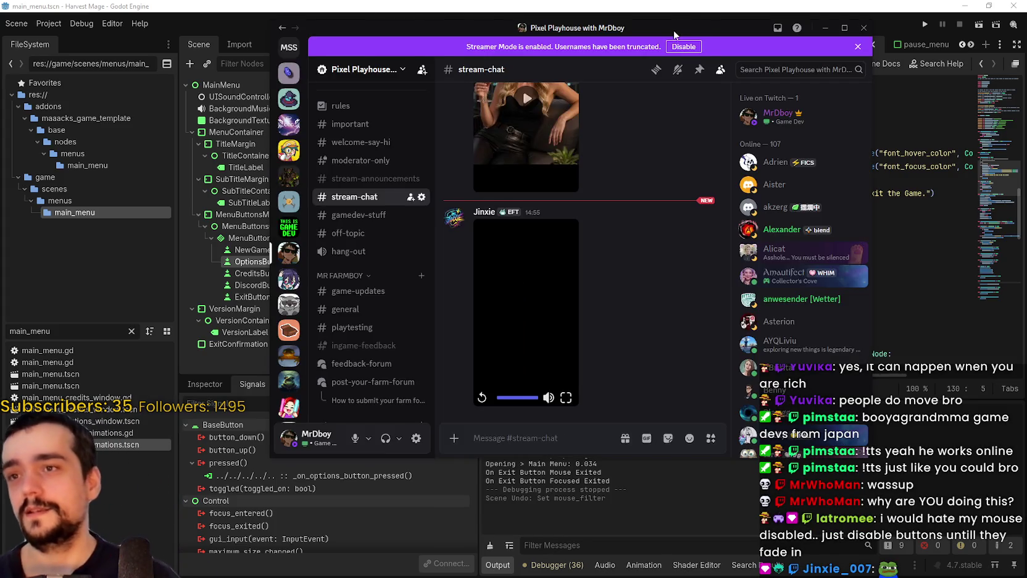
key("alt+Tab")
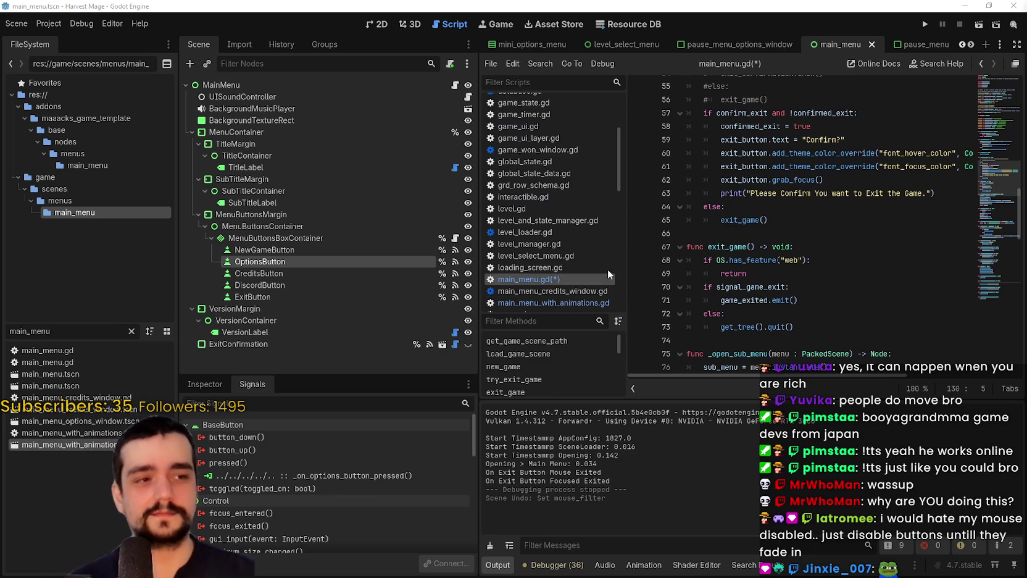
Browse the menu scripts and open main_menu.gd.
left_click(610, 256)
left_click(552, 290)
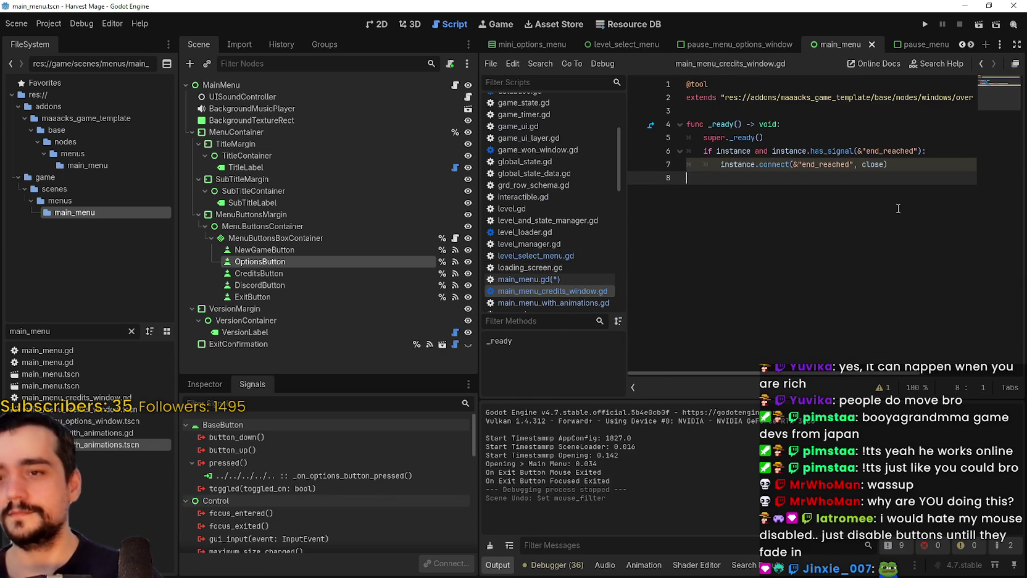
left_click(583, 279)
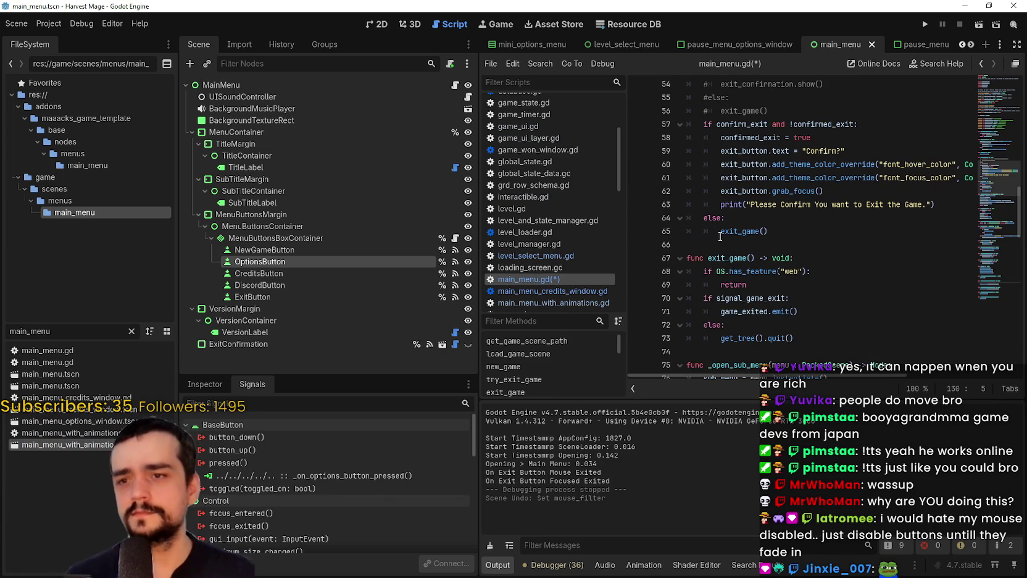
scroll(717, 236, "down", 5)
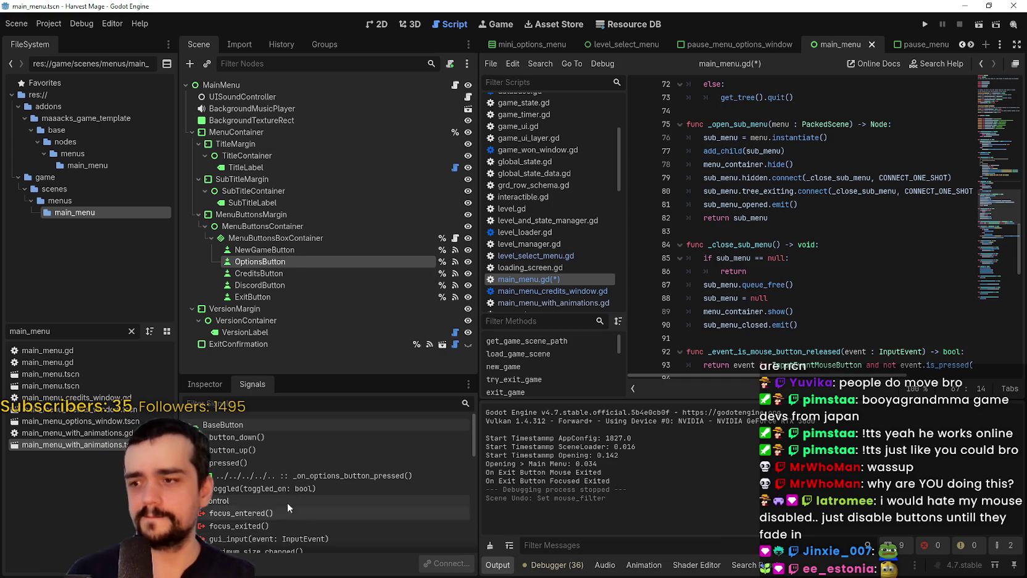
Remove the blank line in _on_options_button_pressed, breakpoint line 130, save, and run the project.
double_click(310, 477)
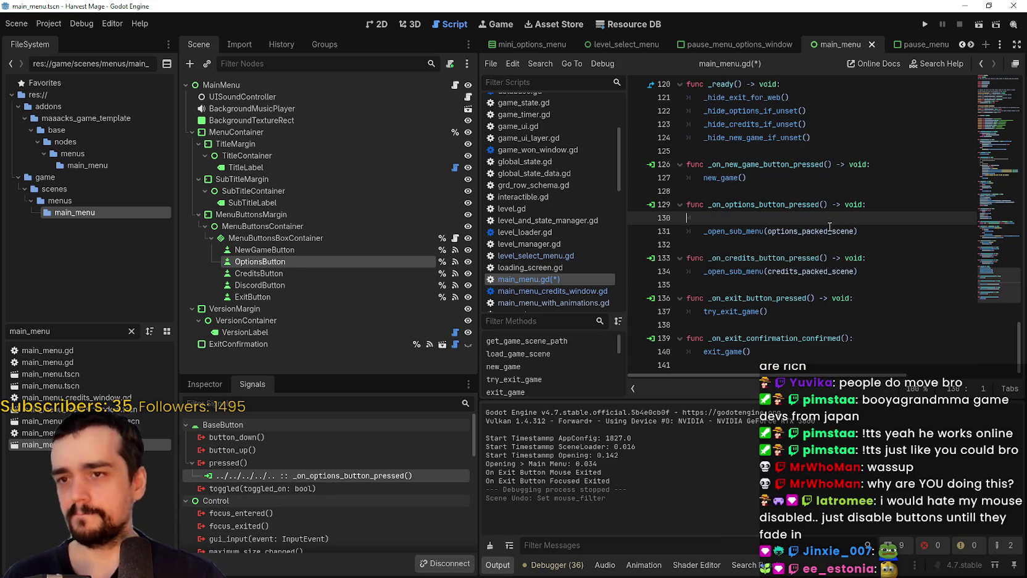
key("ctrl+shift+k")
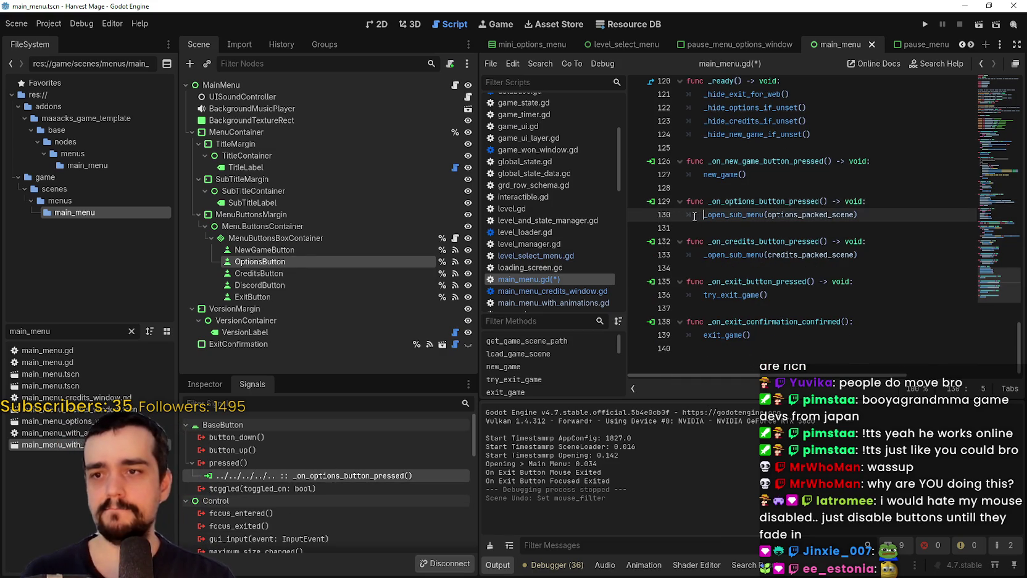
key("F9")
left_click(740, 218)
key("ctrl+s")
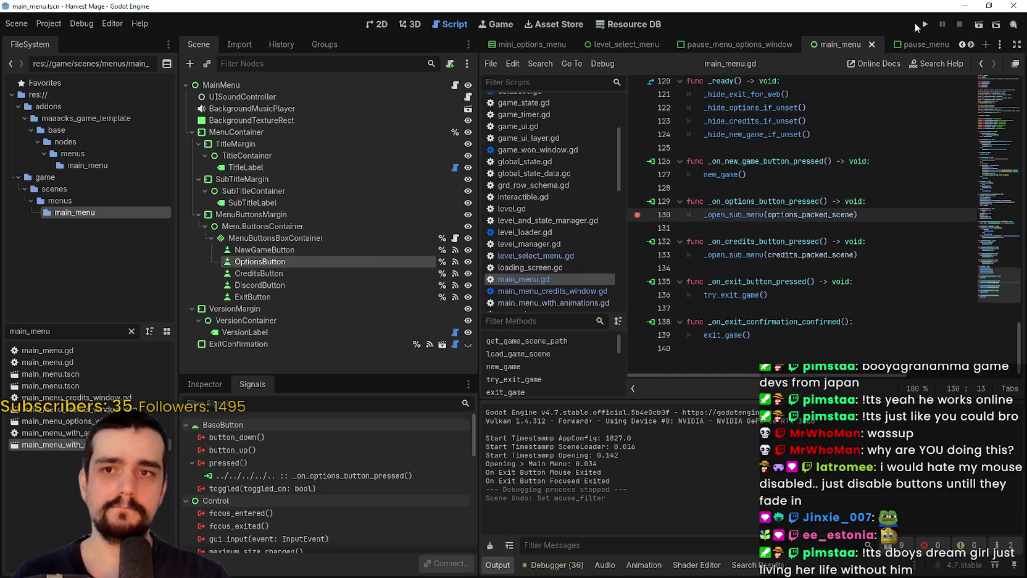
left_click(921, 25)
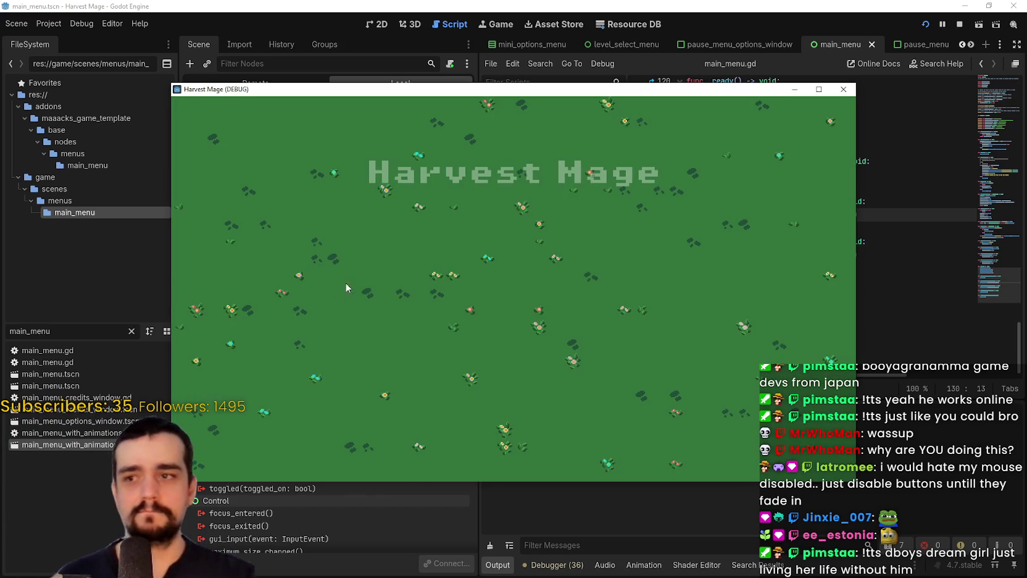
Press Options in the game to hit the breakpoint, then look up _open_sub_menu at line 75.
left_click(514, 298)
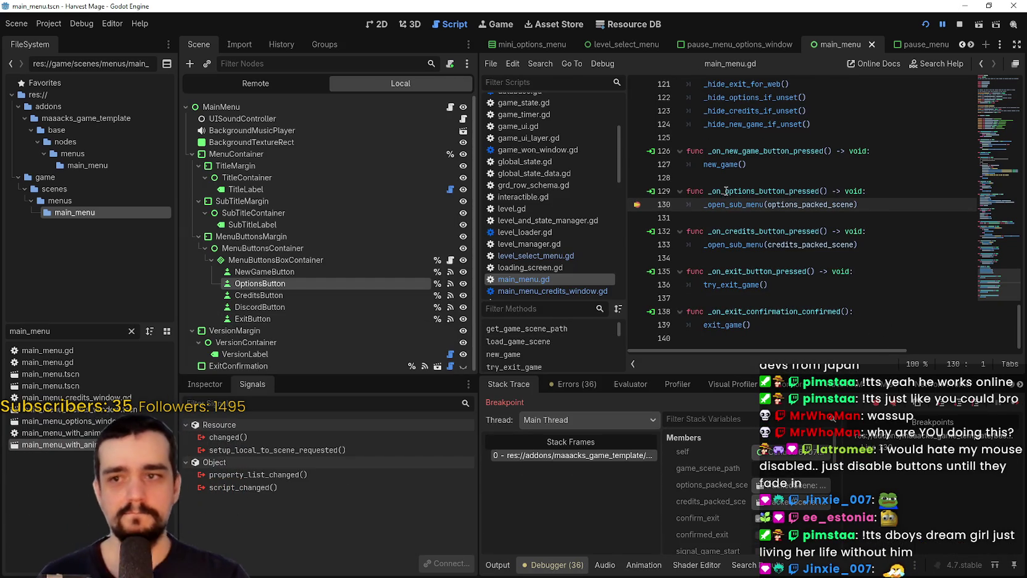
right_click(740, 205)
left_click(756, 303)
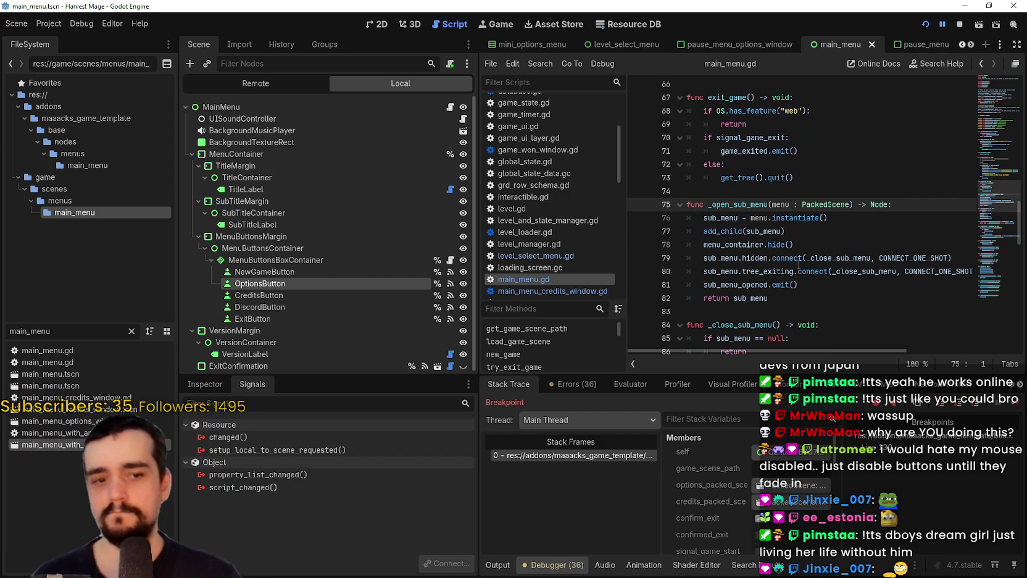
scroll(793, 274, "down", 3)
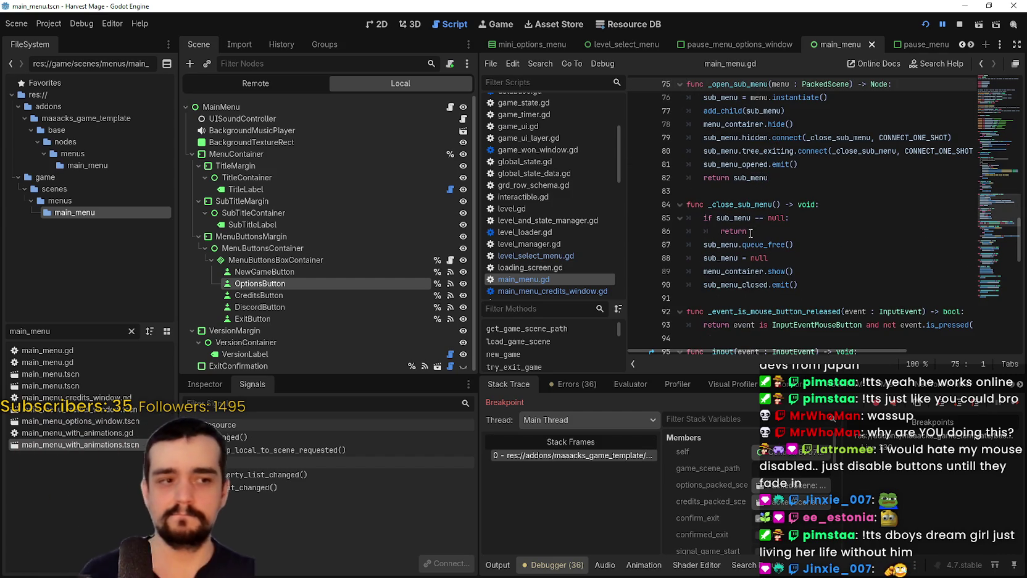
scroll(752, 233, "up", 2)
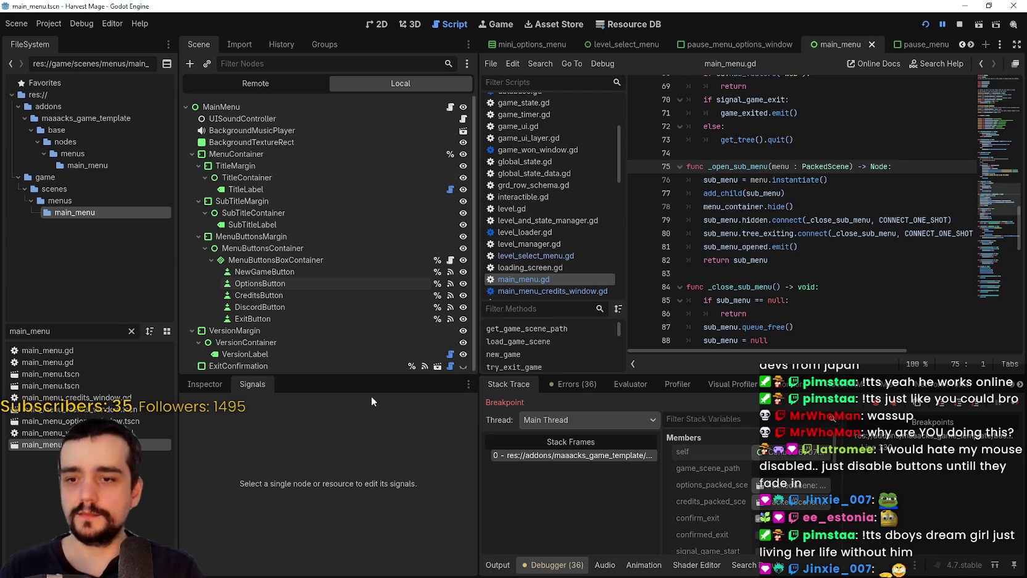
left_click(210, 385)
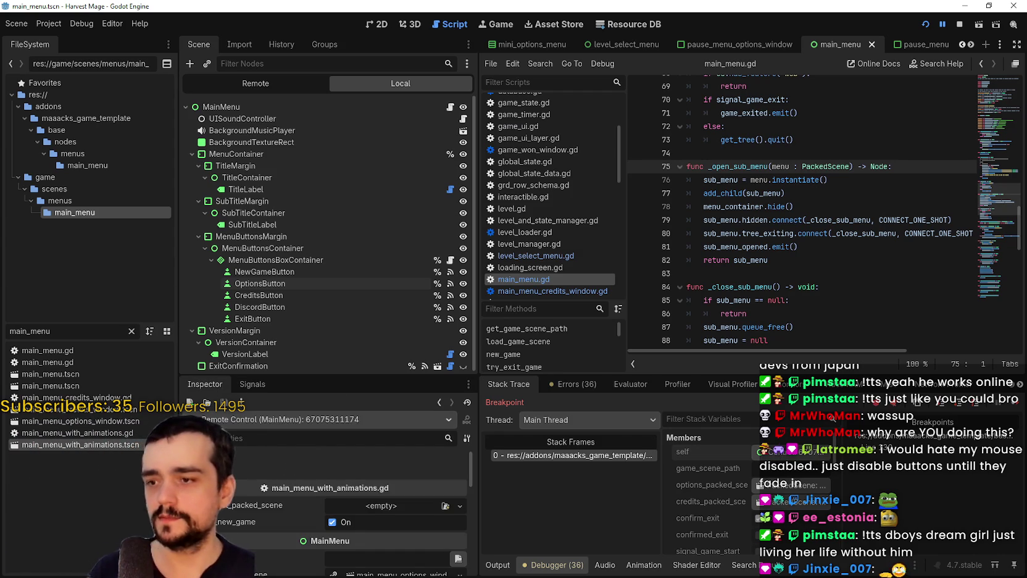
Inspect the paused MainMenu members, the menu_container.hide() line, and the exported settings at the script's top.
scroll(231, 527, "down", 1)
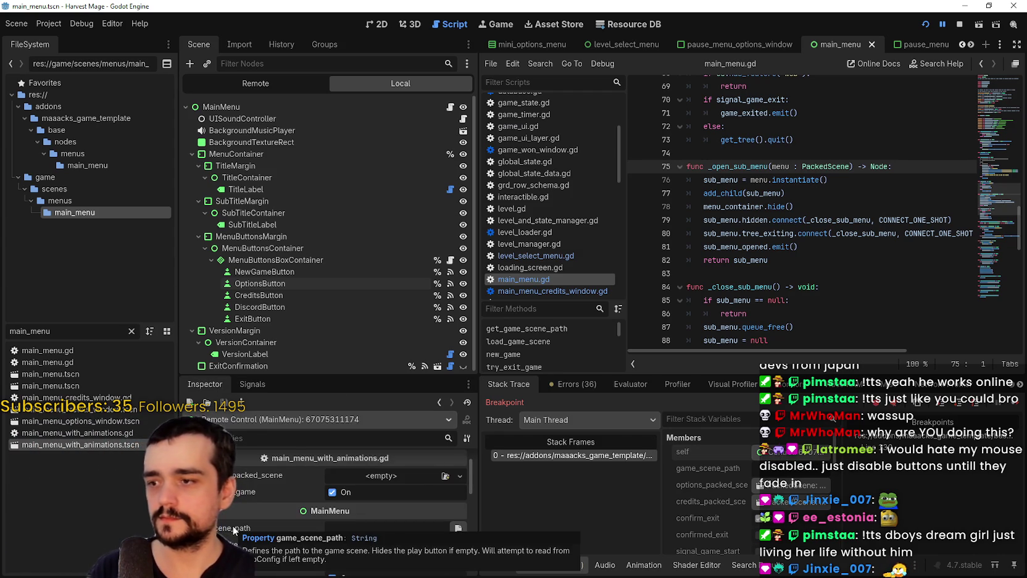
left_click(868, 211)
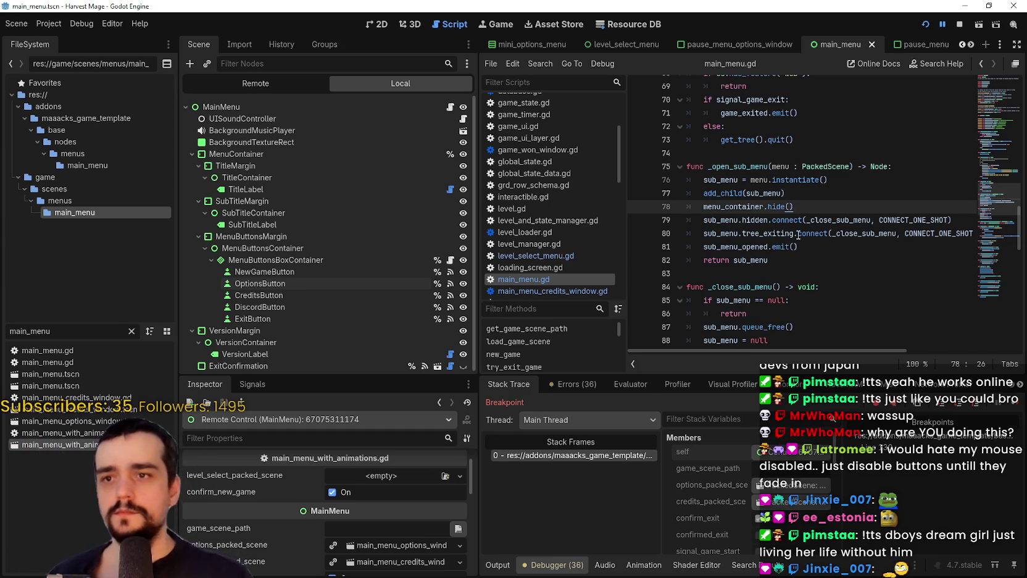
scroll(768, 278, "down", 3)
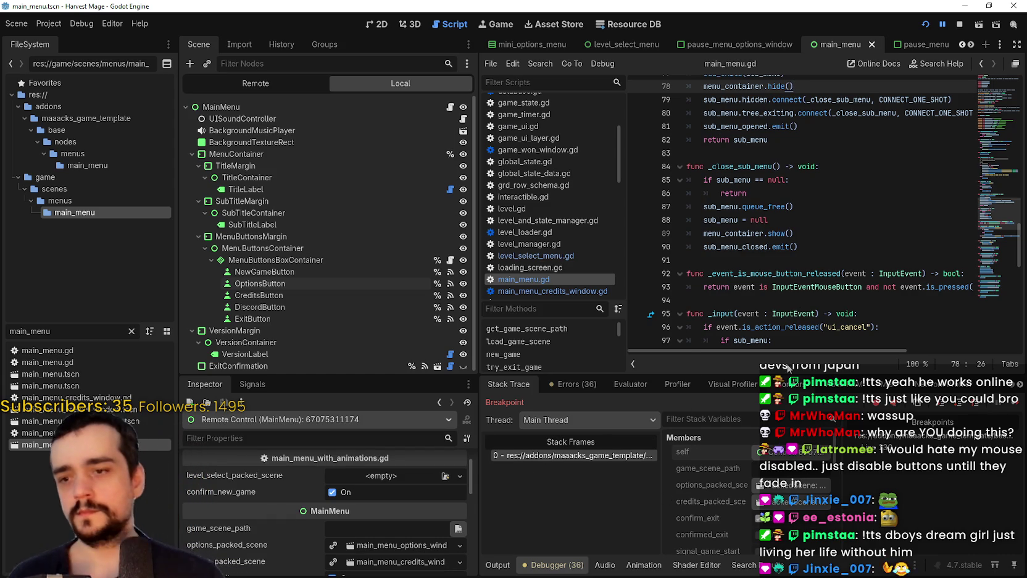
scroll(793, 334, "up", 3)
scroll(716, 522, "down", 5)
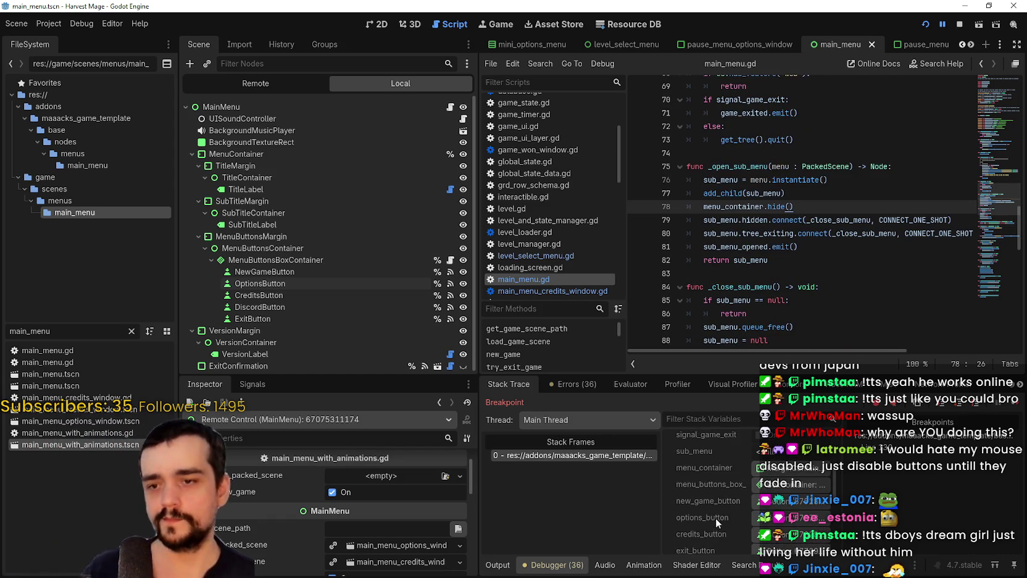
scroll(865, 210, "up", 5)
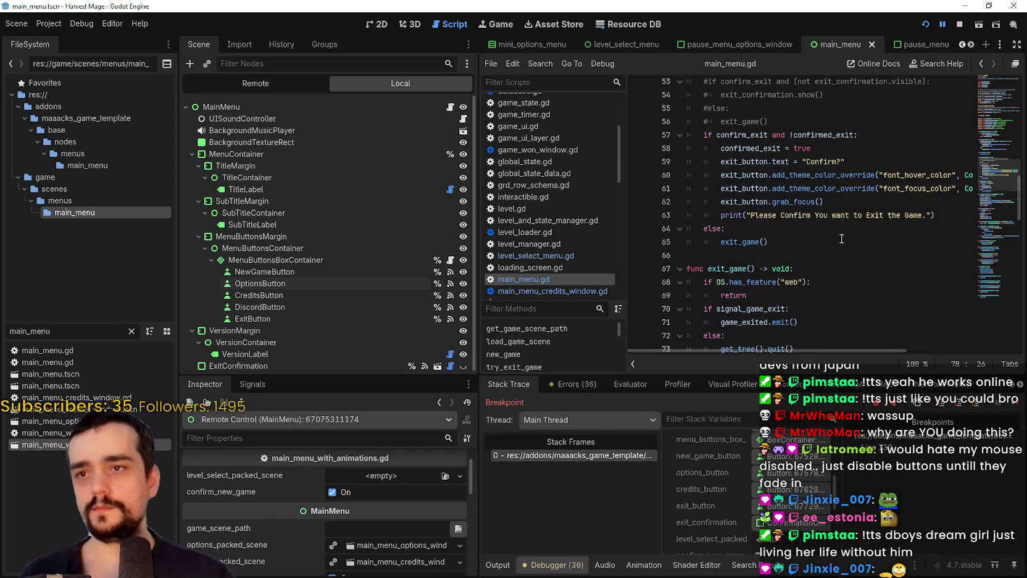
left_click(1001, 111)
mouse_move(1000, 77)
left_mouse_down()
mouse_move(999, 113)
mouse_move(994, 80)
left_mouse_up()
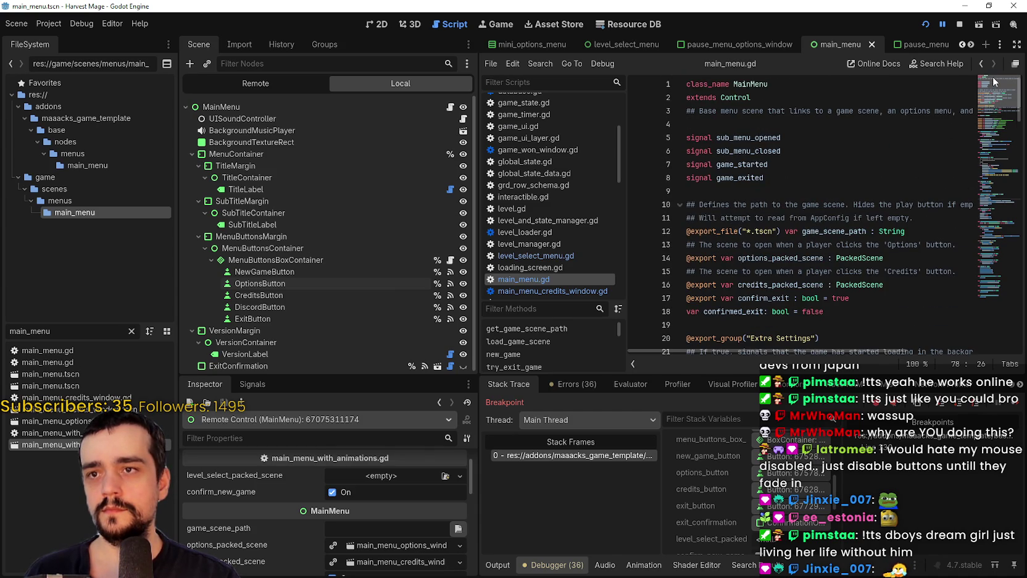